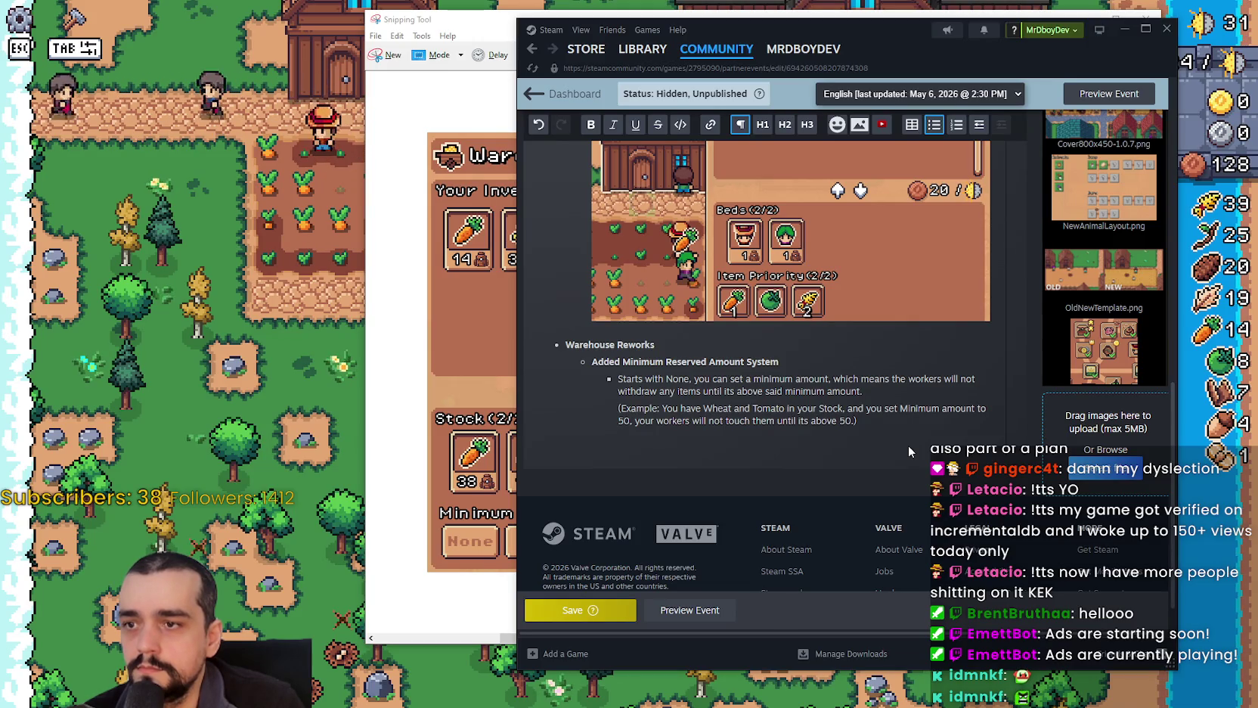
Move the pasted Warehouse screenshot onto a new line below the Minimum Reserved Amount example text.
{"action": "key", "text": "ctrl+v"}
{"action": "scroll", "coordinate": [908, 445], "scroll_direction": "down", "scroll_amount": 3}
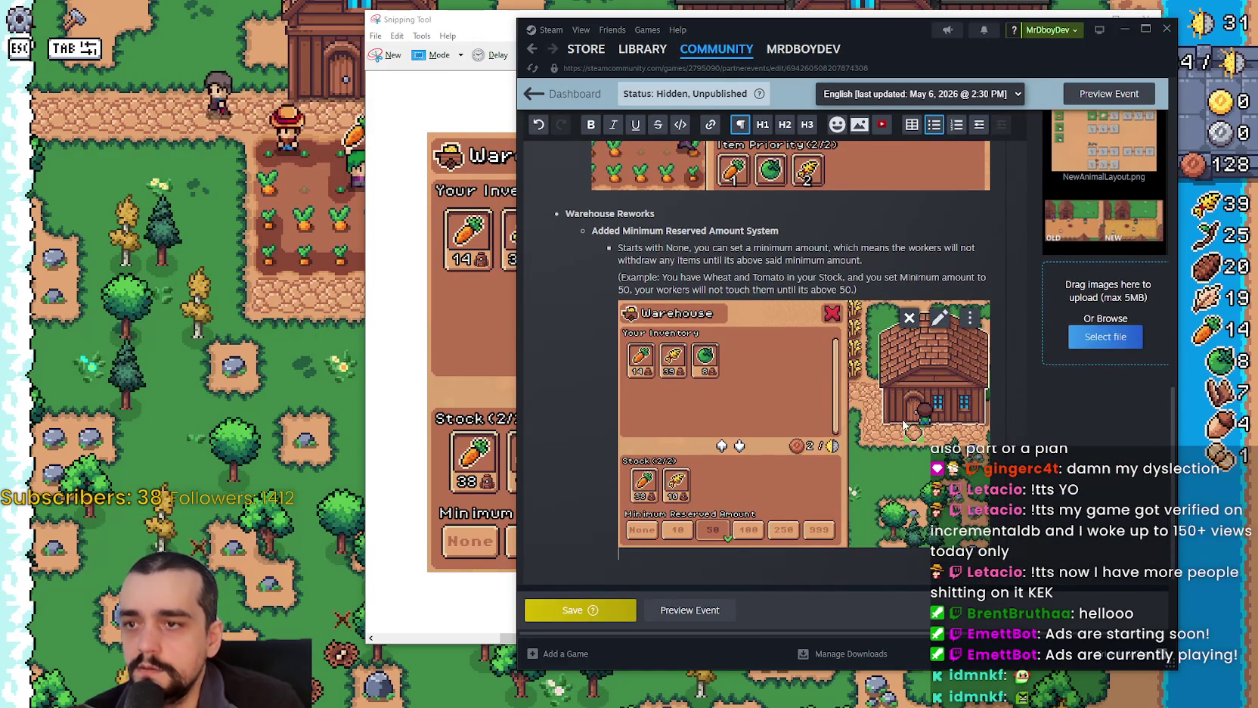
{"action": "key", "text": "ctrl+z"}
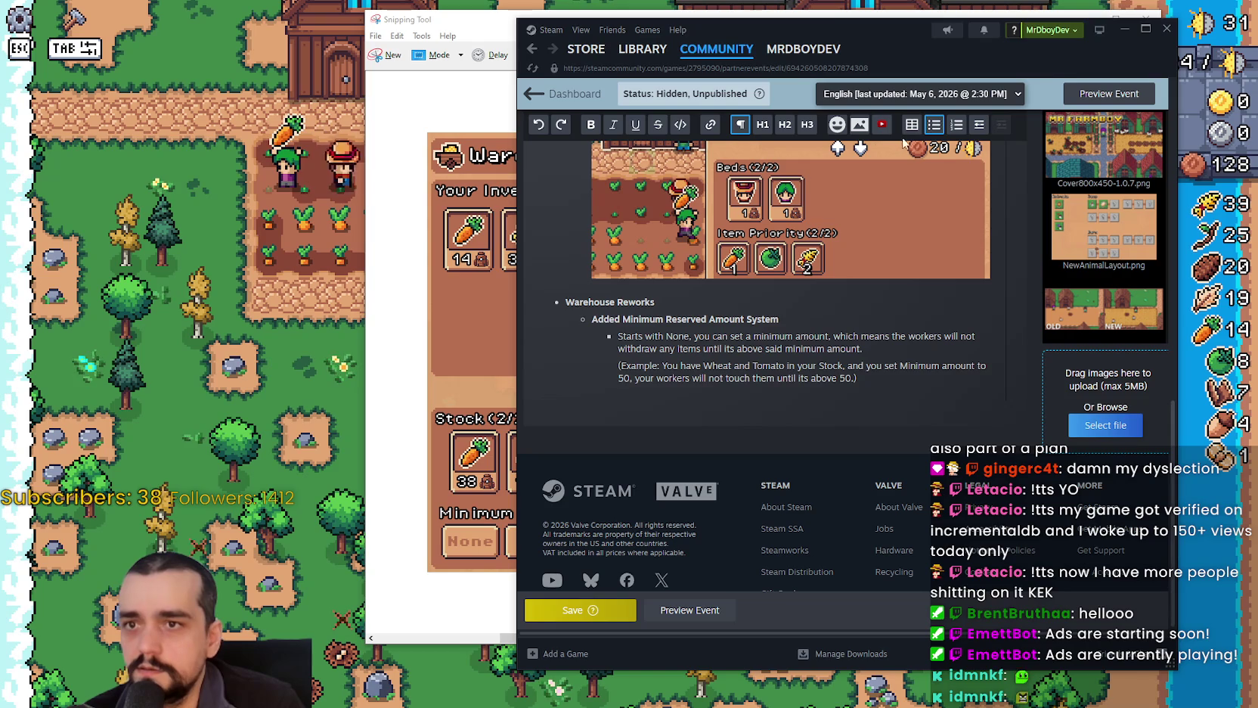
{"action": "key", "text": "shift+Tab"}
{"action": "key", "text": "shift+Tab"}
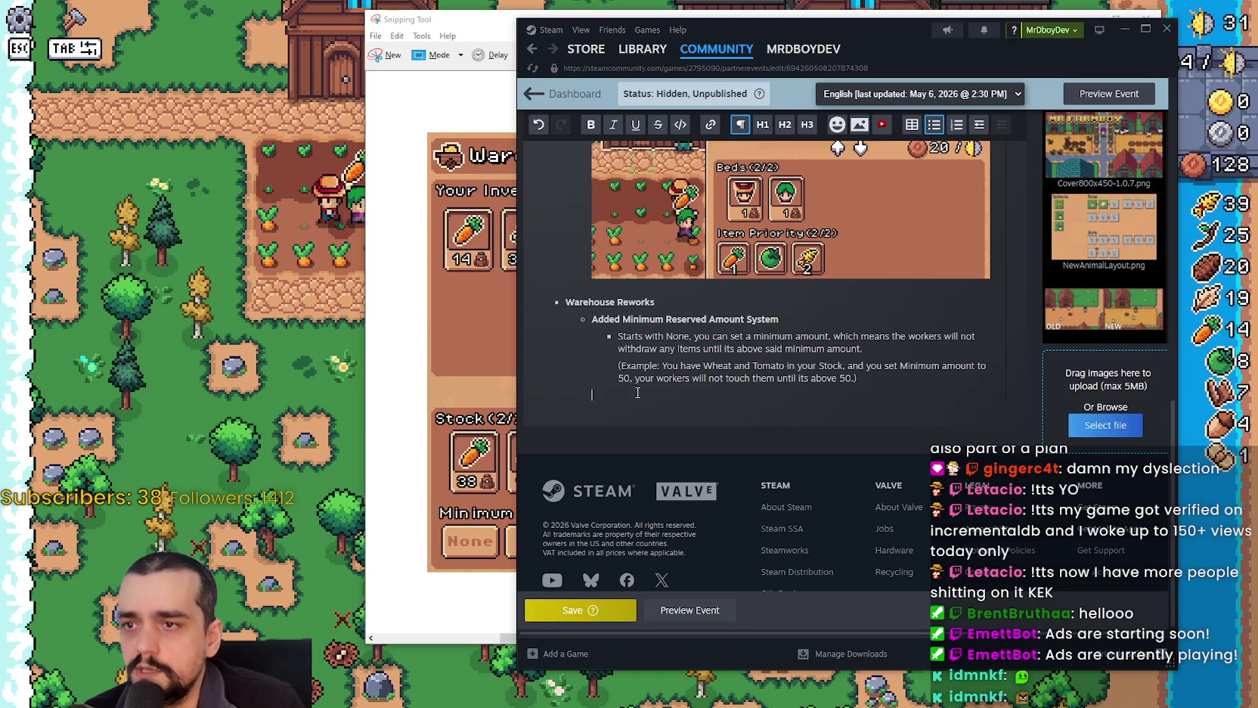
{"action": "key", "text": "ctrl+v"}
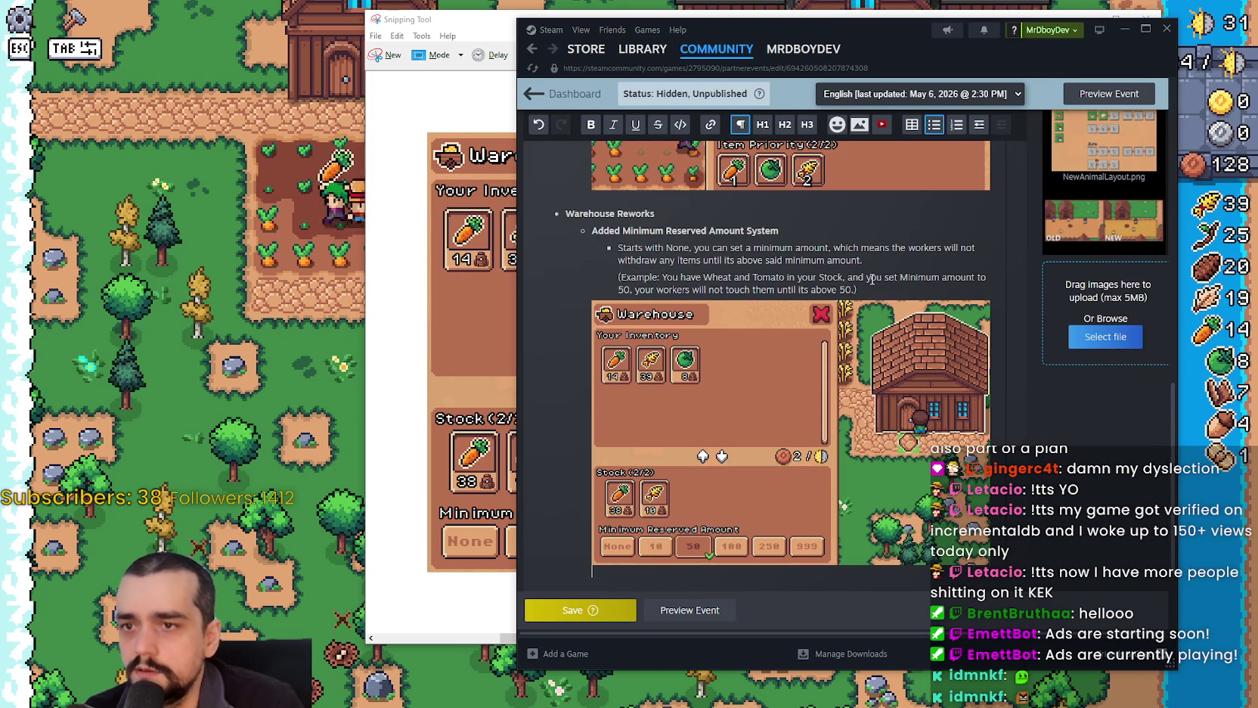
Save the v1.0.8 - Public Beta event, check its images in Preview, then return to Edit Event.
{"action": "left_click", "coordinate": [558, 611]}
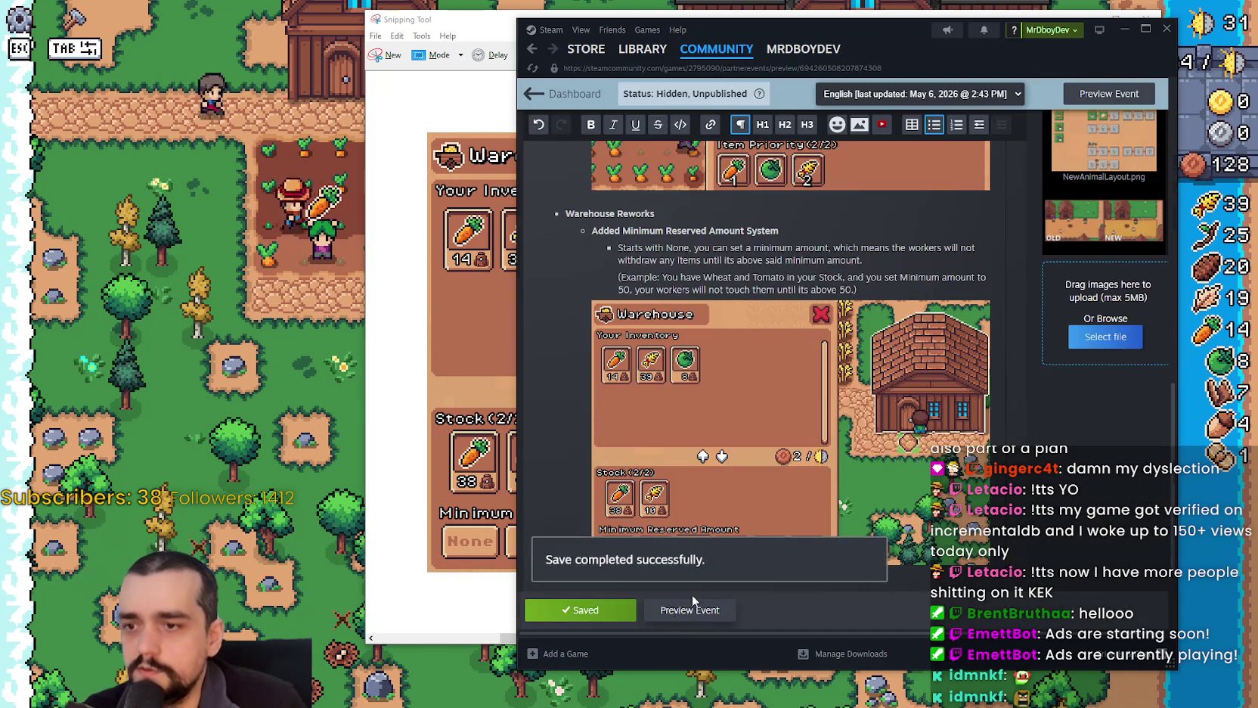
{"action": "left_click", "coordinate": [689, 610]}
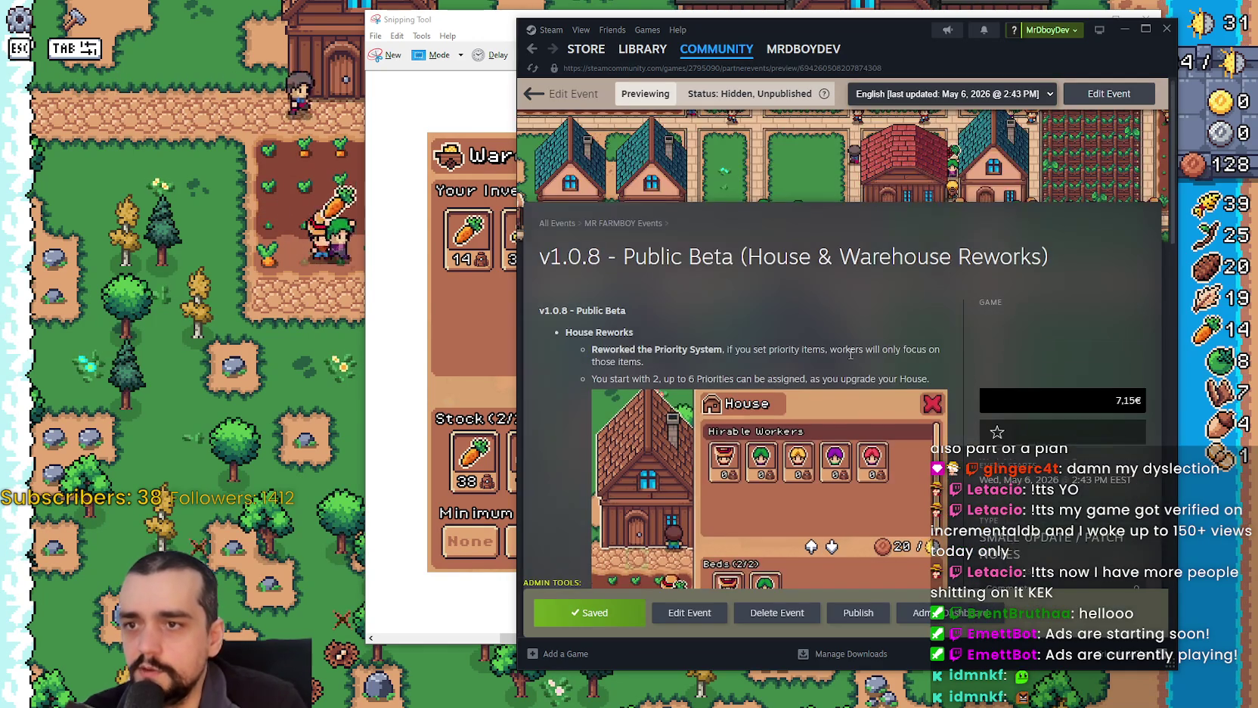
{"action": "scroll", "coordinate": [850, 353], "scroll_direction": "down", "scroll_amount": 10}
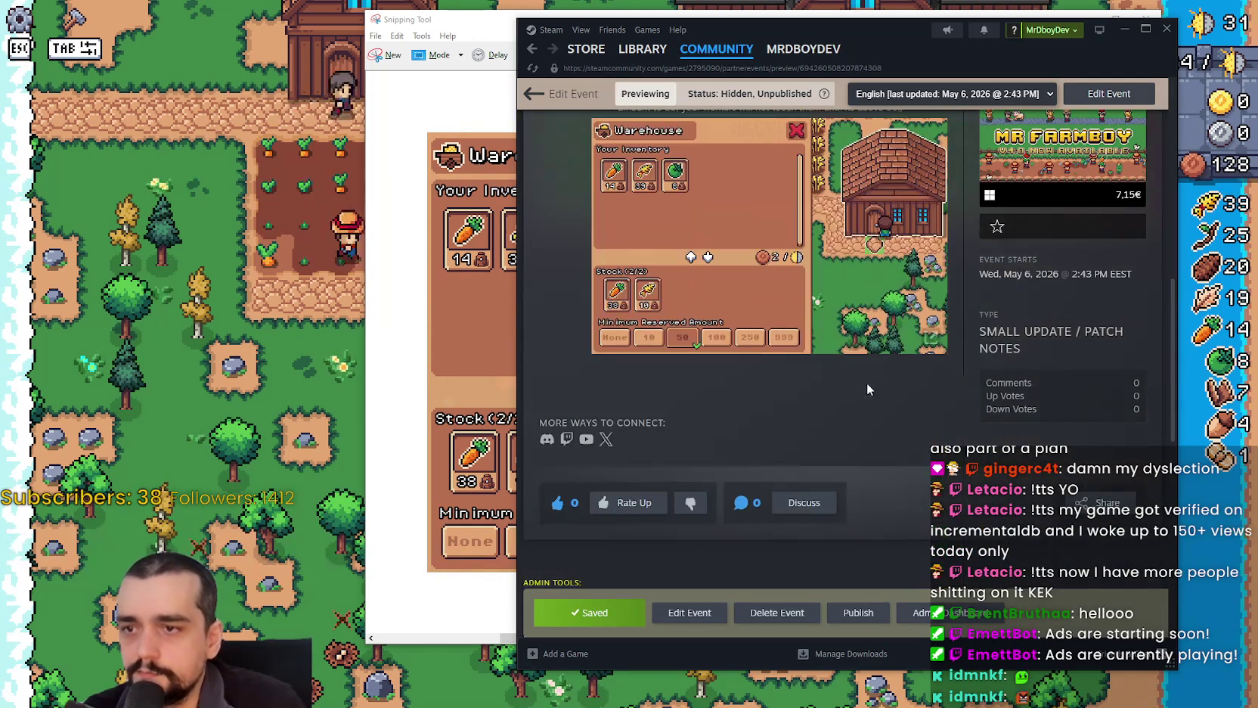
{"action": "scroll", "coordinate": [885, 410], "scroll_direction": "up", "scroll_amount": 4}
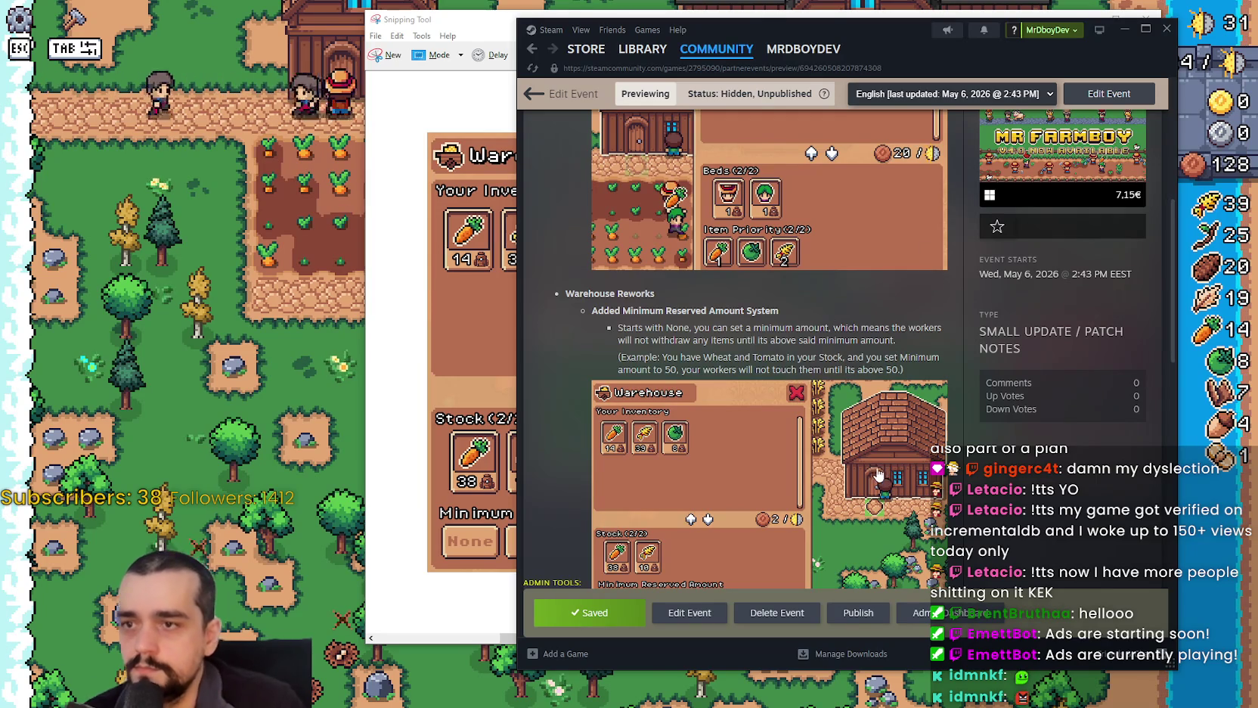
{"action": "scroll", "coordinate": [877, 482], "scroll_direction": "down", "scroll_amount": 1}
{"action": "scroll", "coordinate": [877, 482], "scroll_direction": "up", "scroll_amount": 4}
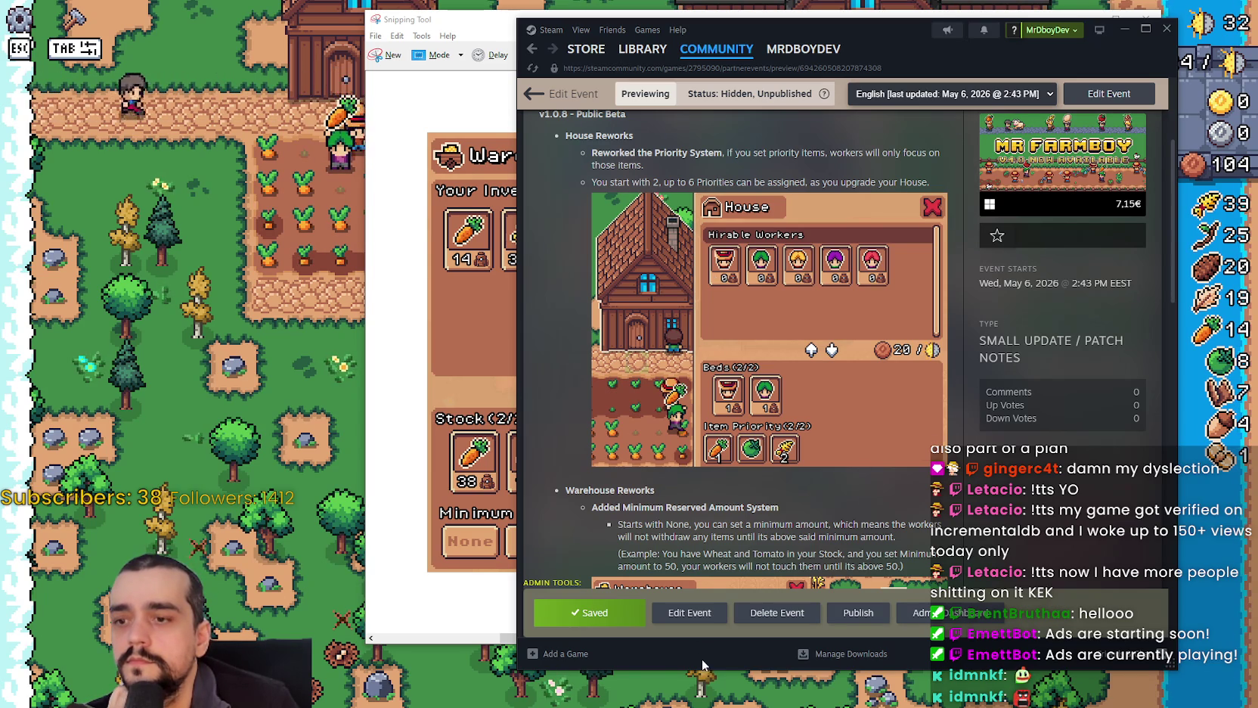
{"action": "left_click", "coordinate": [680, 622]}
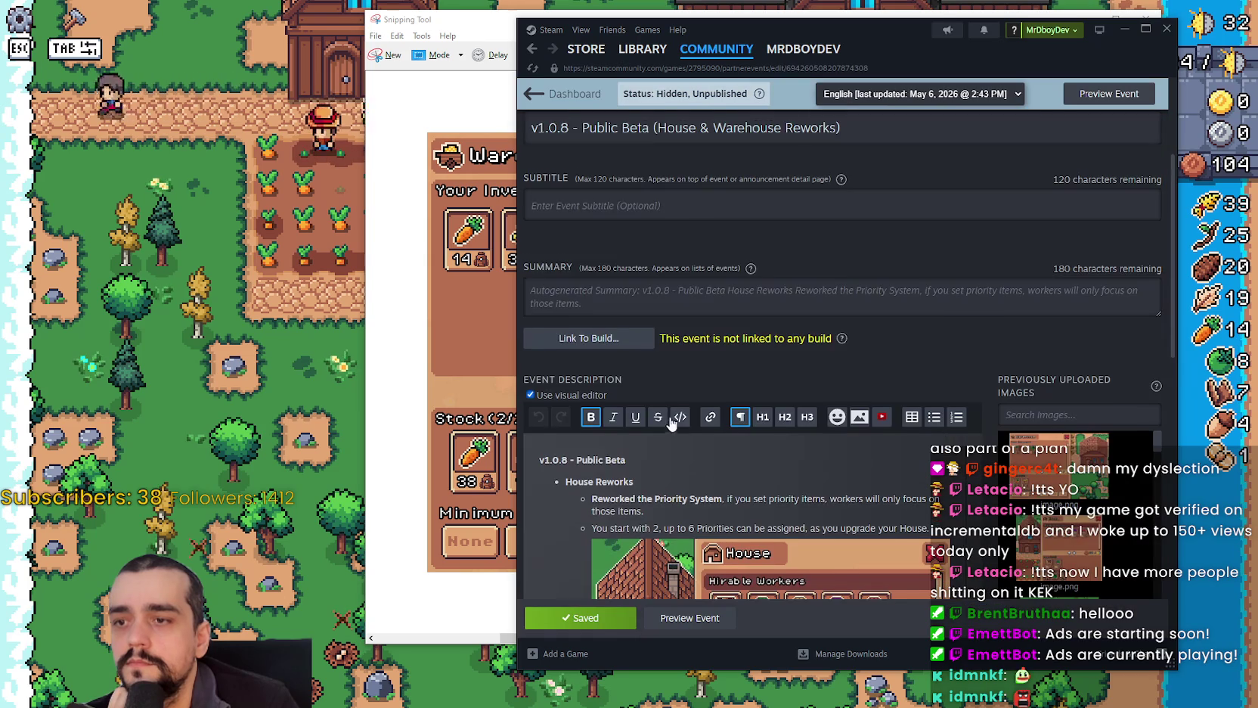
{"action": "scroll", "coordinate": [643, 313], "scroll_direction": "down", "scroll_amount": 3}
{"action": "left_click", "coordinate": [643, 313]}
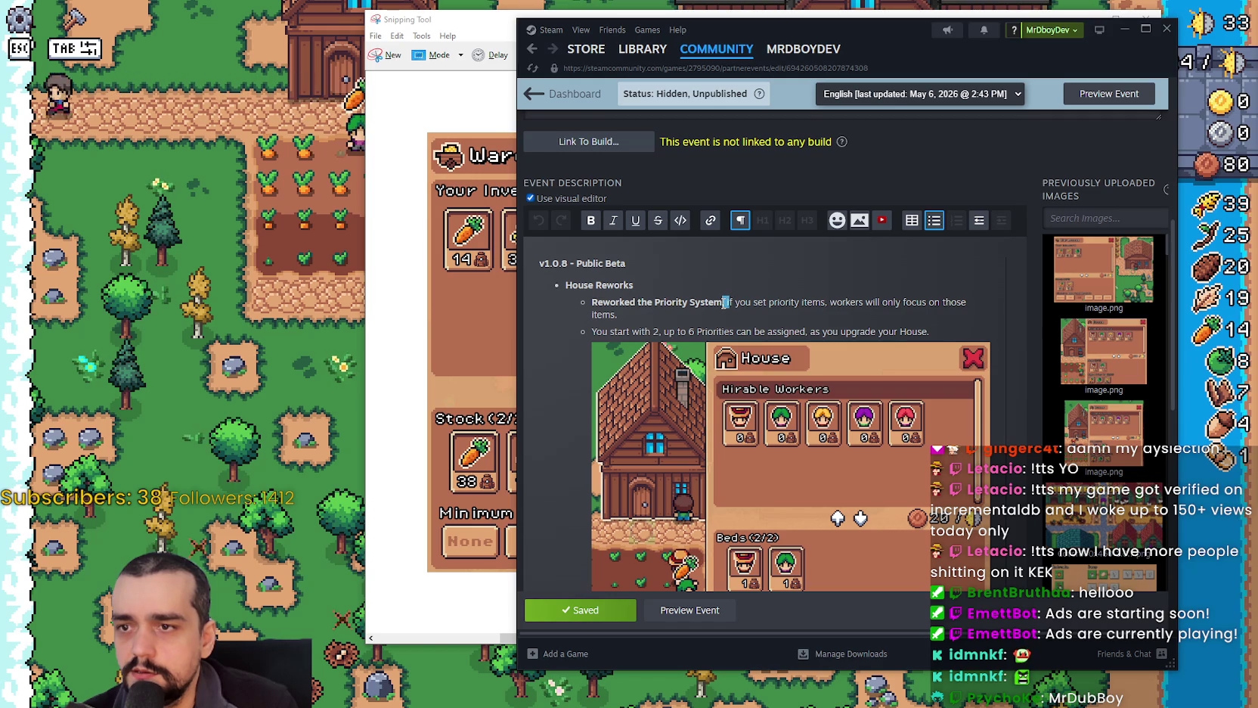
Split the explanation into its own indented sub-bullet under Reworked the Priority System.
{"action": "key", "text": "BackSpace"}
{"action": "key", "text": "Down"}
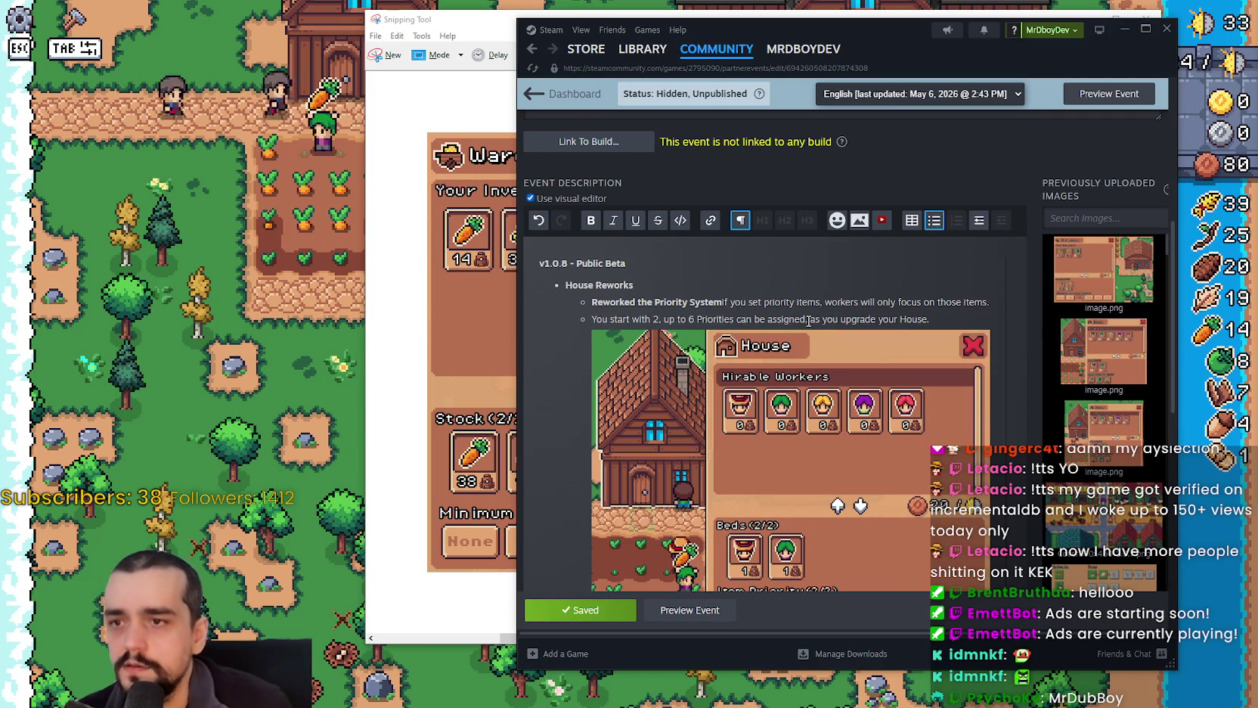
{"action": "key", "text": "Left"}
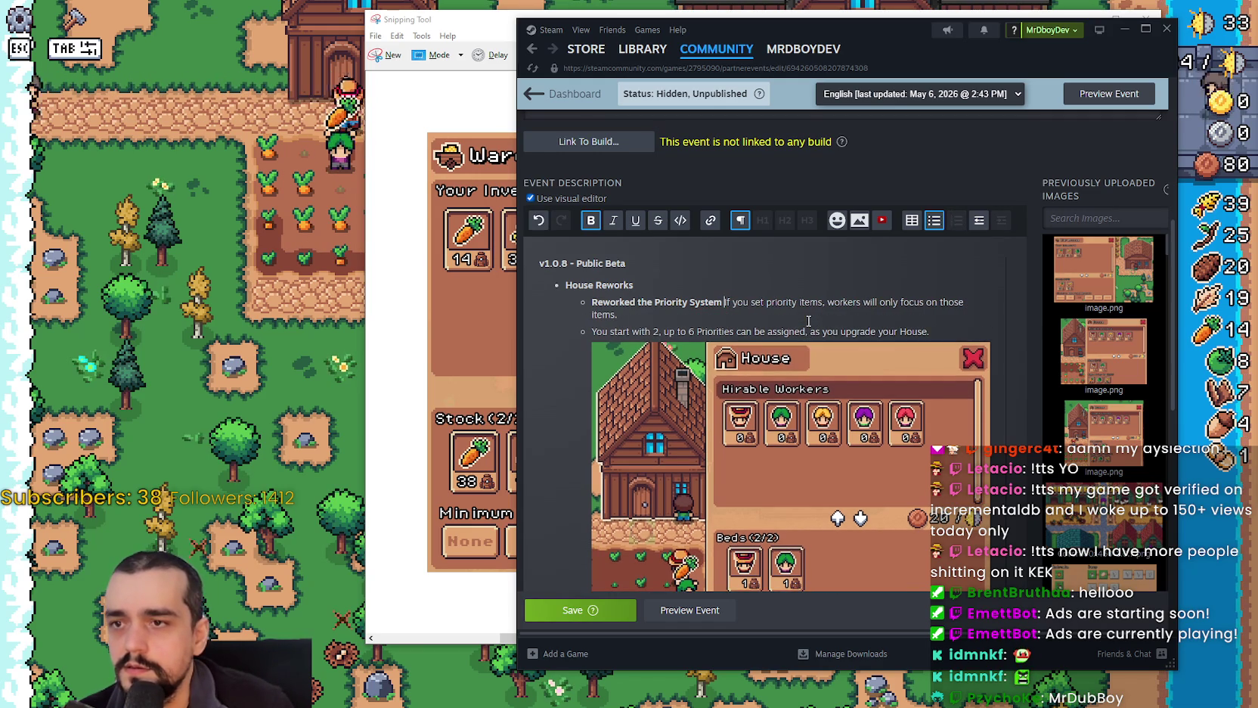
{"action": "key", "text": "Return"}
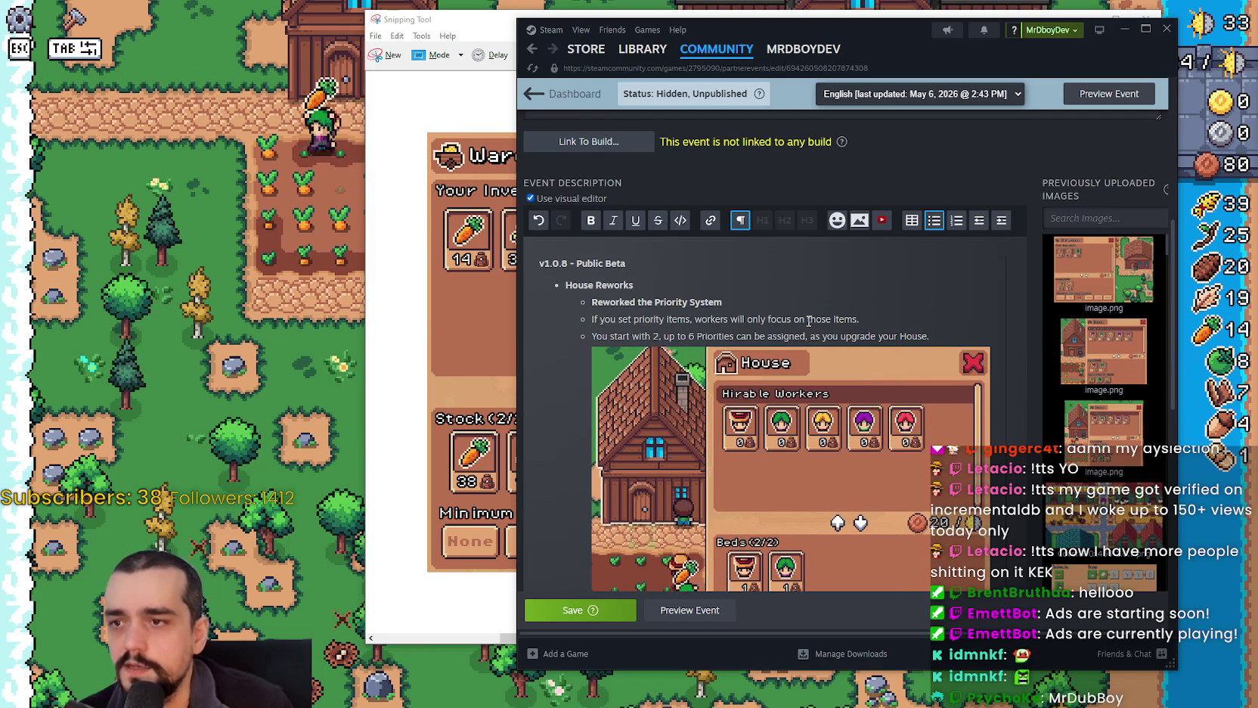
{"action": "left_click", "coordinate": [978, 220]}
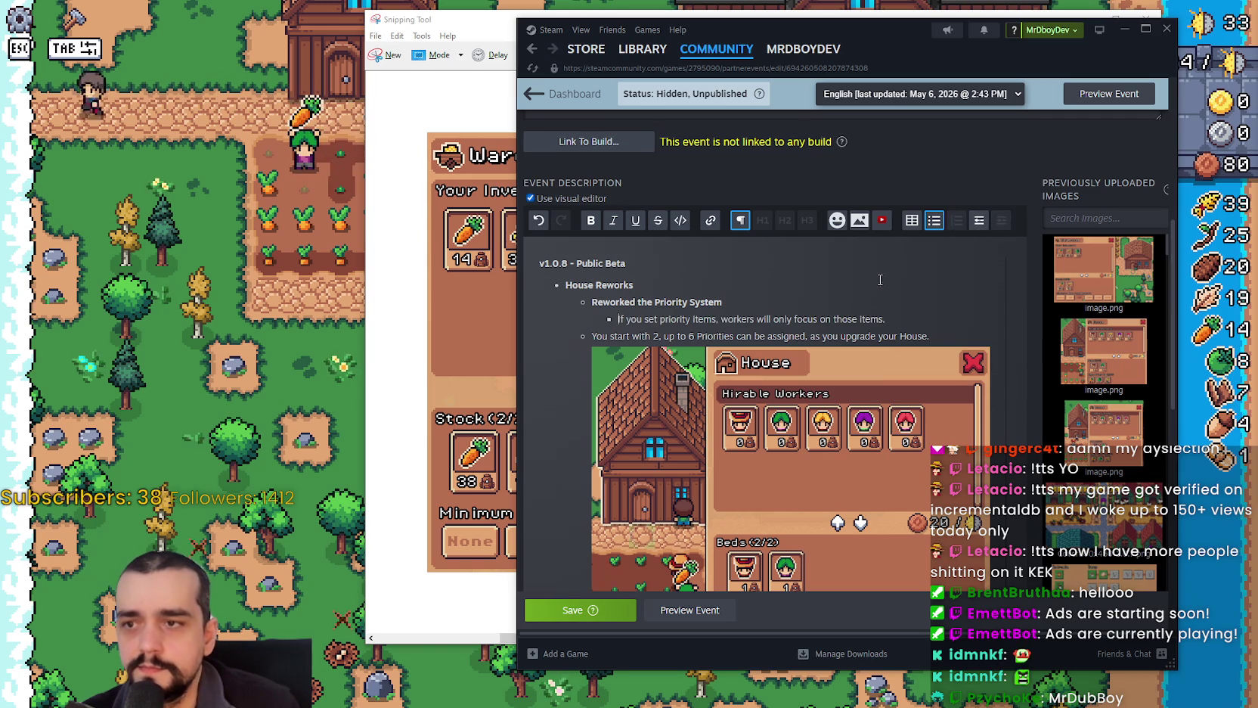
Add the sub-bullet 'No priorities, workers will randomly pick closest items to work on.'.
{"action": "key", "text": "End"}
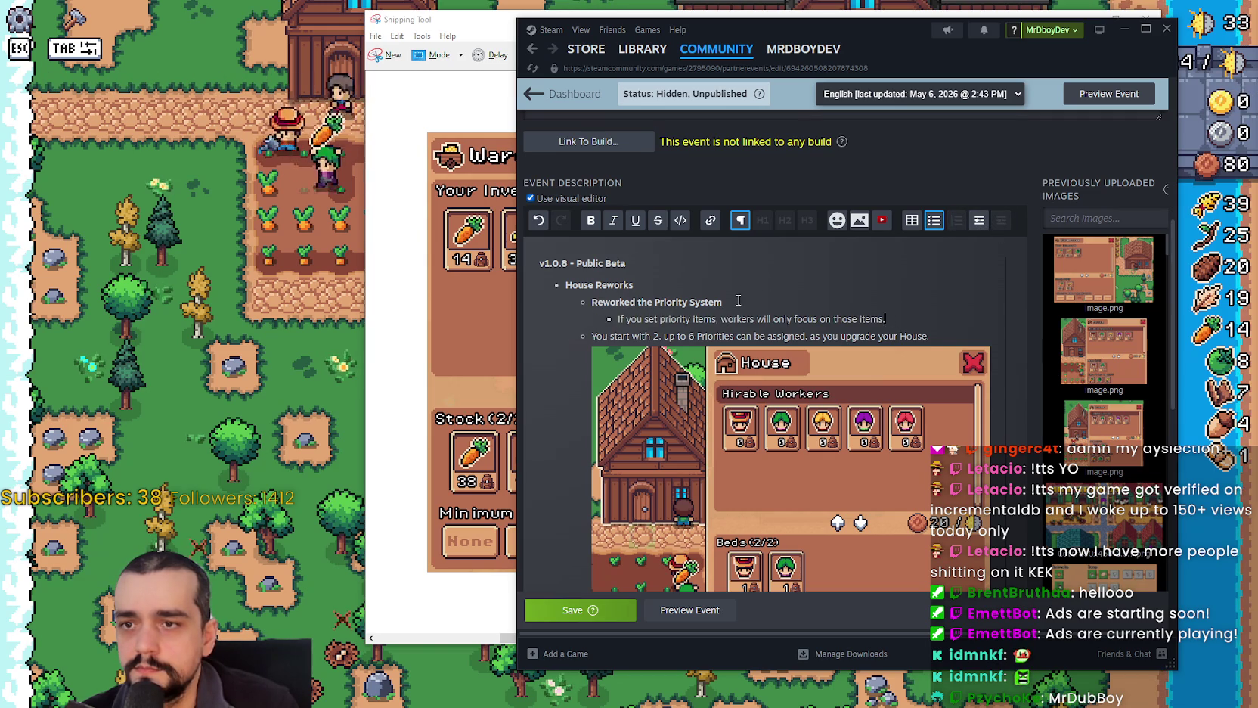
{"action": "mouse_move", "coordinate": [909, 371]}
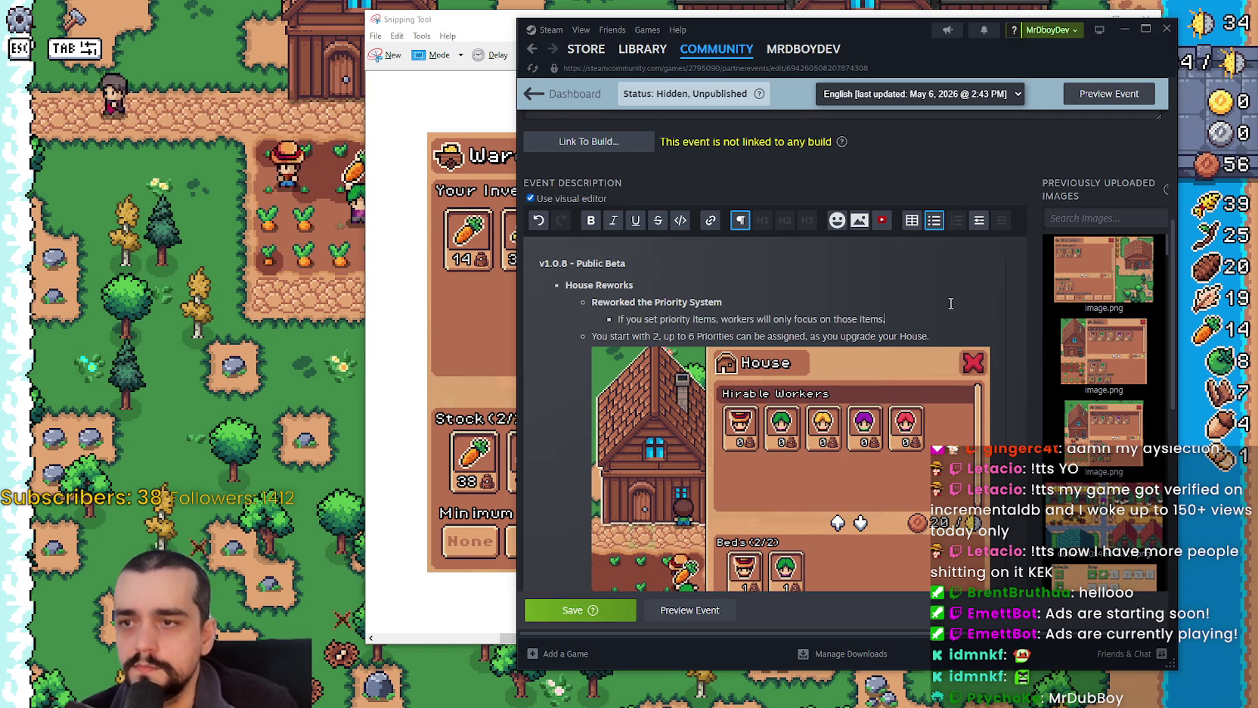
{"action": "key", "text": "Return"}
{"action": "type", "text": "No"}
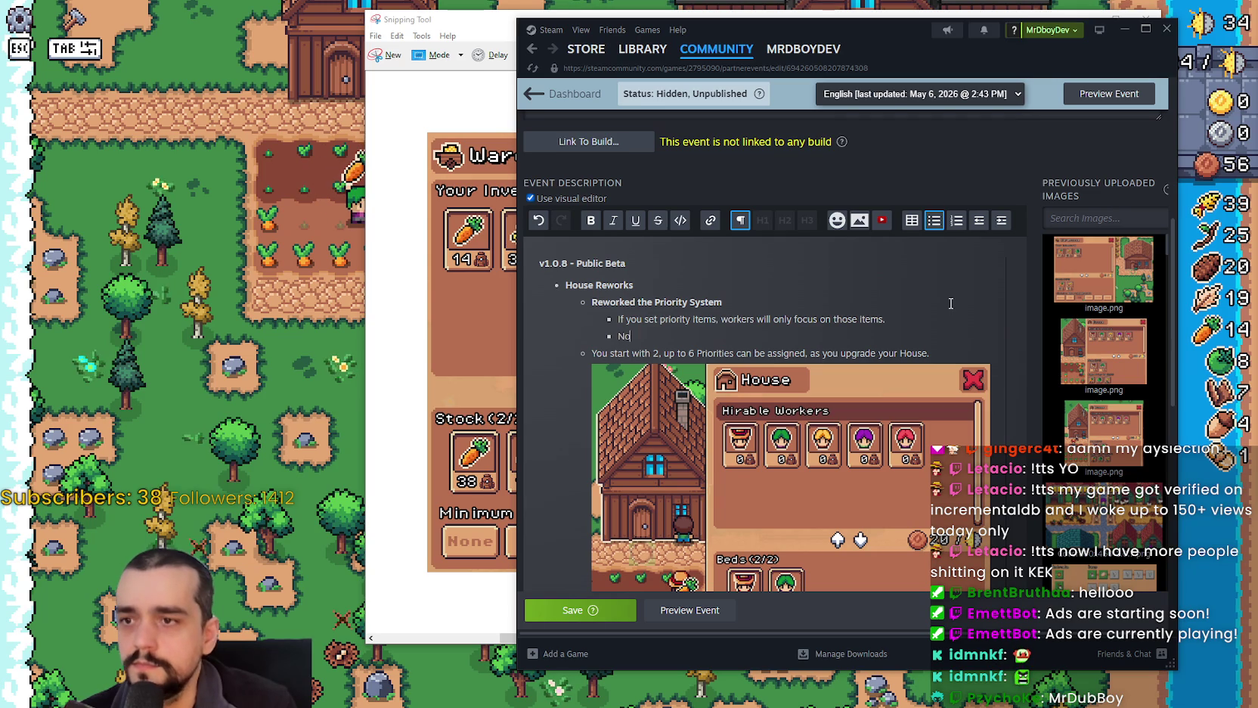
{"action": "type", "text": " priorities, workers will wo"}
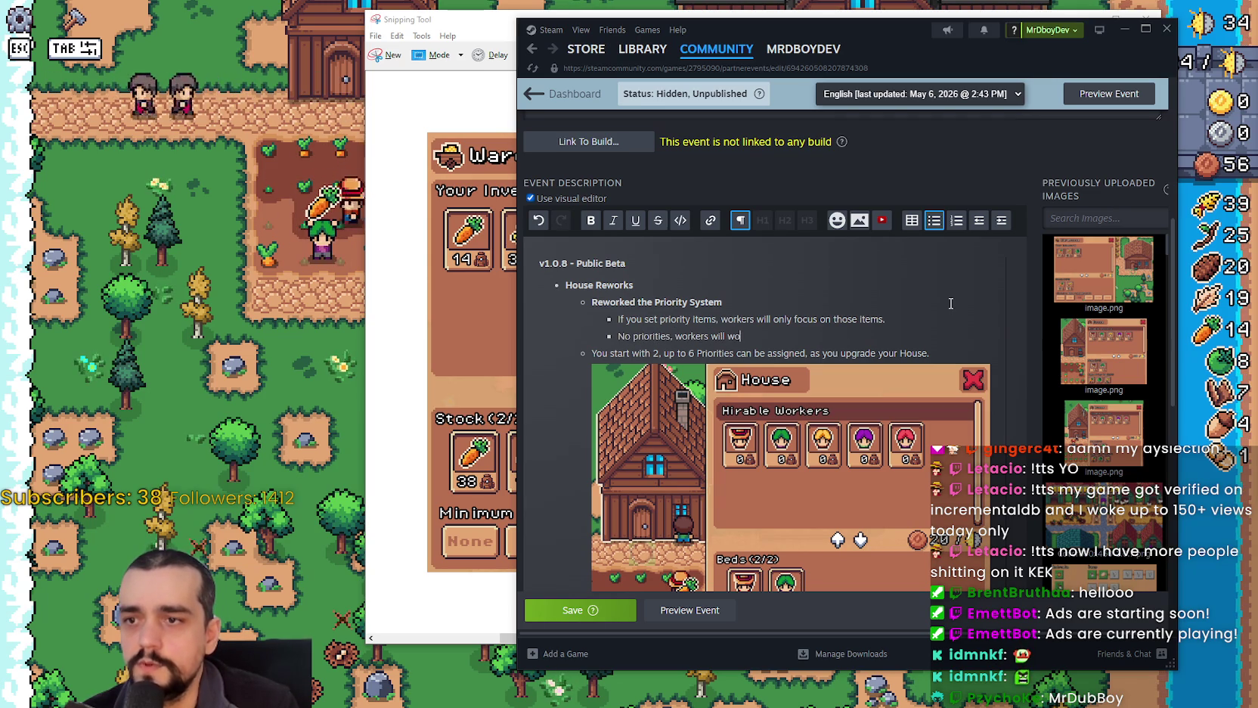
{"action": "type", "text": "rk o"}
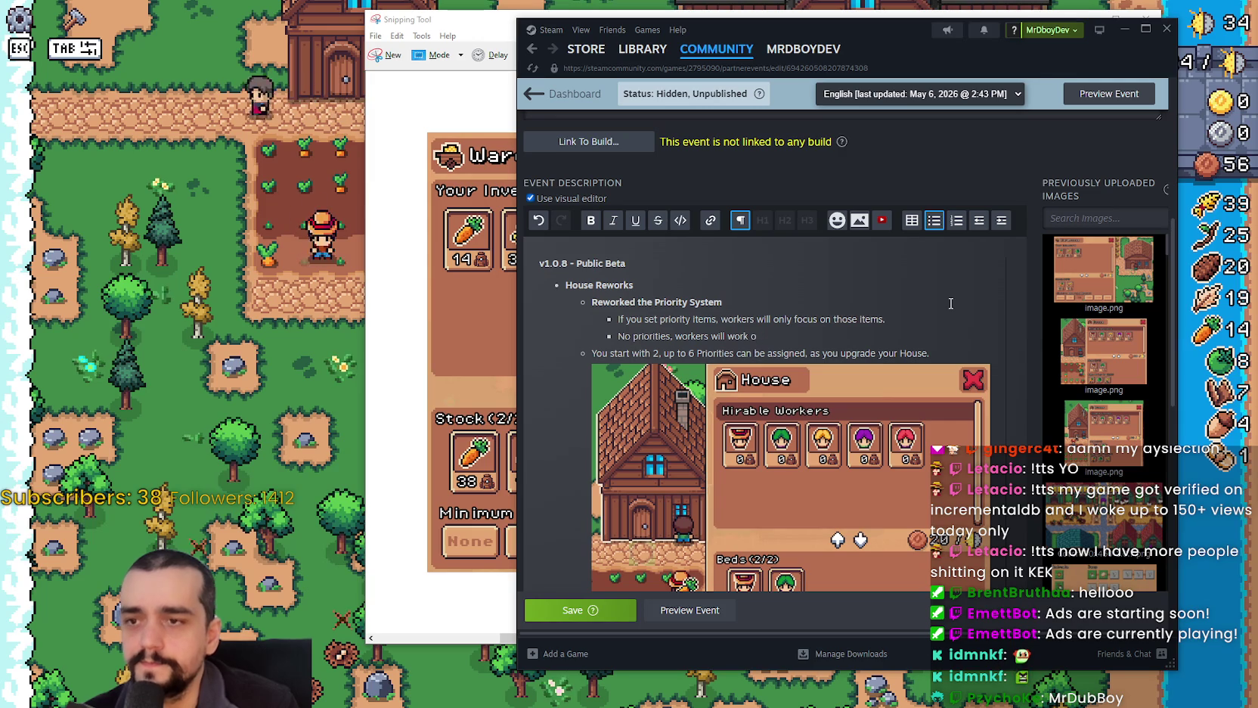
{"action": "key", "text": "BackSpace"}
{"action": "key", "text": "BackSpace"}
{"action": "key", "text": "BackSpace"}
{"action": "type", "text": "try and"}
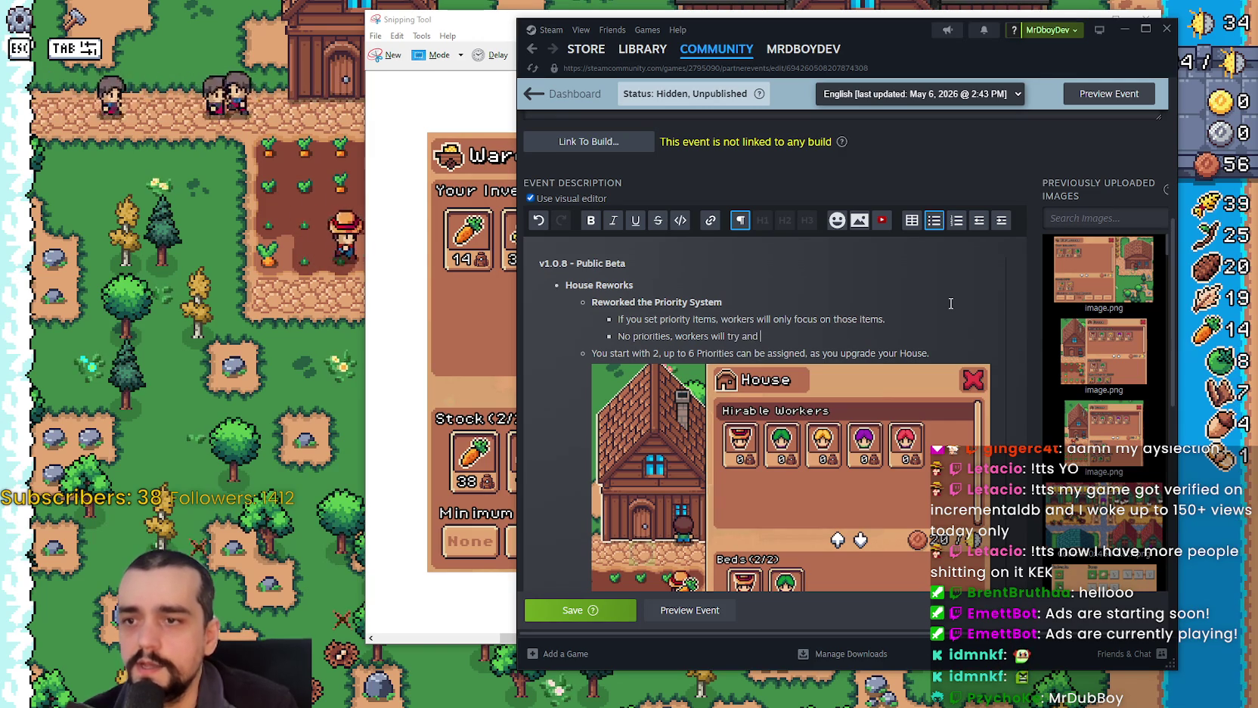
{"action": "key", "text": "BackSpace"}
{"action": "key", "text": "BackSpace"}
{"action": "key", "text": "BackSpace"}
{"action": "type", "text": "randoml"}
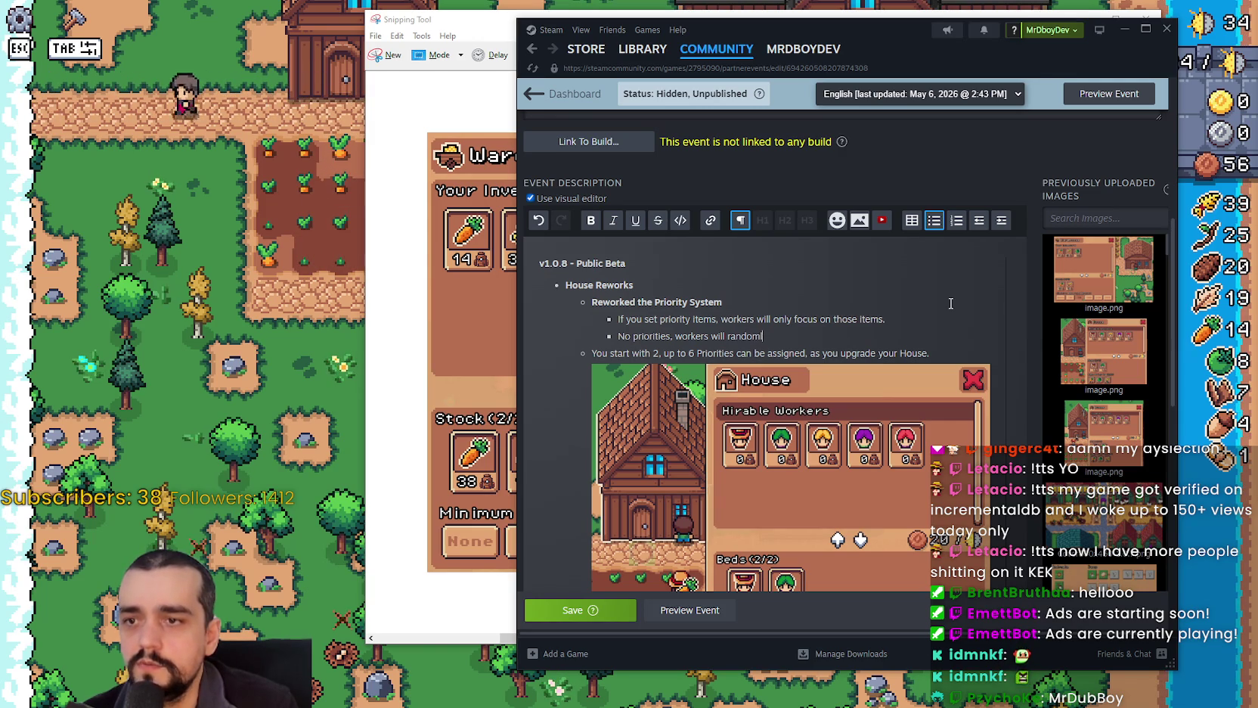
{"action": "type", "text": "ck closes"}
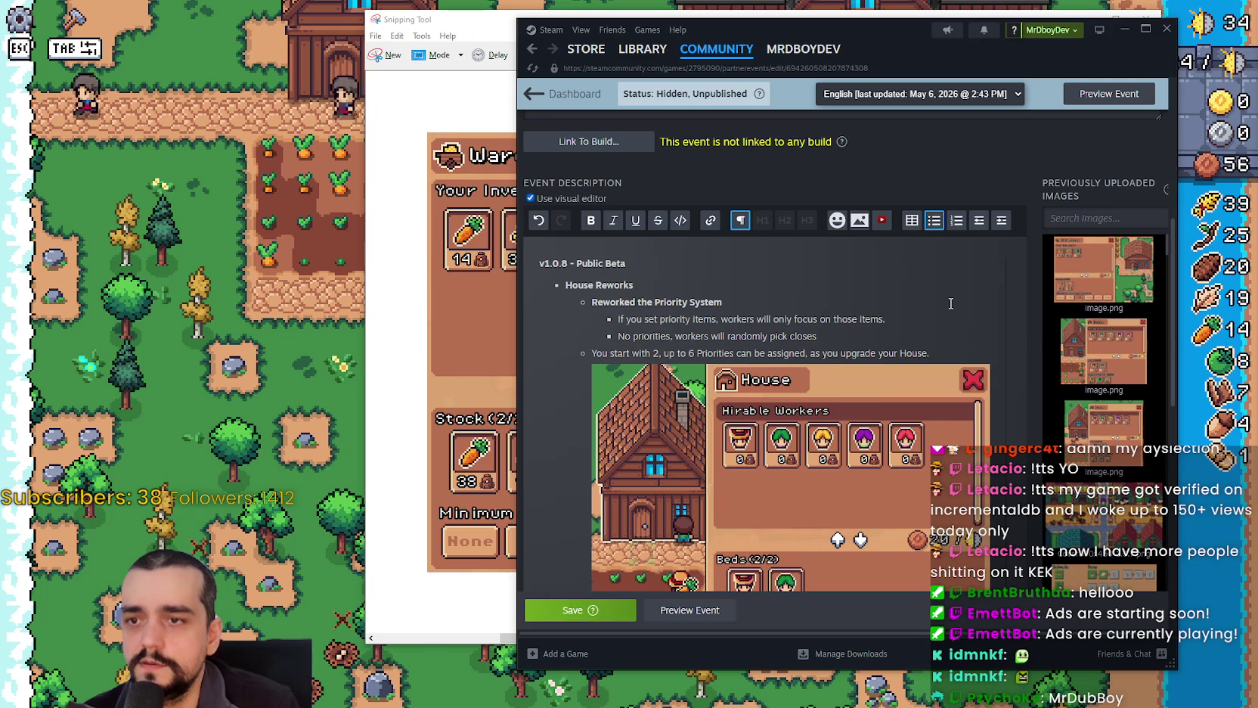
{"action": "type", "text": " cro"}
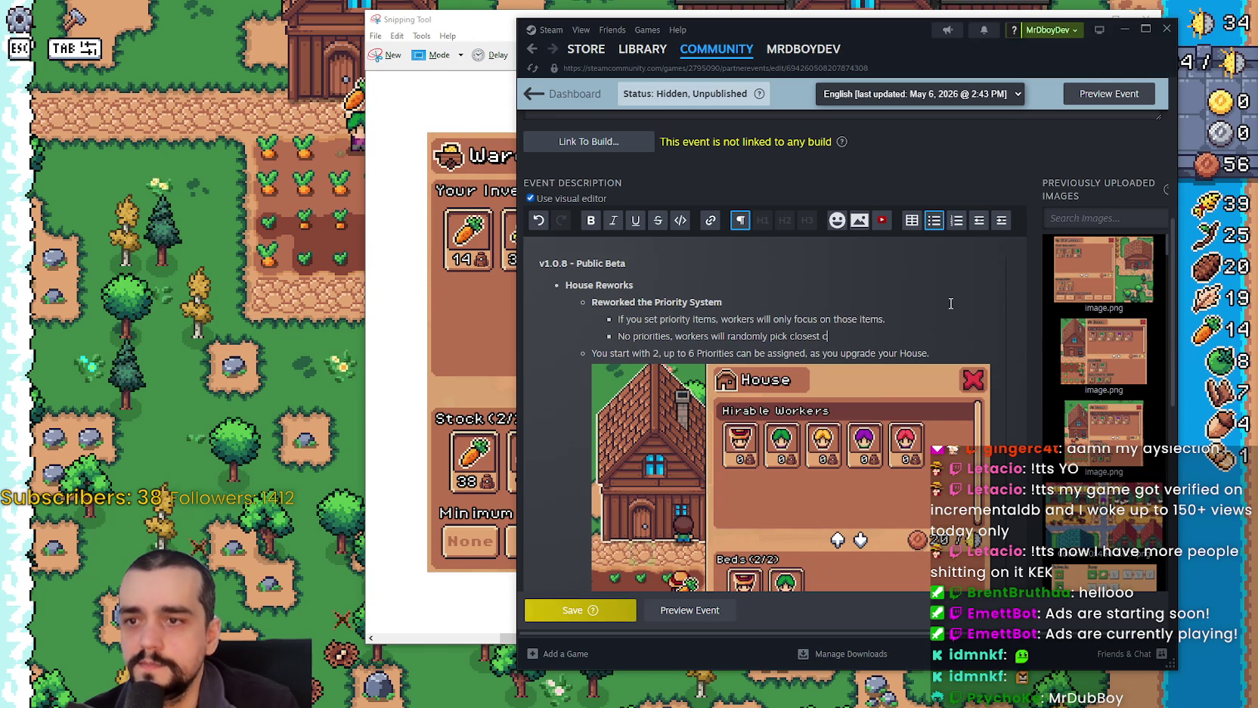
{"action": "type", "text": "ms to work on."}
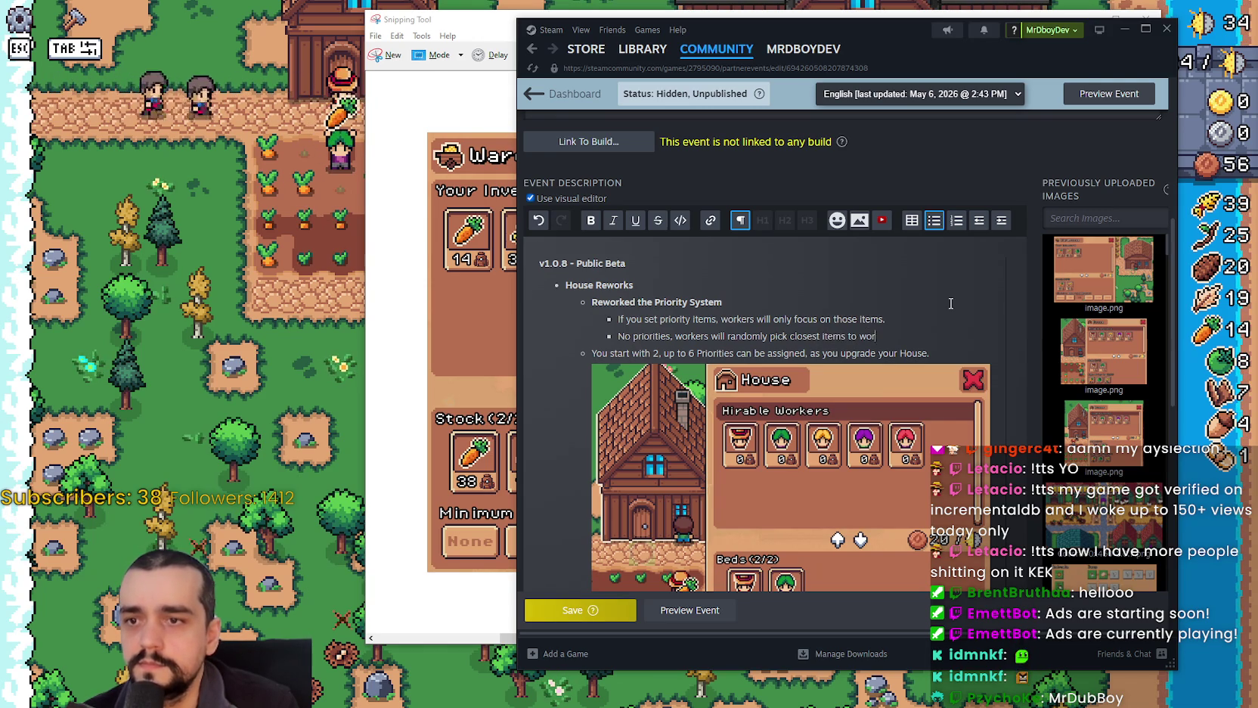
{"action": "scroll", "coordinate": [919, 464], "scroll_direction": "down", "scroll_amount": 3}
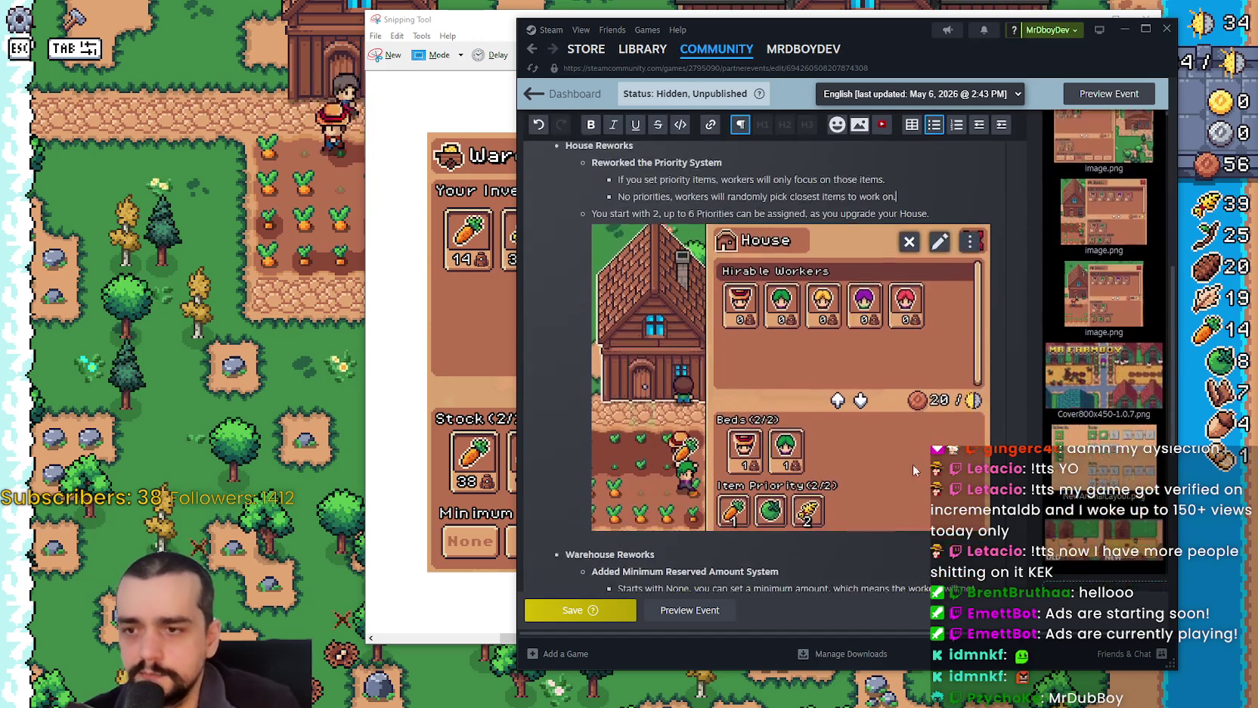
{"action": "scroll", "coordinate": [813, 296], "scroll_direction": "up", "scroll_amount": 3}
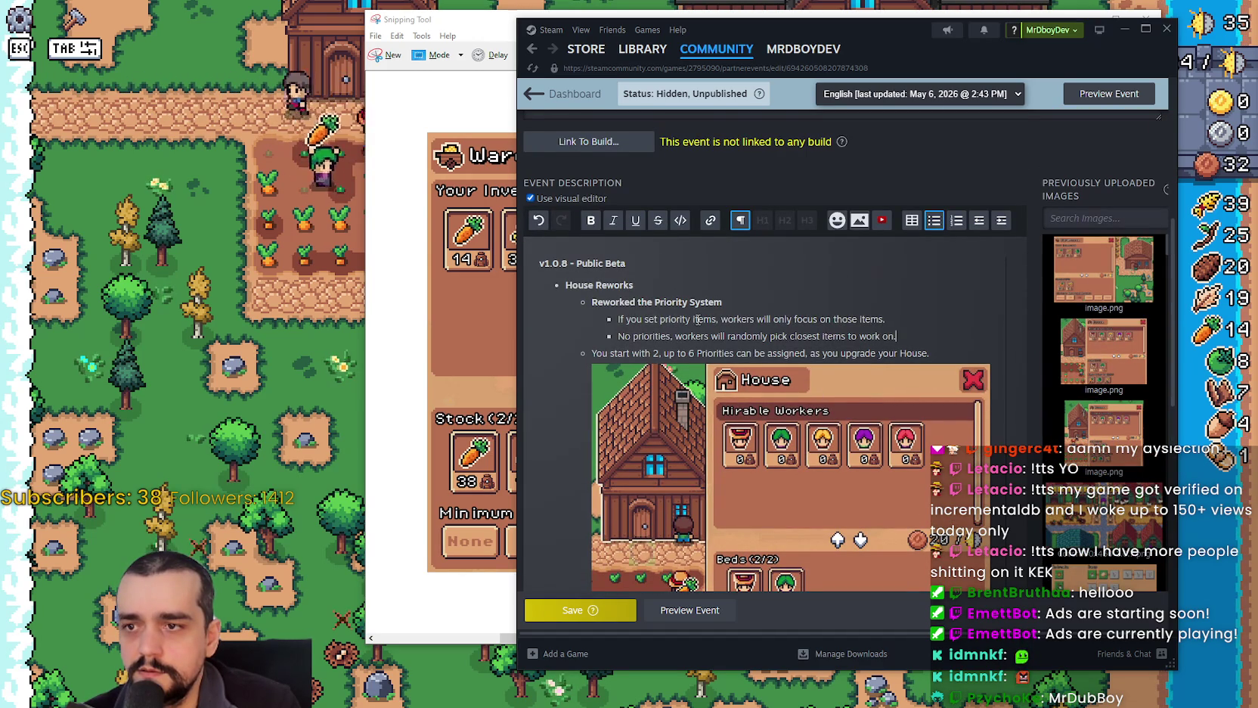
Review the priority sub-bullets and save the event.
{"action": "left_click_drag", "start_coordinate": [670, 320], "coordinate": [800, 319]}
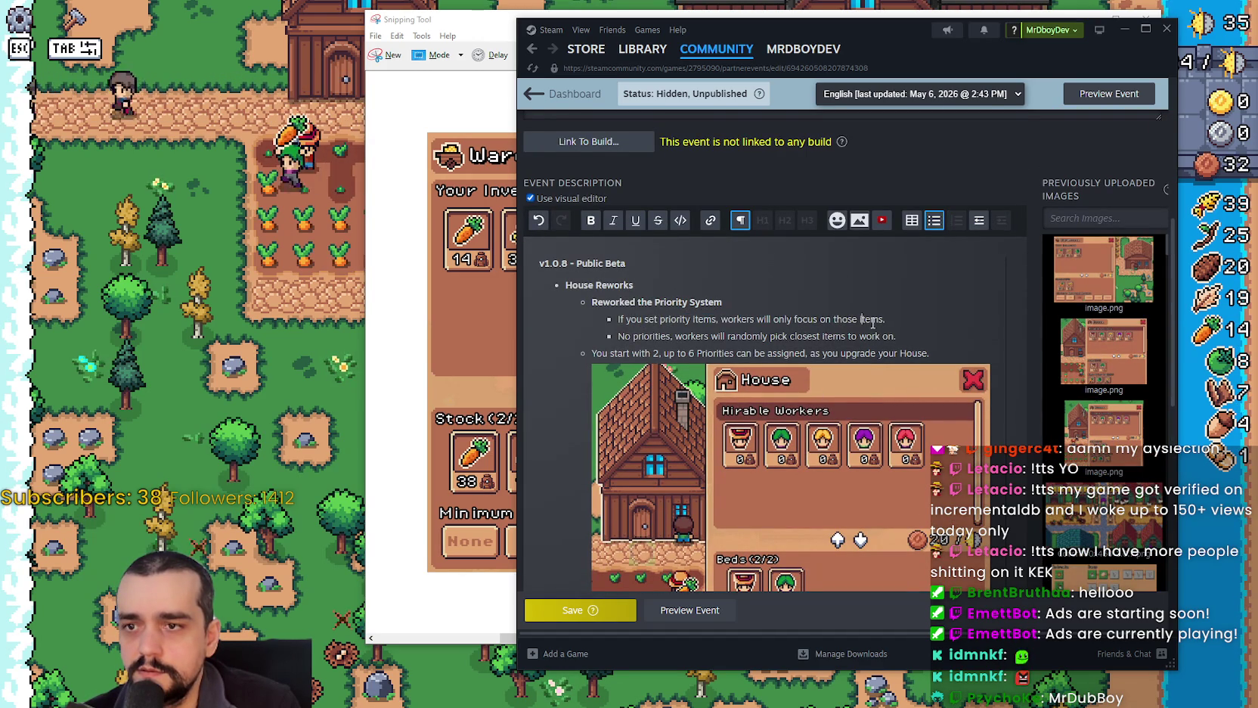
{"action": "left_click", "coordinate": [914, 341]}
{"action": "mouse_move", "coordinate": [936, 387]}
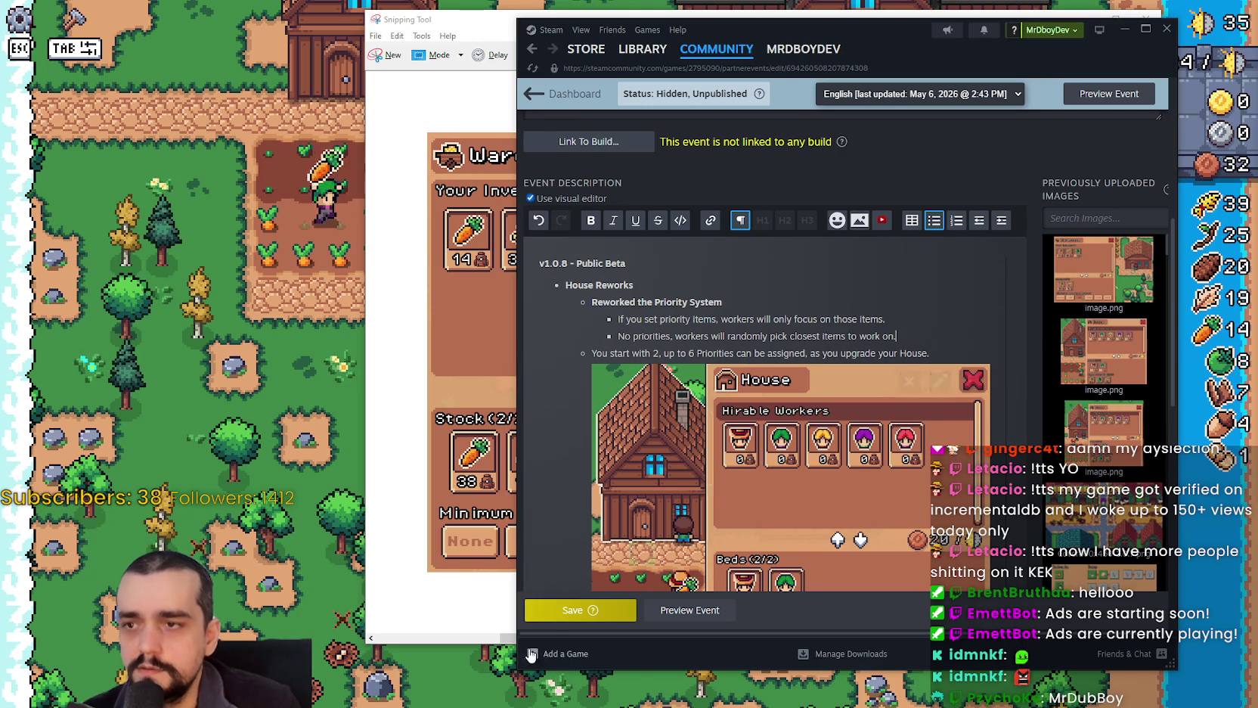
{"action": "left_click", "coordinate": [572, 617]}
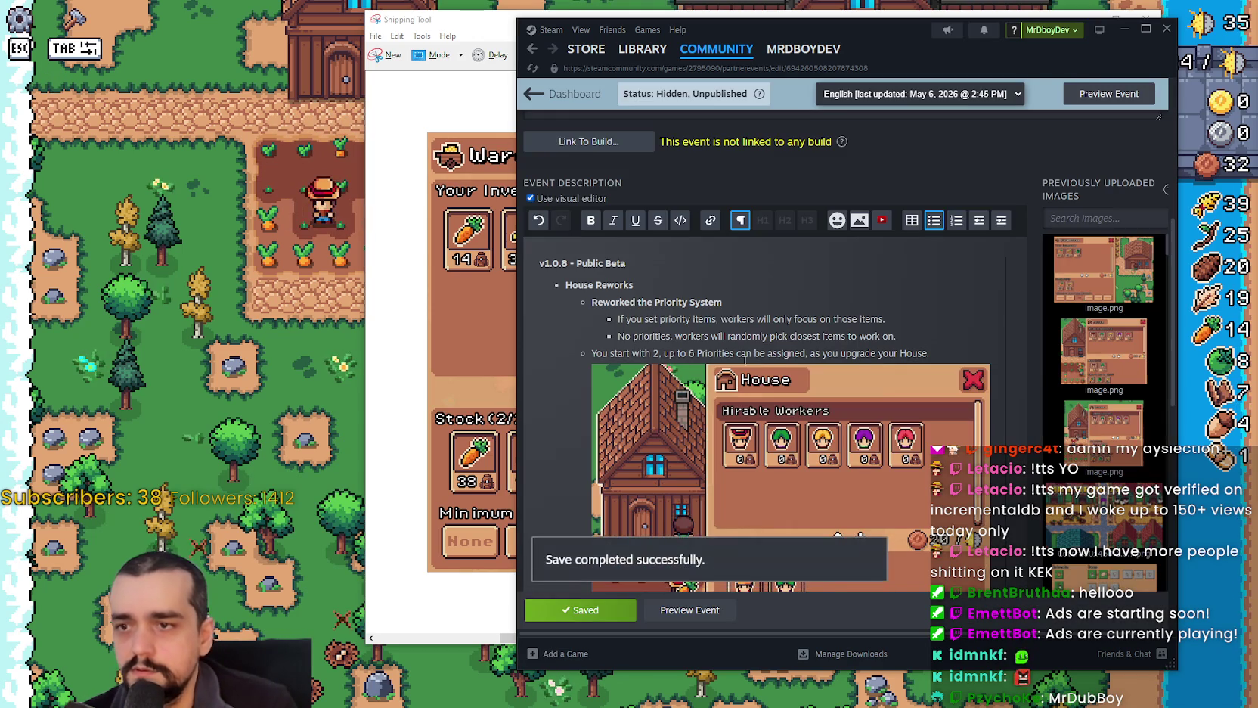
Scroll down the saved draft to the Warehouse screenshot under Warehouse Reworks.
{"action": "scroll", "coordinate": [945, 353], "scroll_direction": "down", "scroll_amount": 10}
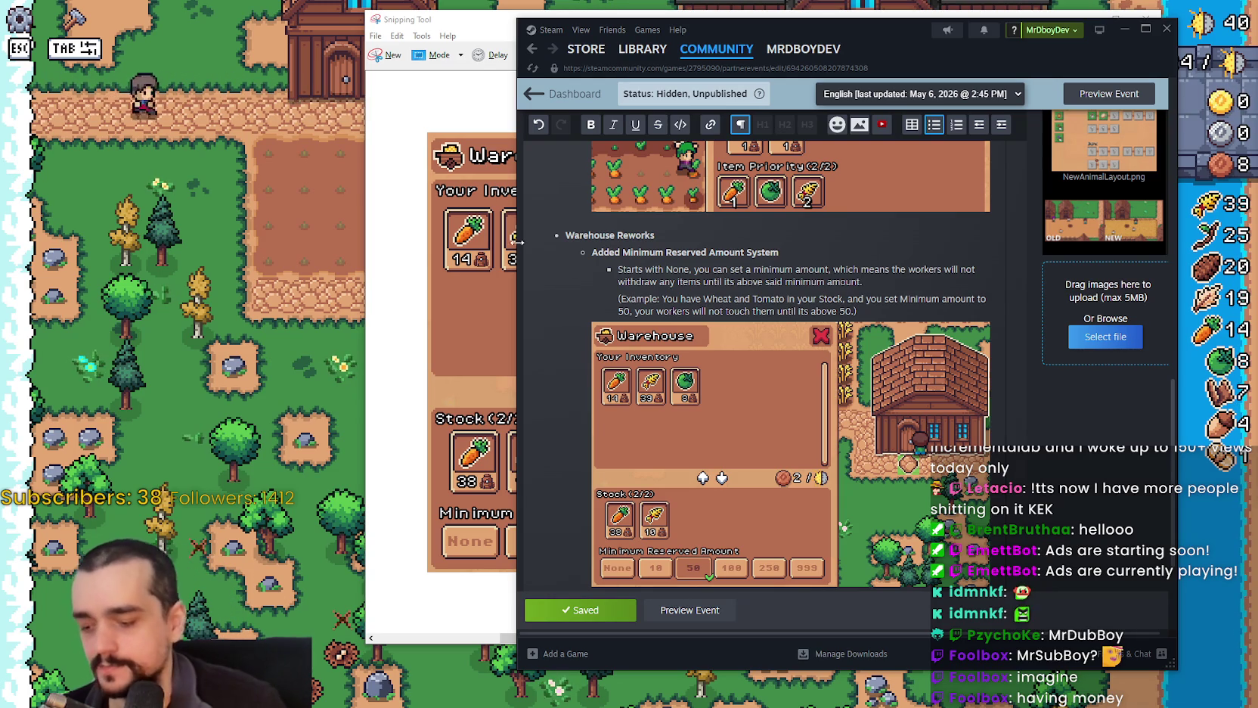
{"action": "scroll", "coordinate": [692, 478], "scroll_direction": "down", "scroll_amount": 1}
Re-save the v1.0.8 - Public Beta event with its House and Warehouse notes.
{"action": "left_click", "coordinate": [585, 609]}
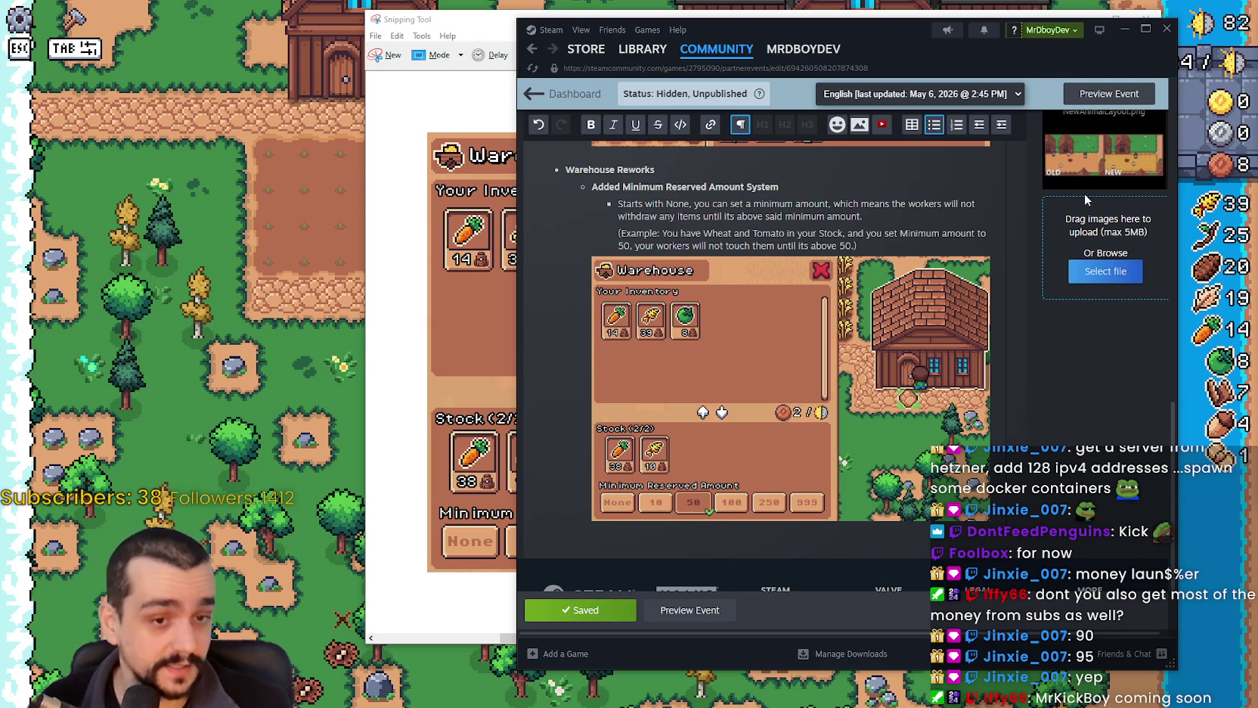
Save the event post changes and bring the Warehouse snip in Snipping Tool to the front.
{"action": "mouse_move", "coordinate": [1104, 189]}
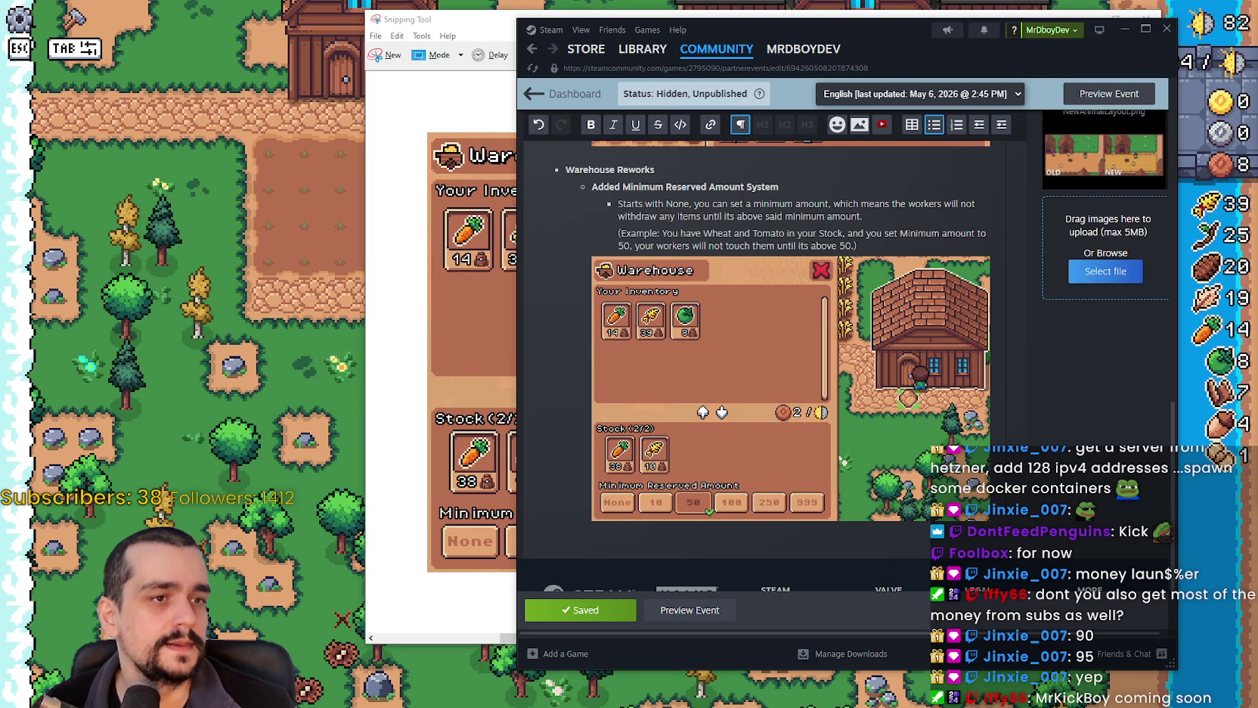
{"action": "left_click", "coordinate": [579, 610]}
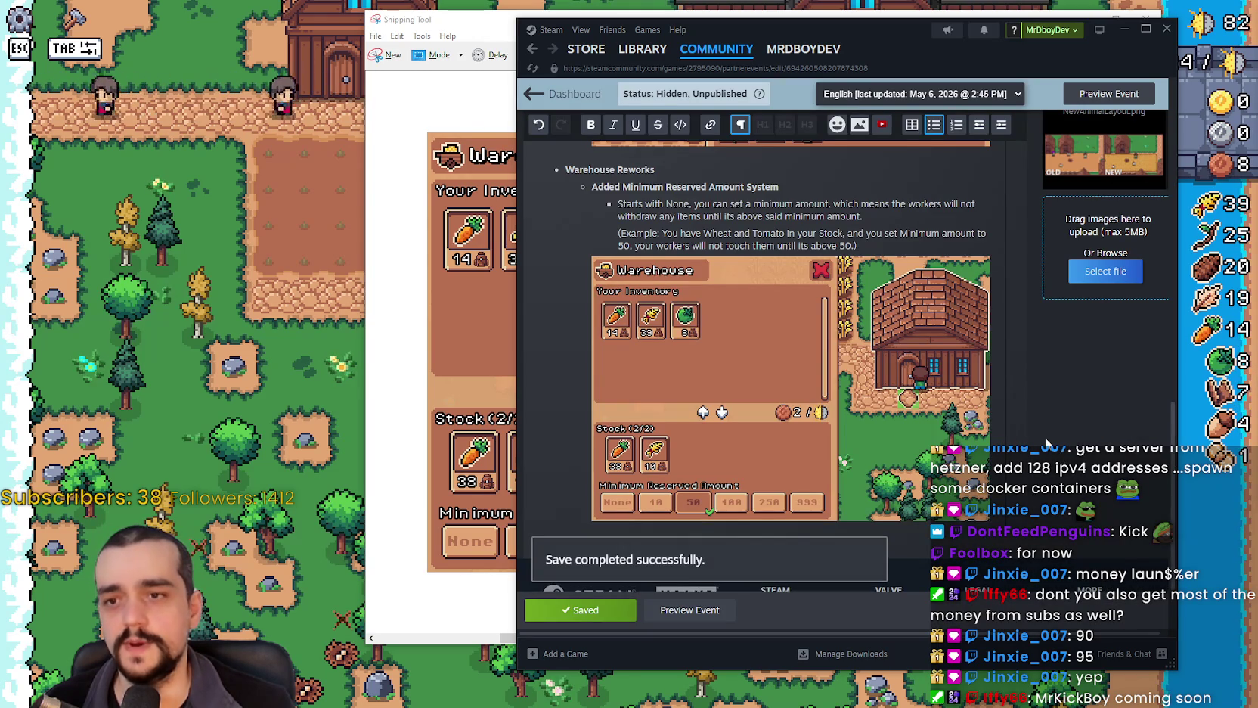
{"action": "scroll", "coordinate": [1043, 432], "scroll_direction": "up", "scroll_amount": 2}
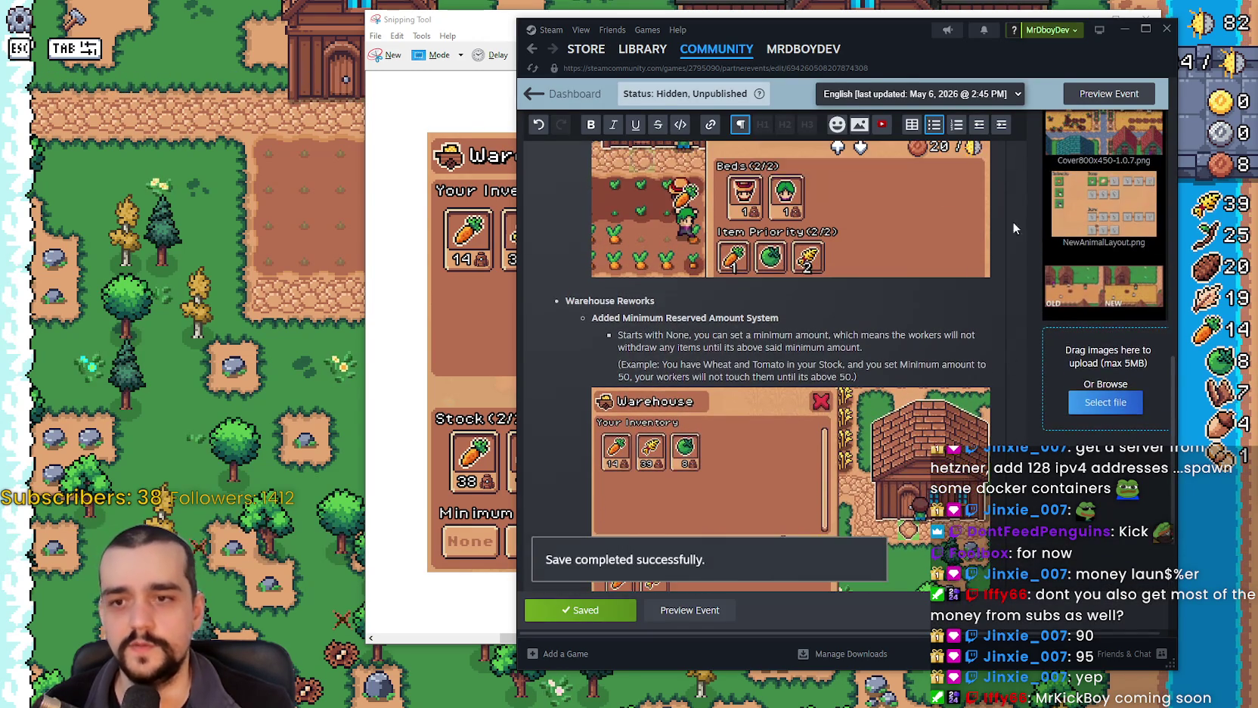
{"action": "scroll", "coordinate": [1006, 305], "scroll_direction": "up", "scroll_amount": 2}
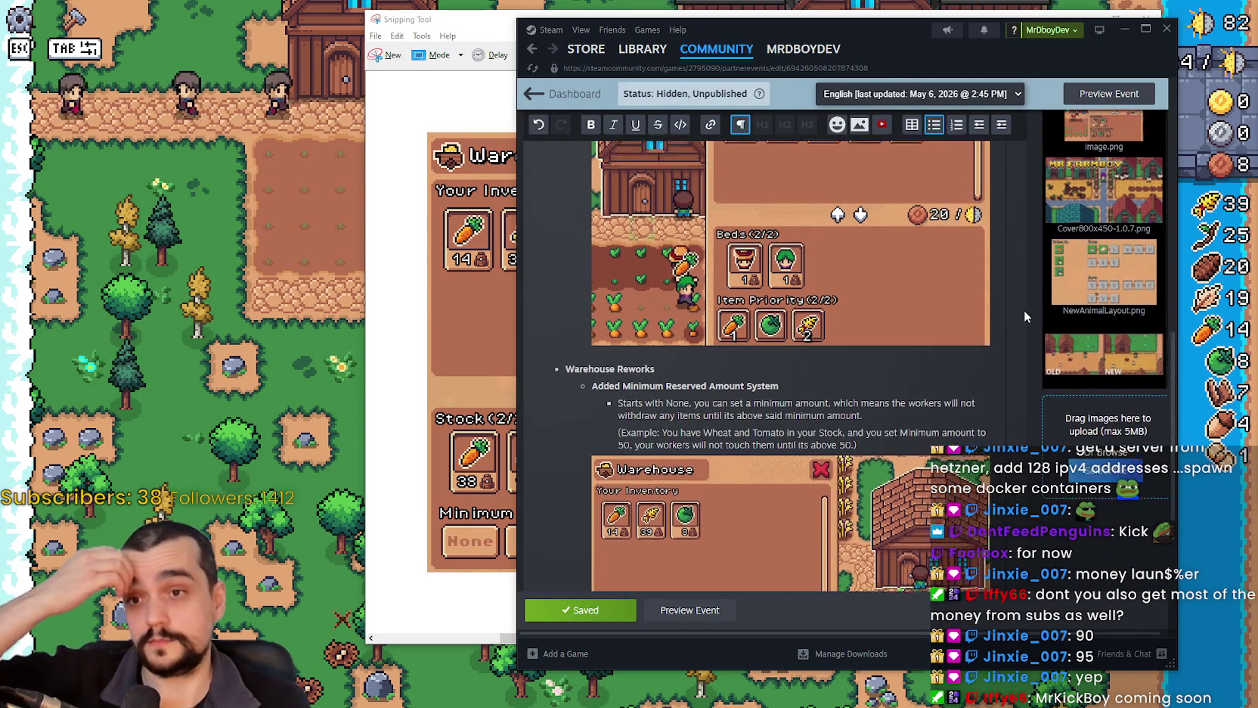
{"action": "scroll", "coordinate": [1010, 310], "scroll_direction": "up", "scroll_amount": 2}
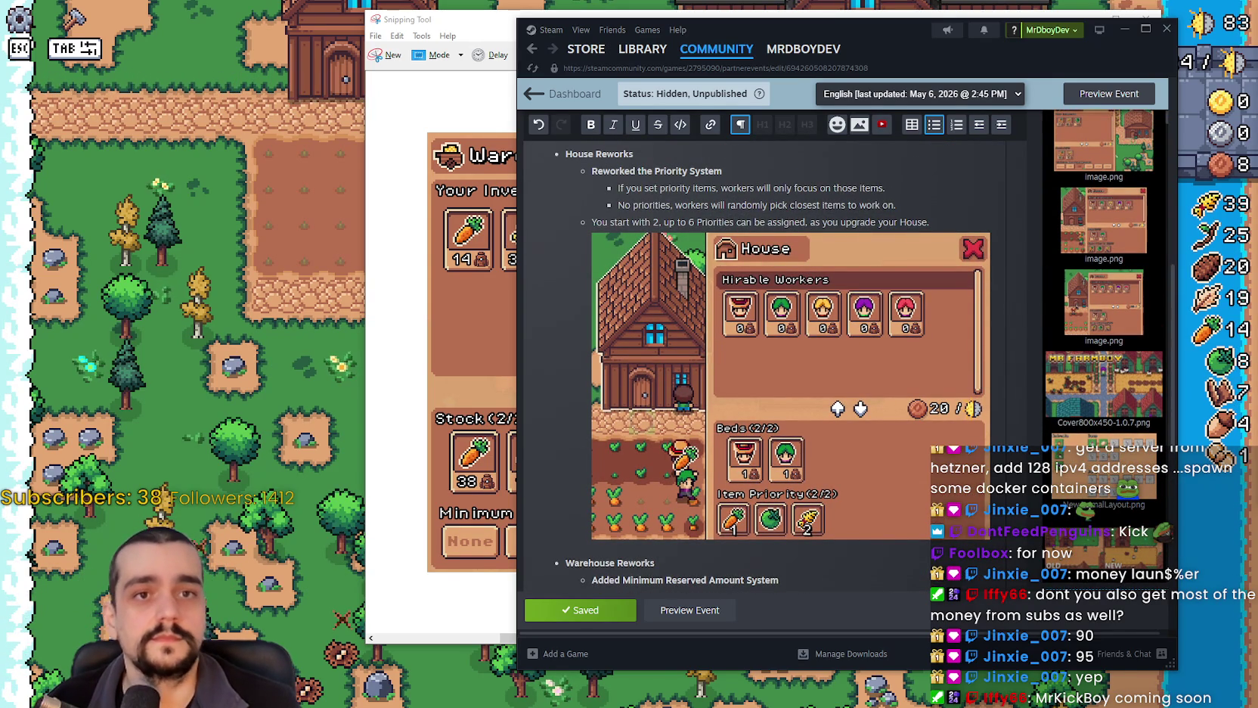
{"action": "scroll", "coordinate": [1017, 110], "scroll_direction": "up", "scroll_amount": 2}
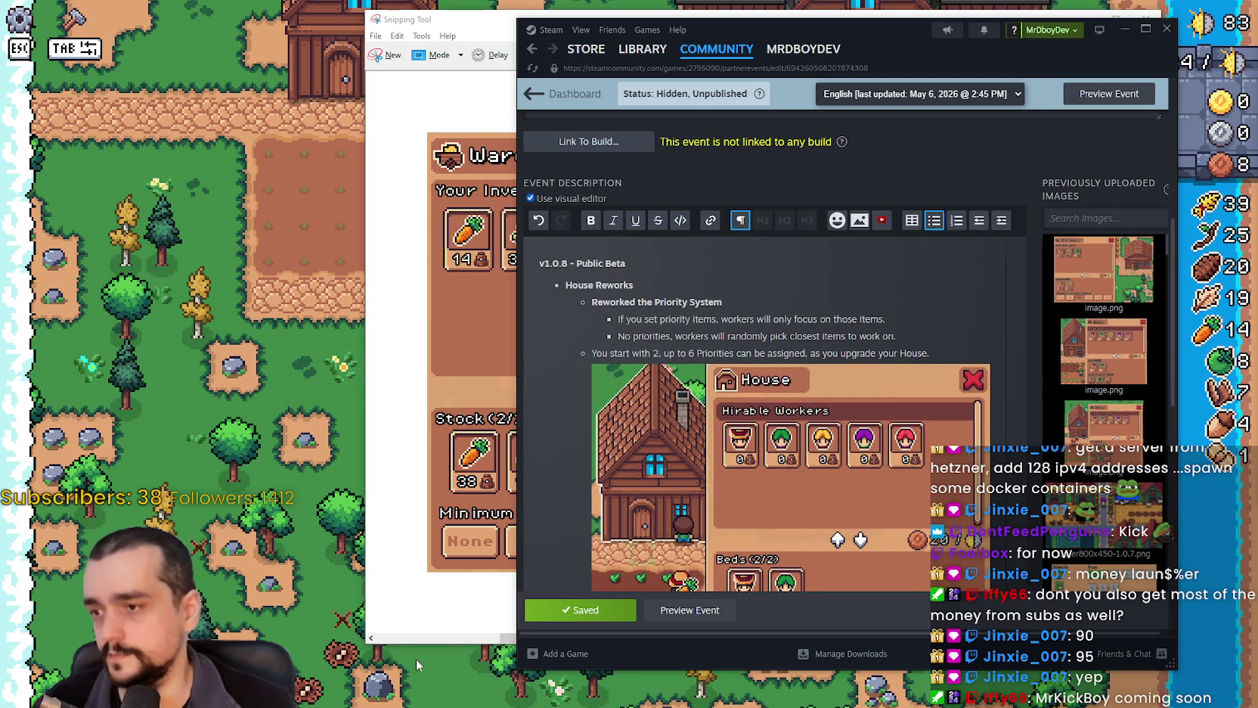
{"action": "left_click", "coordinate": [374, 641]}
{"action": "scroll", "coordinate": [462, 611], "scroll_direction": "left", "scroll_amount": 3}
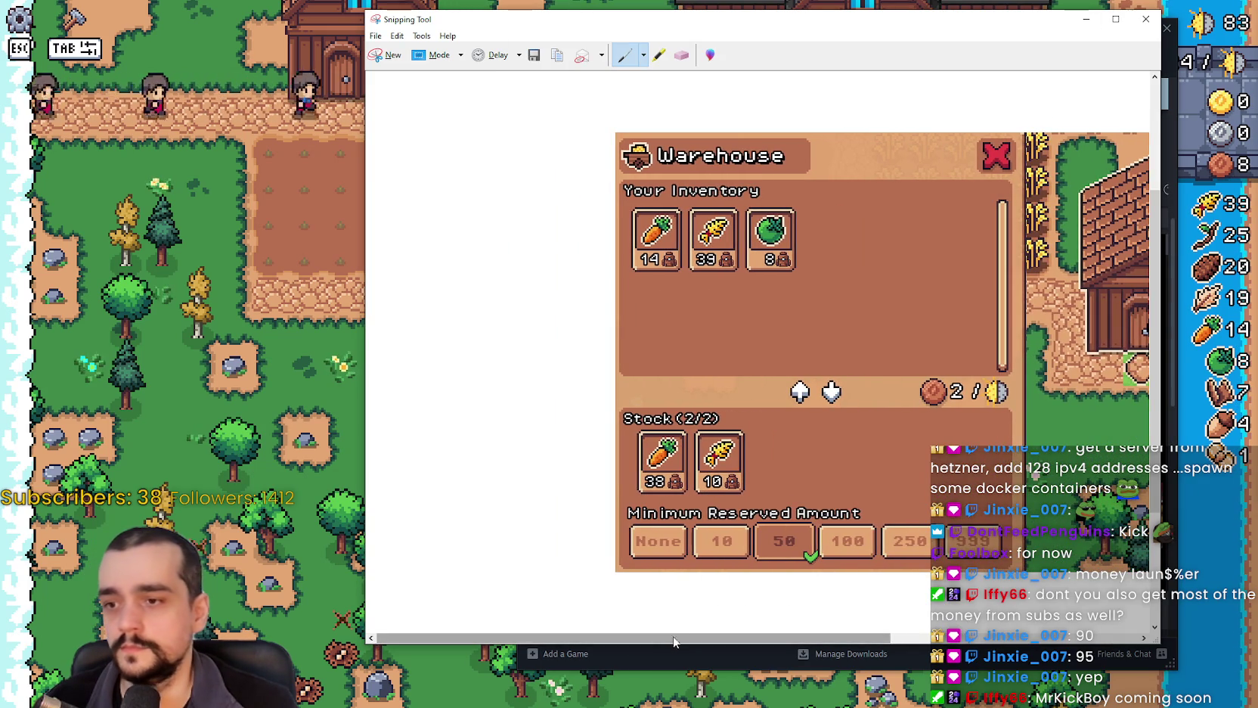
Close the Warehouse snip in Snipping Tool without saving, returning to the event editor.
{"action": "left_click_drag", "start_coordinate": [680, 638], "coordinate": [877, 639]}
{"action": "left_click", "coordinate": [1146, 19]}
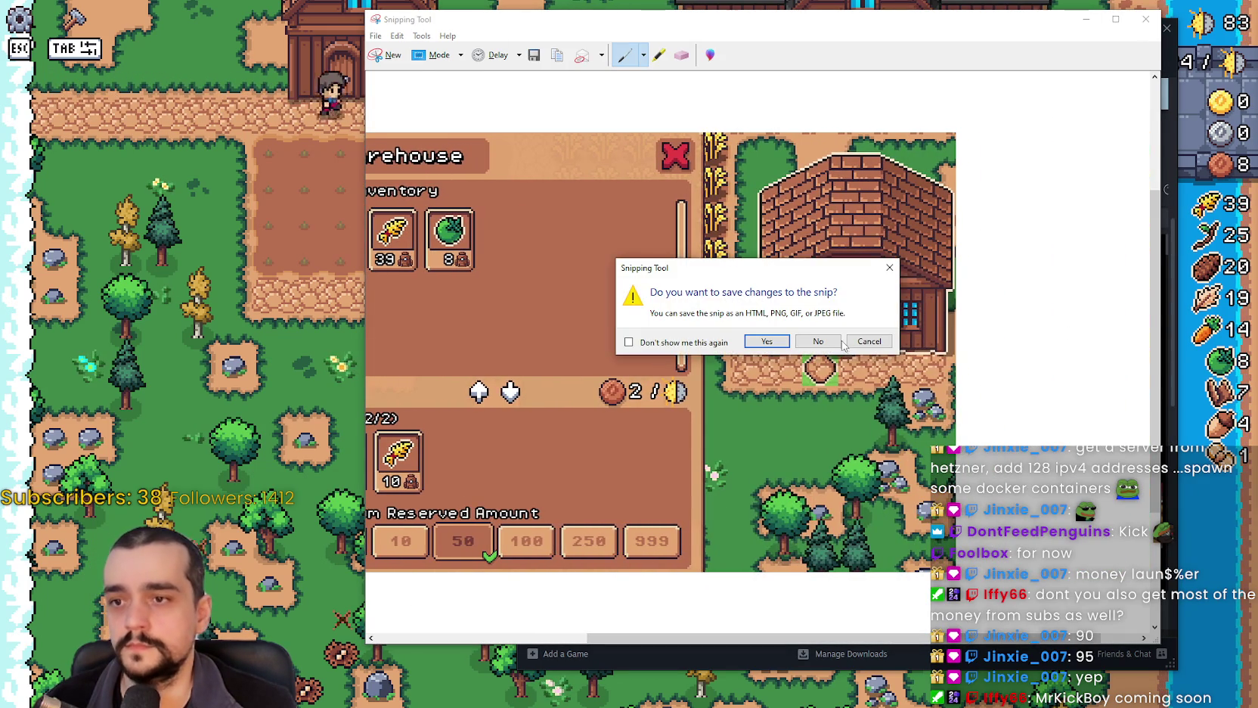
{"action": "left_click", "coordinate": [837, 341]}
{"action": "scroll", "coordinate": [838, 341], "scroll_direction": "down", "scroll_amount": 5}
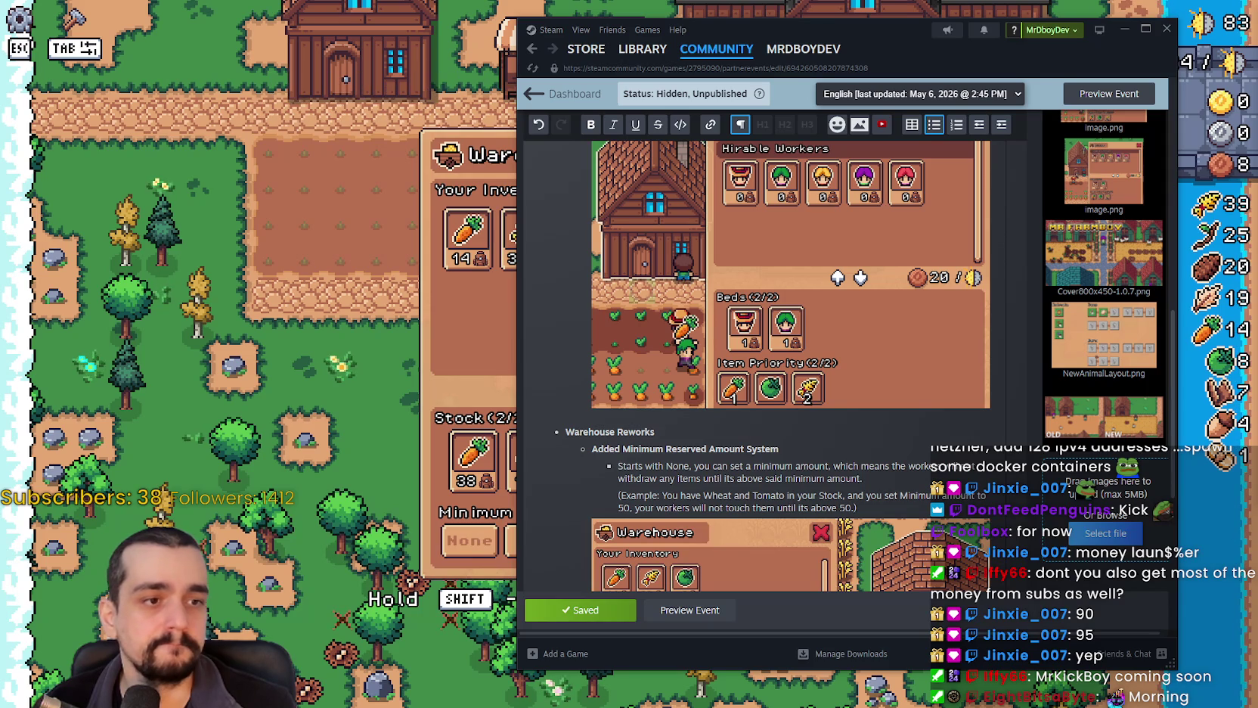
{"action": "scroll", "coordinate": [979, 354], "scroll_direction": "up", "scroll_amount": 3}
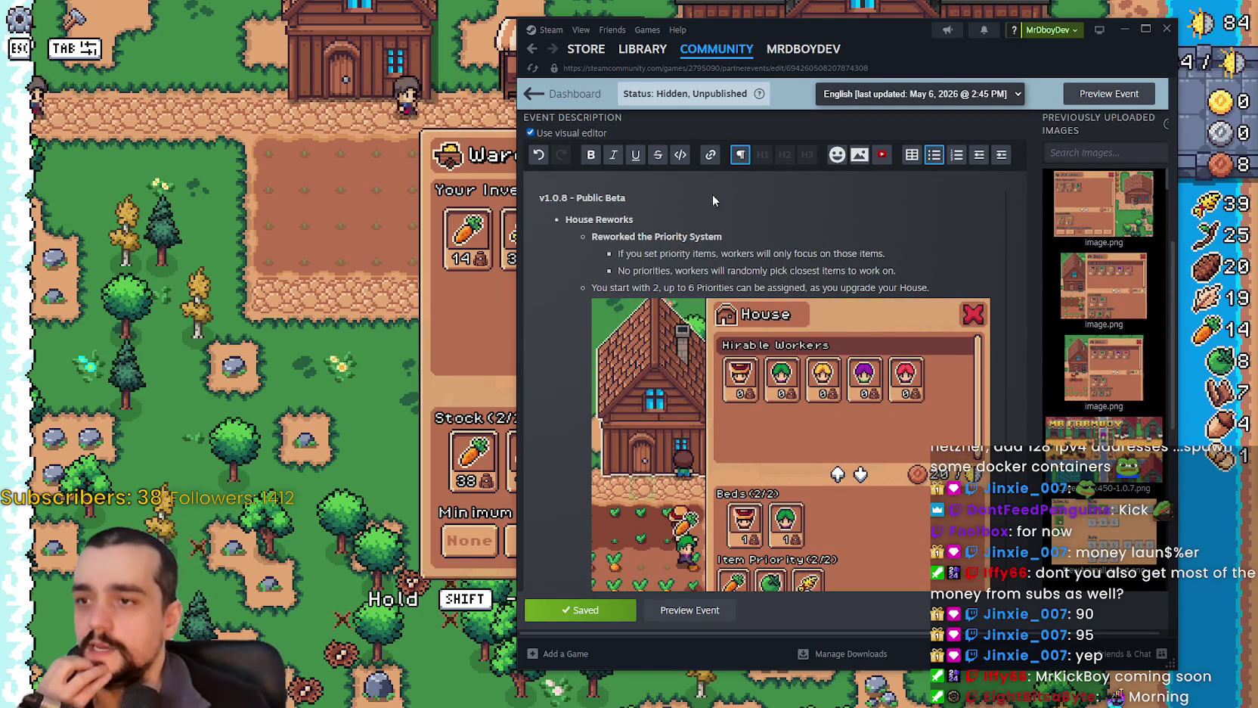
Look over the priority bullets in the v1.0.8 description, then switch over to the game.
{"action": "scroll", "coordinate": [763, 225], "scroll_direction": "down", "scroll_amount": 2}
{"action": "scroll", "coordinate": [610, 398], "scroll_direction": "down", "scroll_amount": 4}
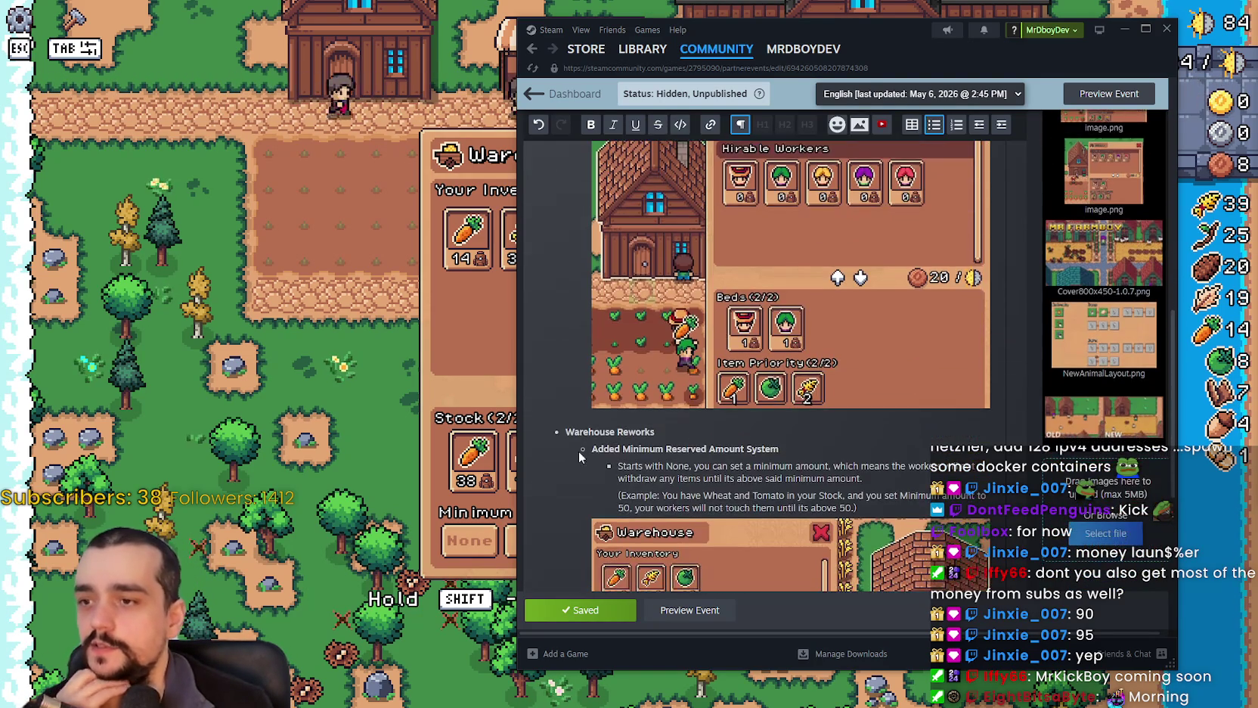
{"action": "scroll", "coordinate": [609, 397], "scroll_direction": "down", "scroll_amount": 1}
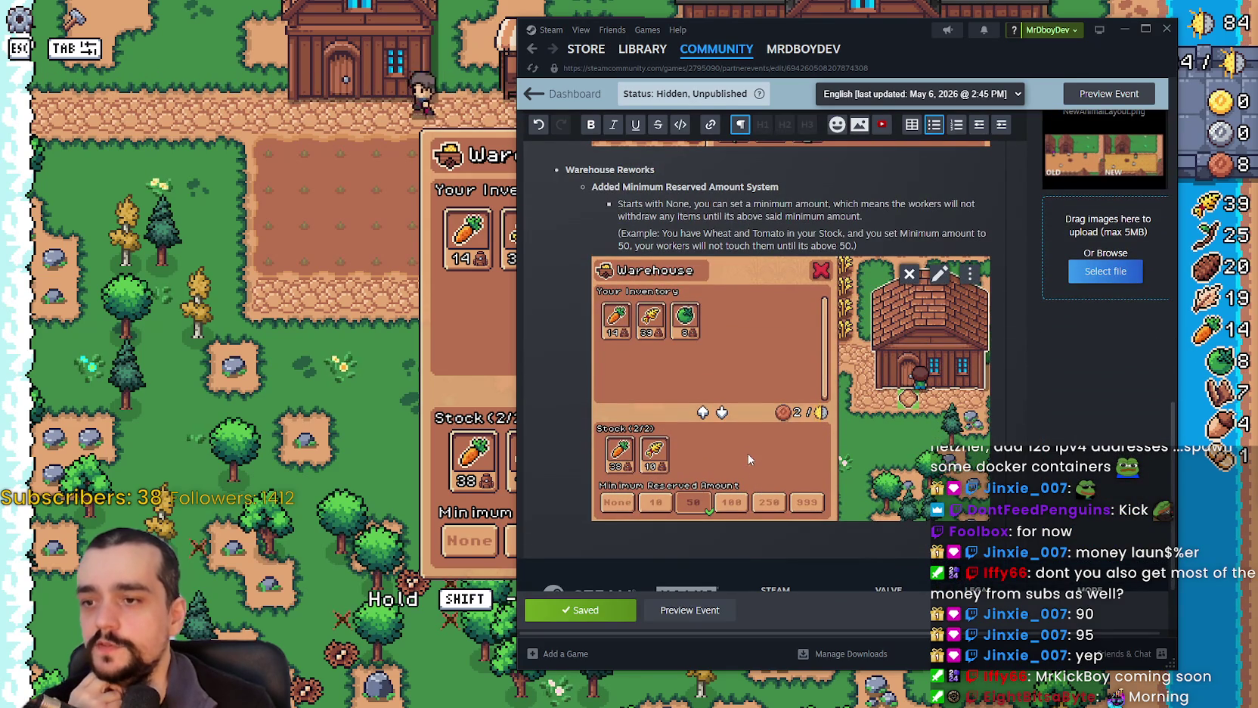
{"action": "scroll", "coordinate": [750, 459], "scroll_direction": "up", "scroll_amount": 8}
{"action": "scroll", "coordinate": [759, 347], "scroll_direction": "down", "scroll_amount": 2}
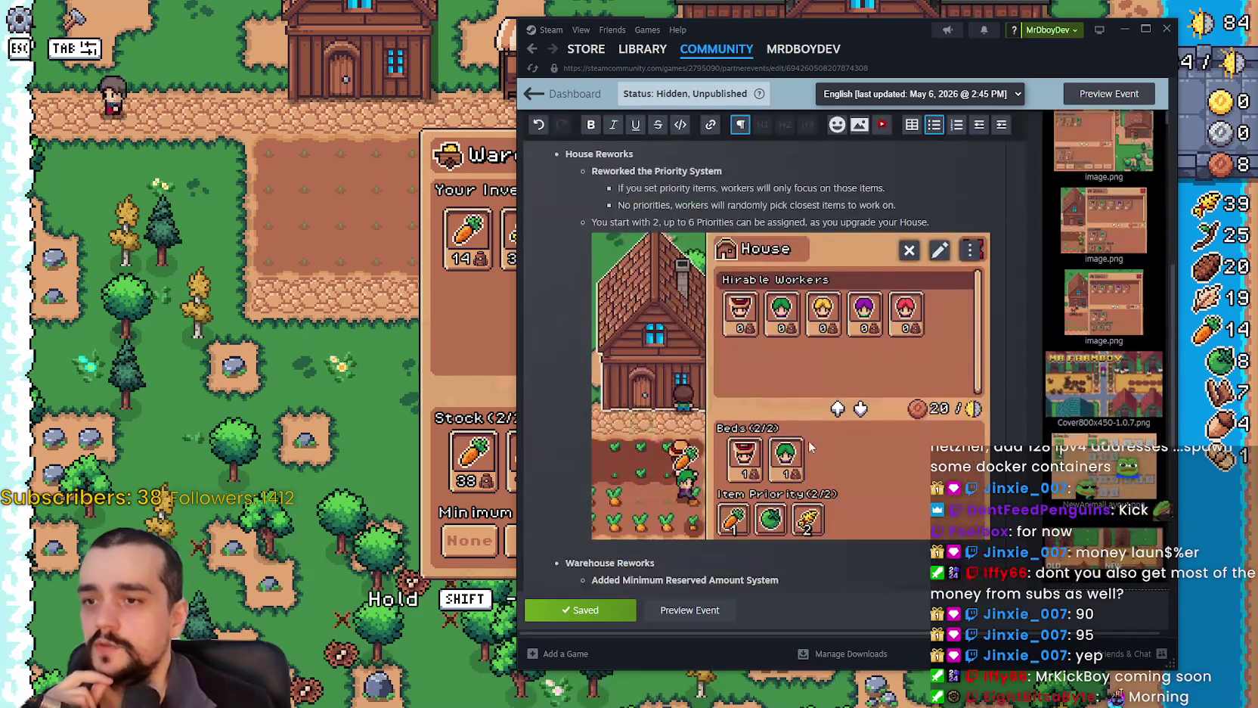
{"action": "scroll", "coordinate": [771, 500], "scroll_direction": "up", "scroll_amount": 2}
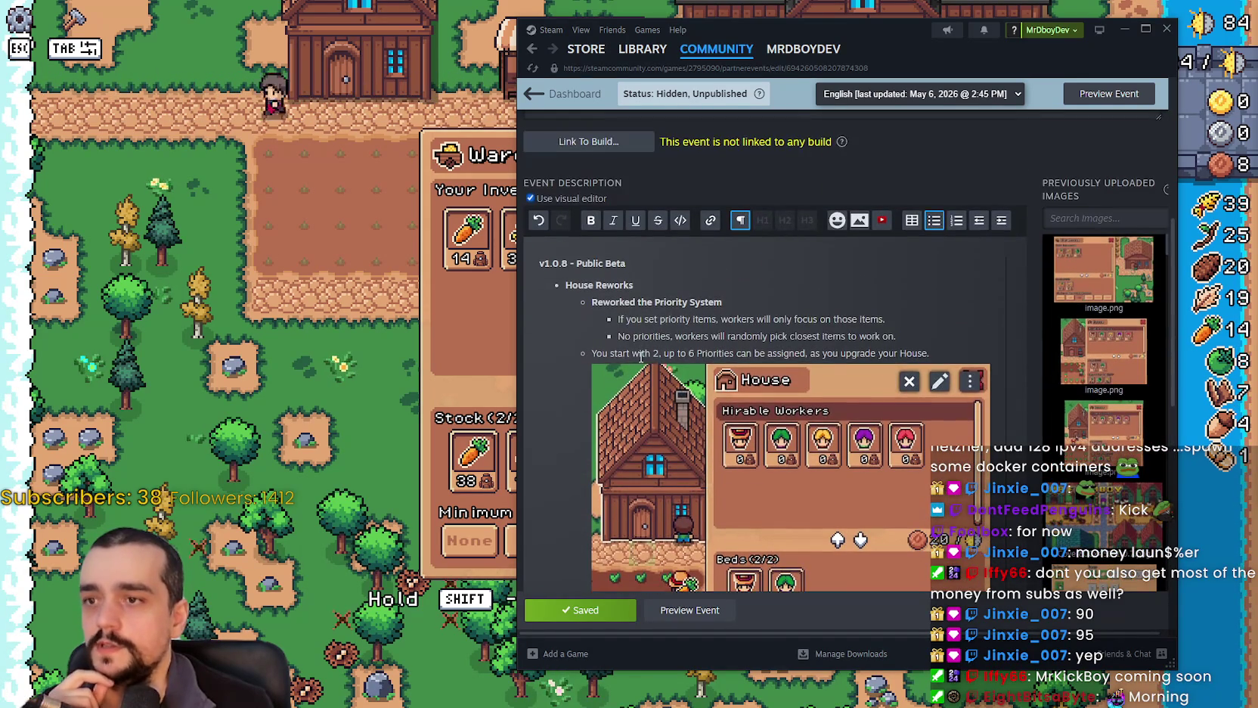
{"action": "left_click_drag", "start_coordinate": [624, 318], "coordinate": [938, 314]}
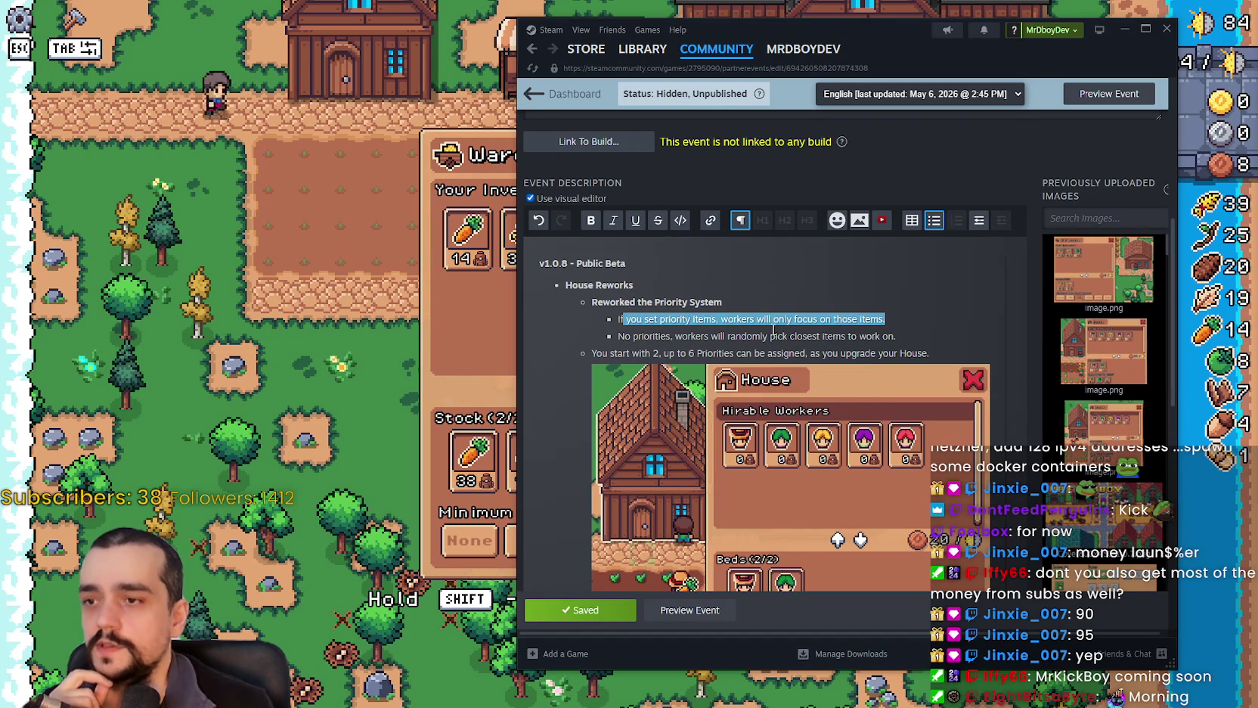
{"action": "left_click", "coordinate": [618, 336]}
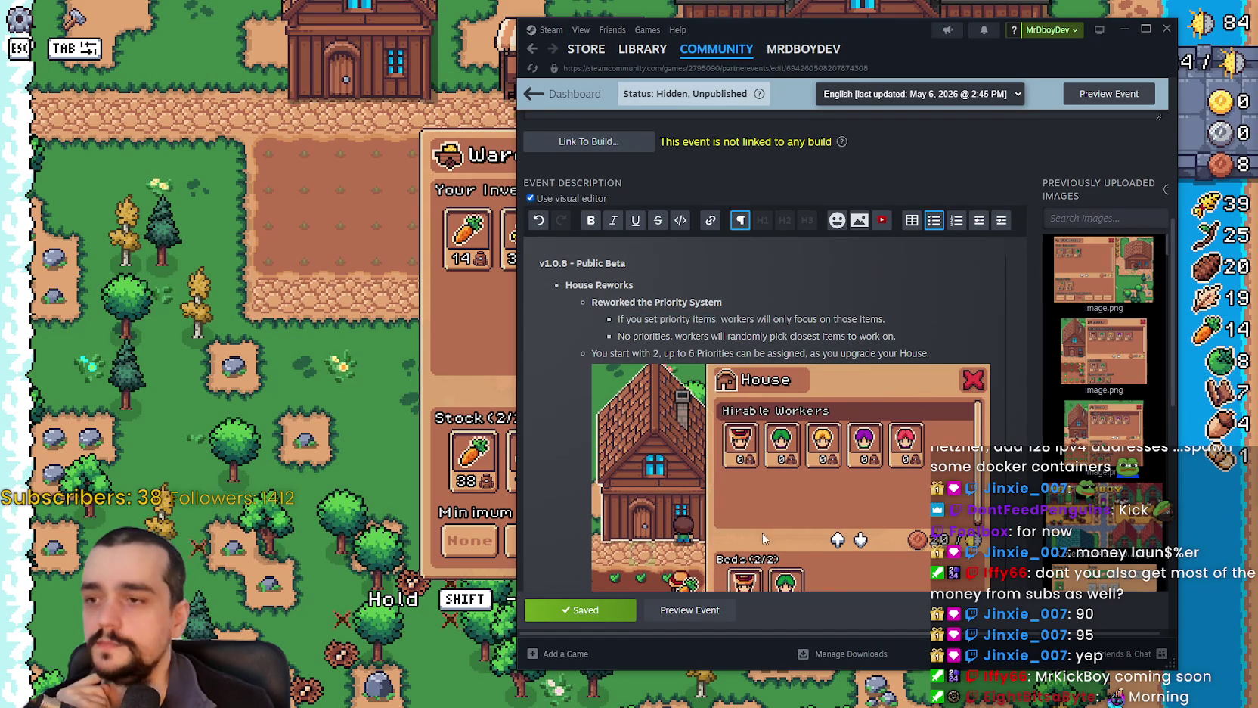
{"action": "scroll", "coordinate": [693, 540], "scroll_direction": "down", "scroll_amount": 3}
{"action": "key", "text": "alt+Tab"}
Walk to the house and then the warehouse, opening and closing each one's panel.
{"action": "key", "text": "Escape"}
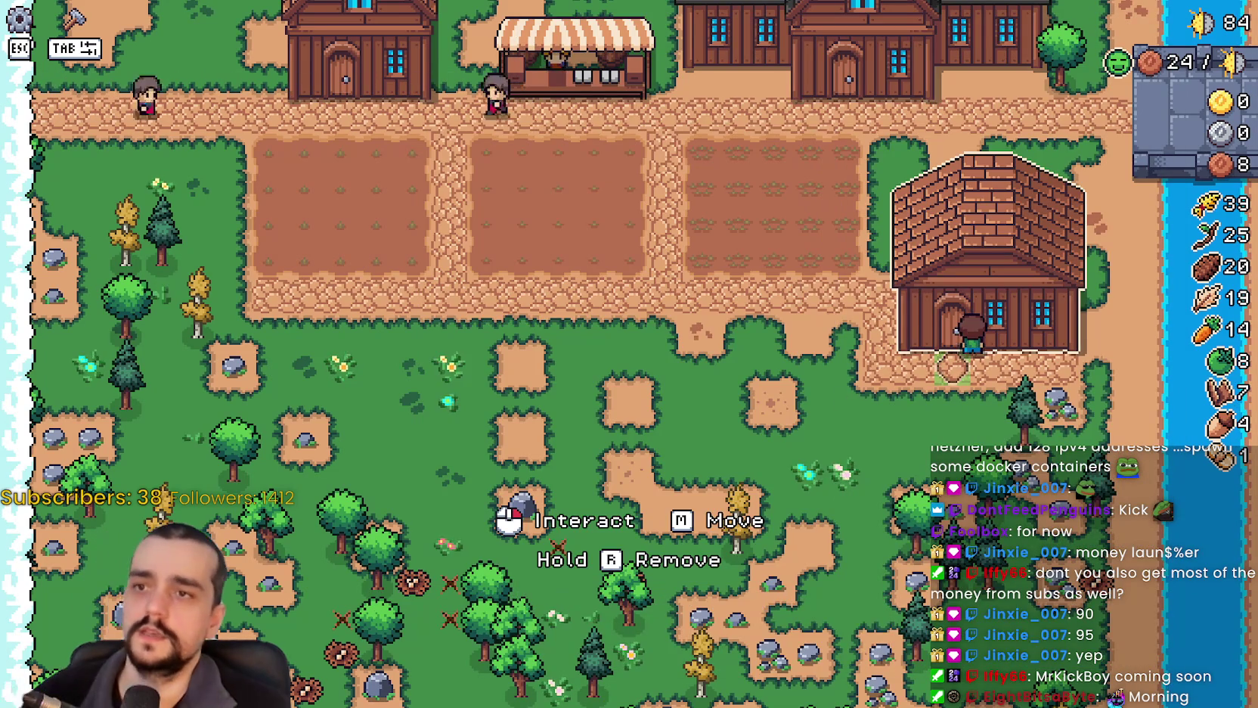
{"action": "key", "text": "s"}
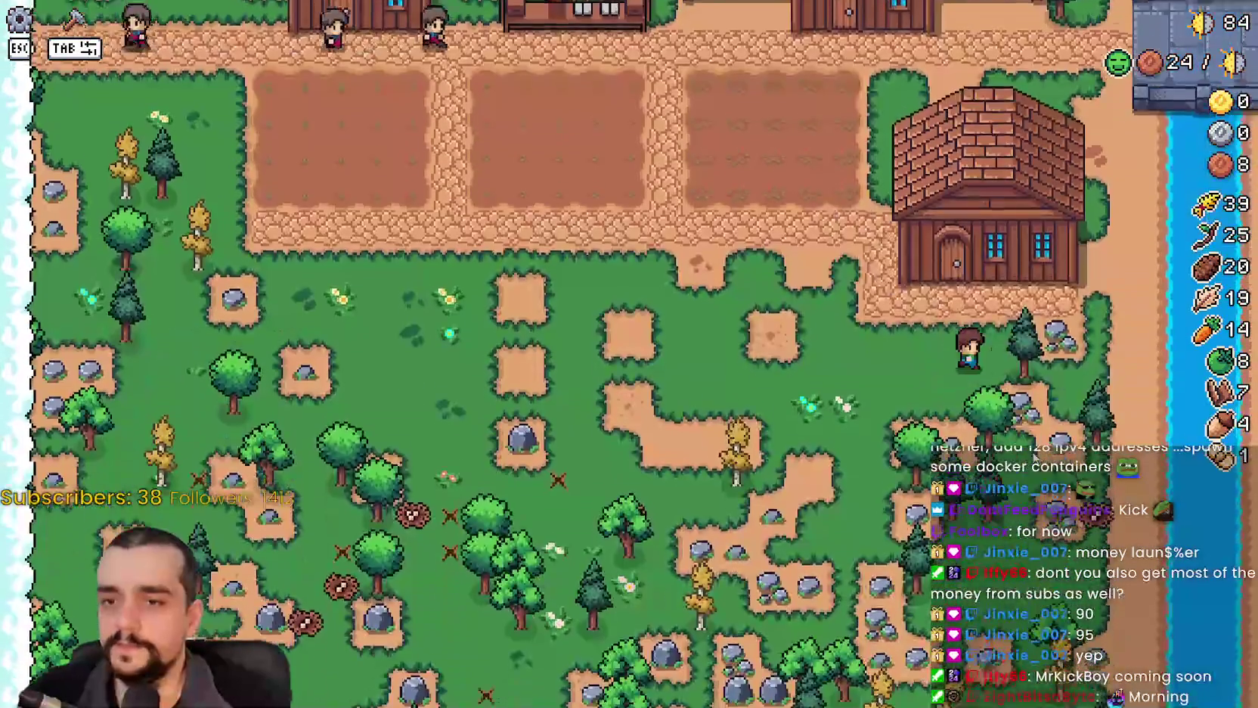
{"action": "key", "text": "w"}
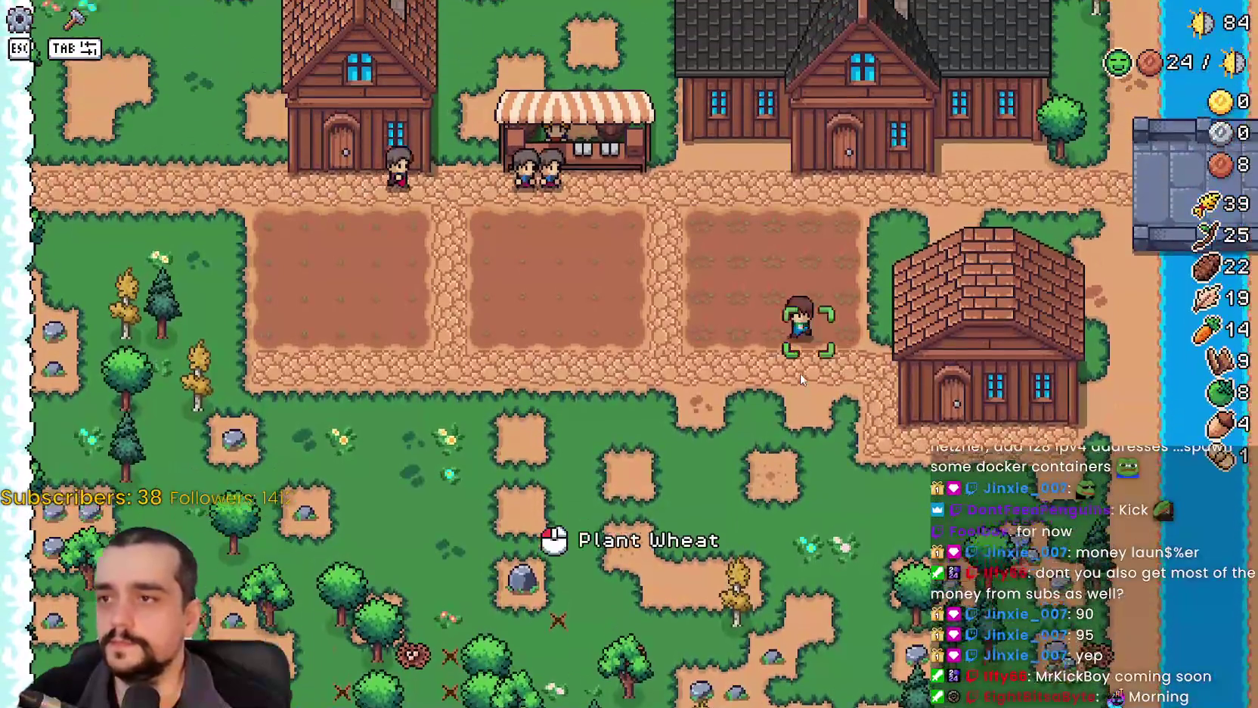
{"action": "key", "text": "a"}
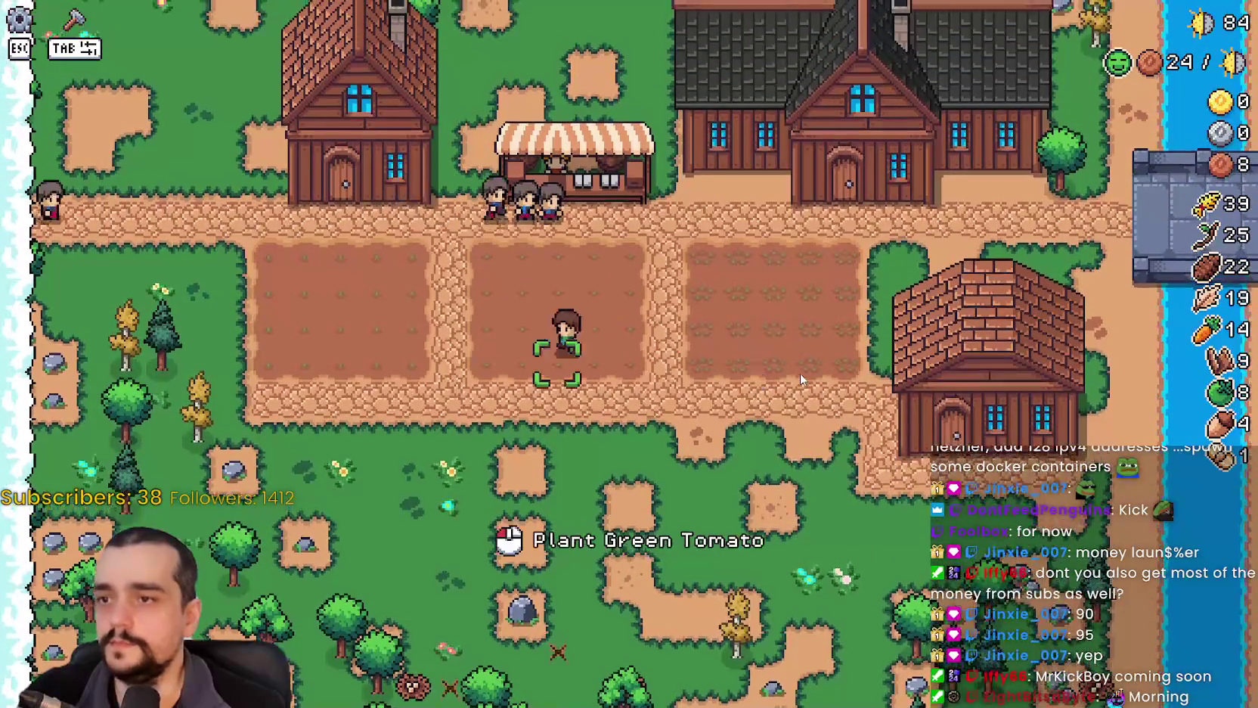
{"action": "key", "text": "w"}
{"action": "key", "text": "e"}
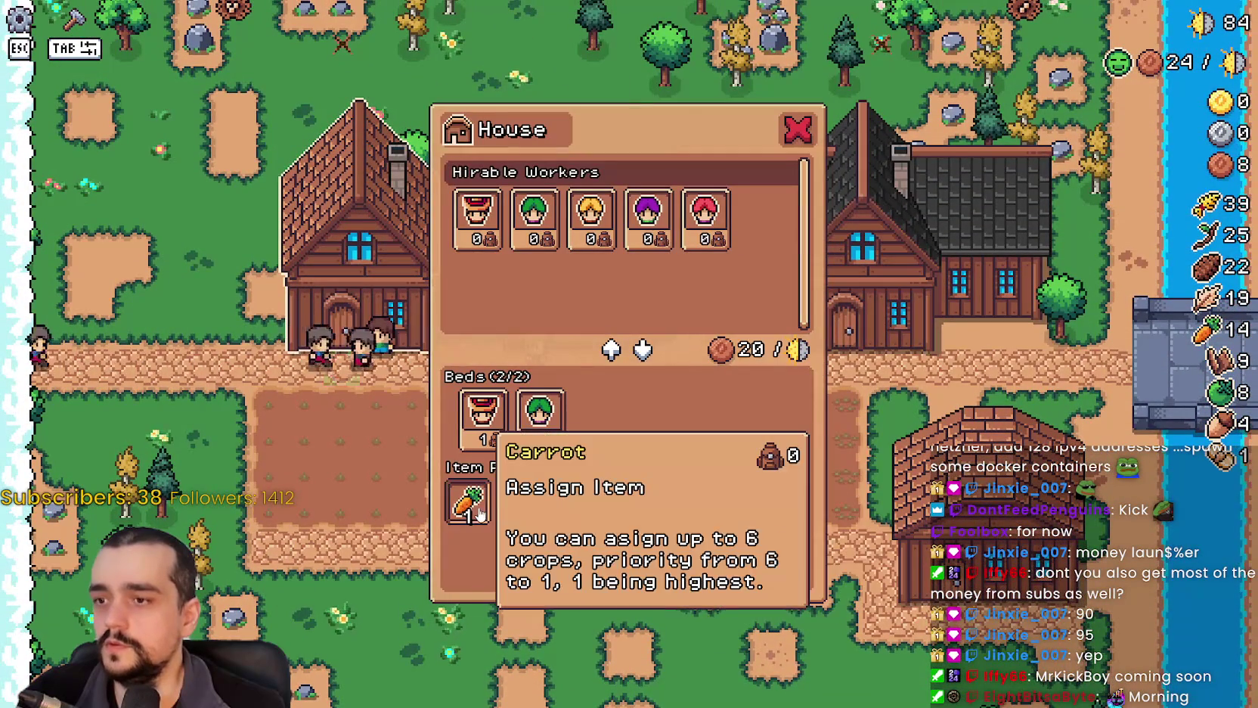
{"action": "key", "text": "Escape"}
{"action": "key", "text": "d"}
{"action": "key", "text": "s"}
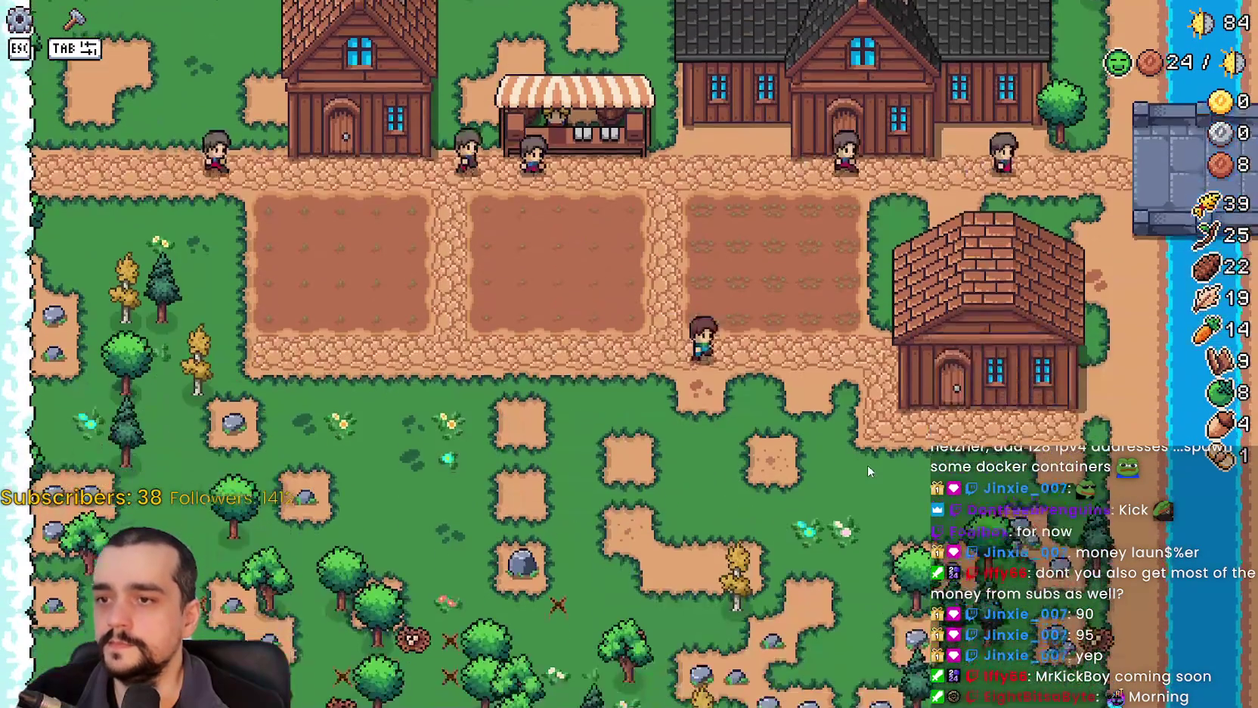
{"action": "key", "text": "e"}
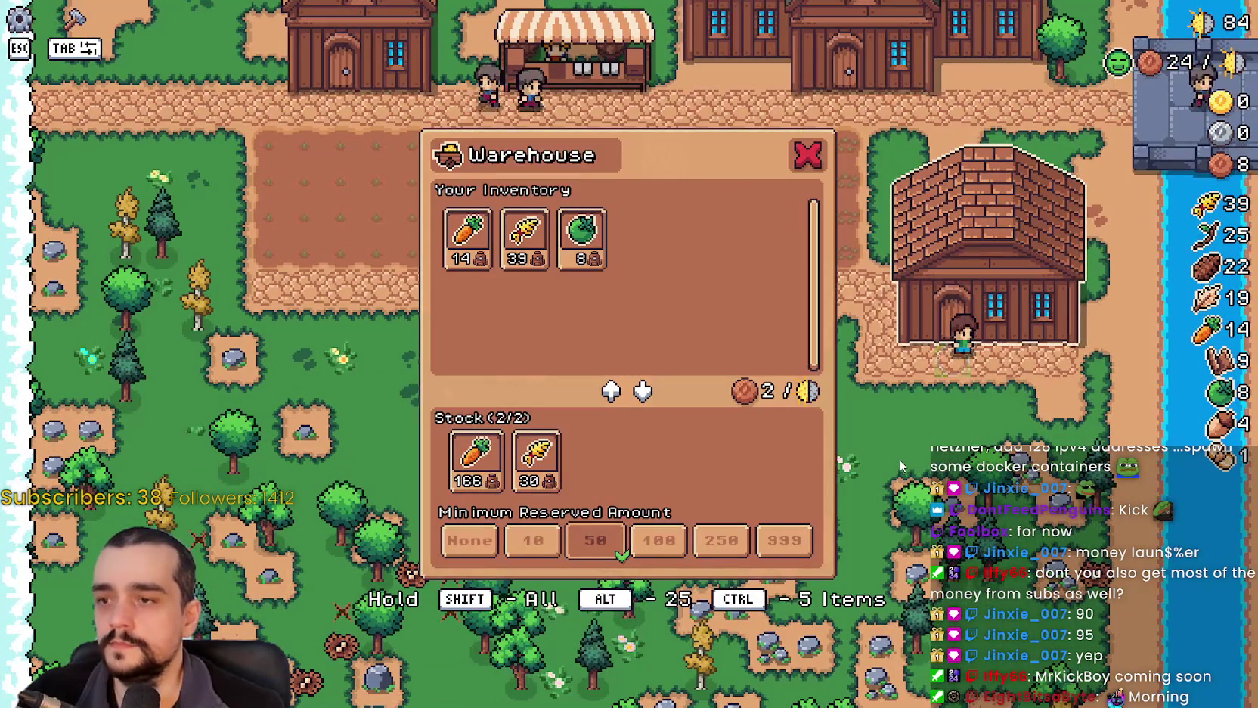
{"action": "key", "text": "Escape"}
Cross the crop field to the market stall and open the Market panel.
{"action": "key", "text": "w"}
{"action": "key", "text": "a"}
{"action": "key", "text": "d"}
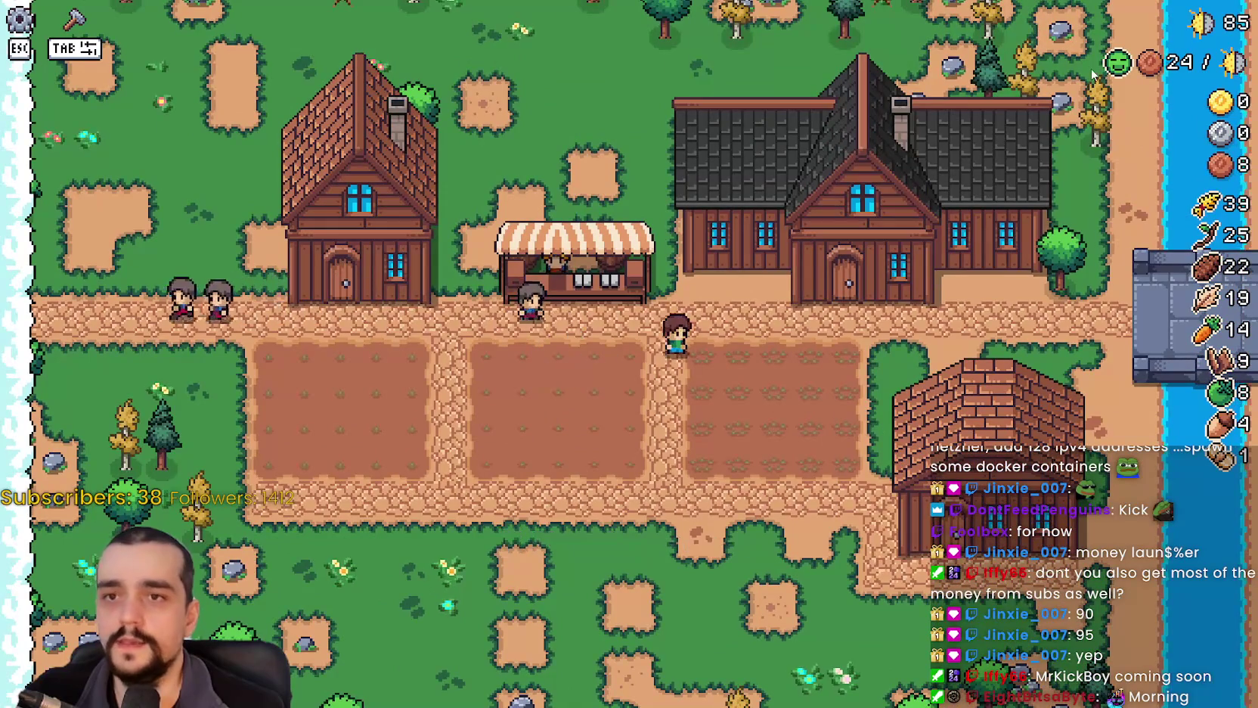
{"action": "mouse_move", "coordinate": [1112, 67]}
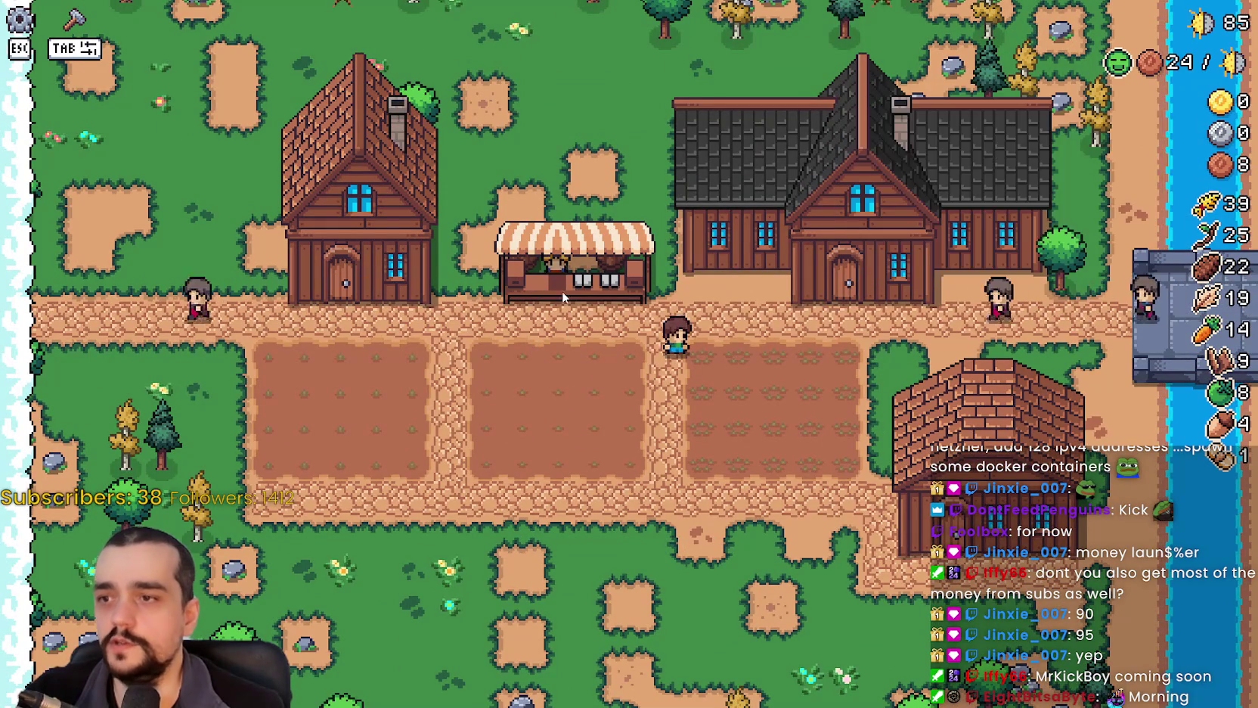
{"action": "key", "text": "a"}
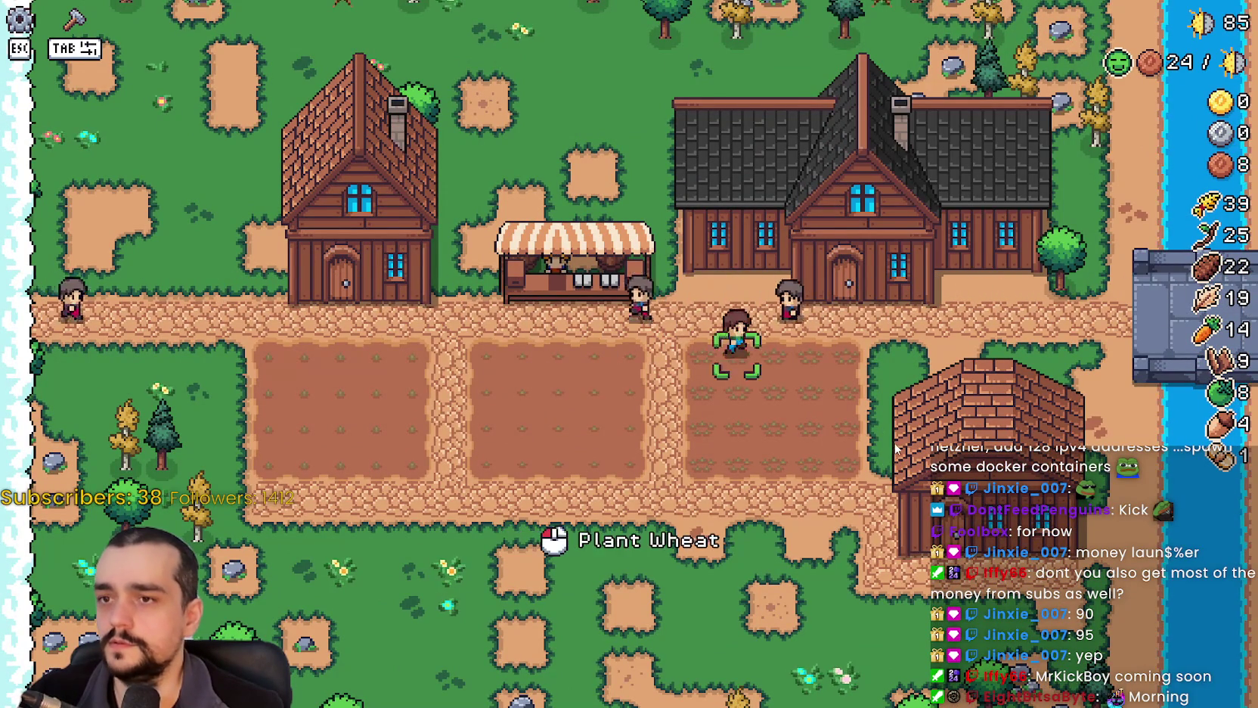
{"action": "key", "text": "w"}
{"action": "left_click", "coordinate": [734, 346]}
Return to the house and leave the House panel of workers, beds and priorities open.
{"action": "key", "text": "d"}
{"action": "key", "text": "d"}
{"action": "key", "text": "s"}
{"action": "key", "text": "w"}
{"action": "key", "text": "a"}
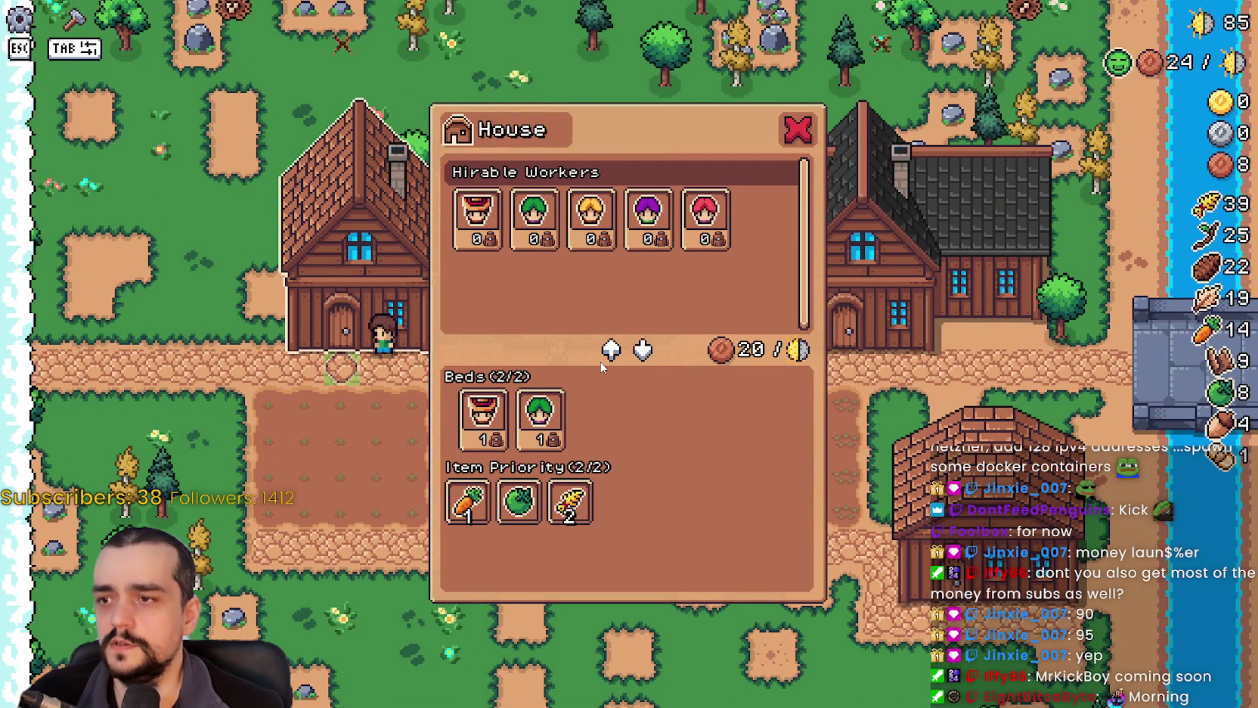
{"action": "key", "text": "d"}
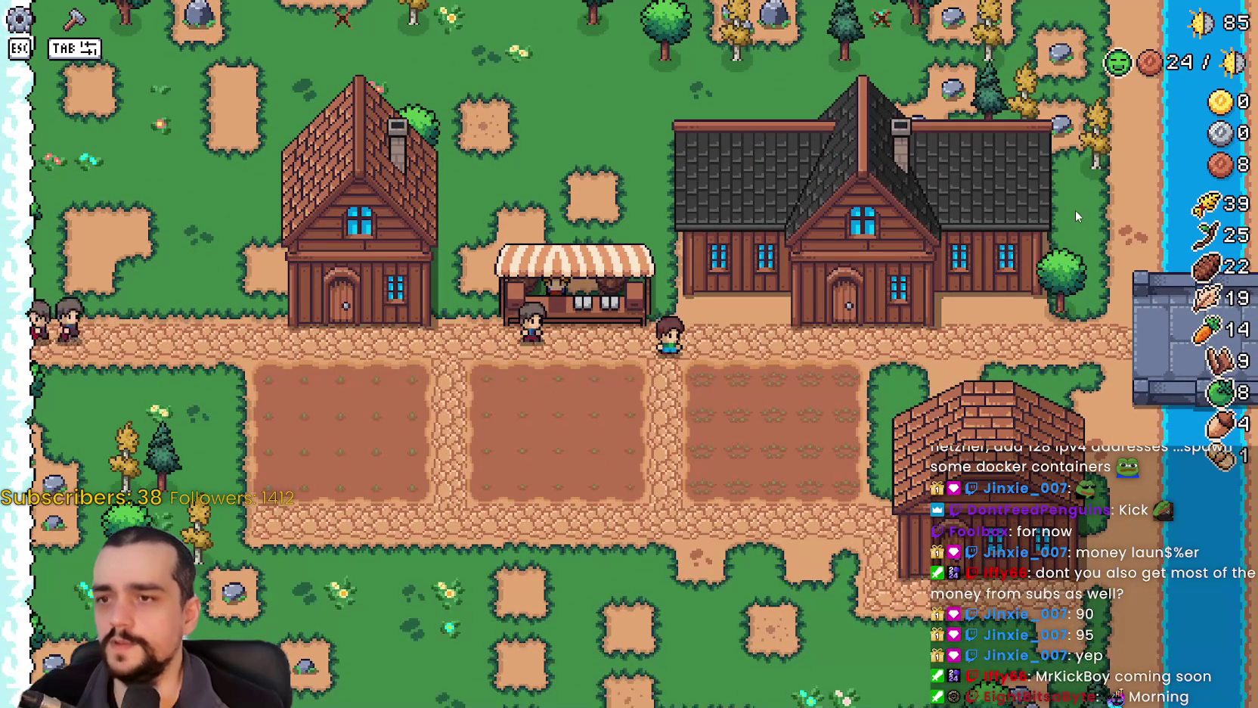
{"action": "key", "text": "d"}
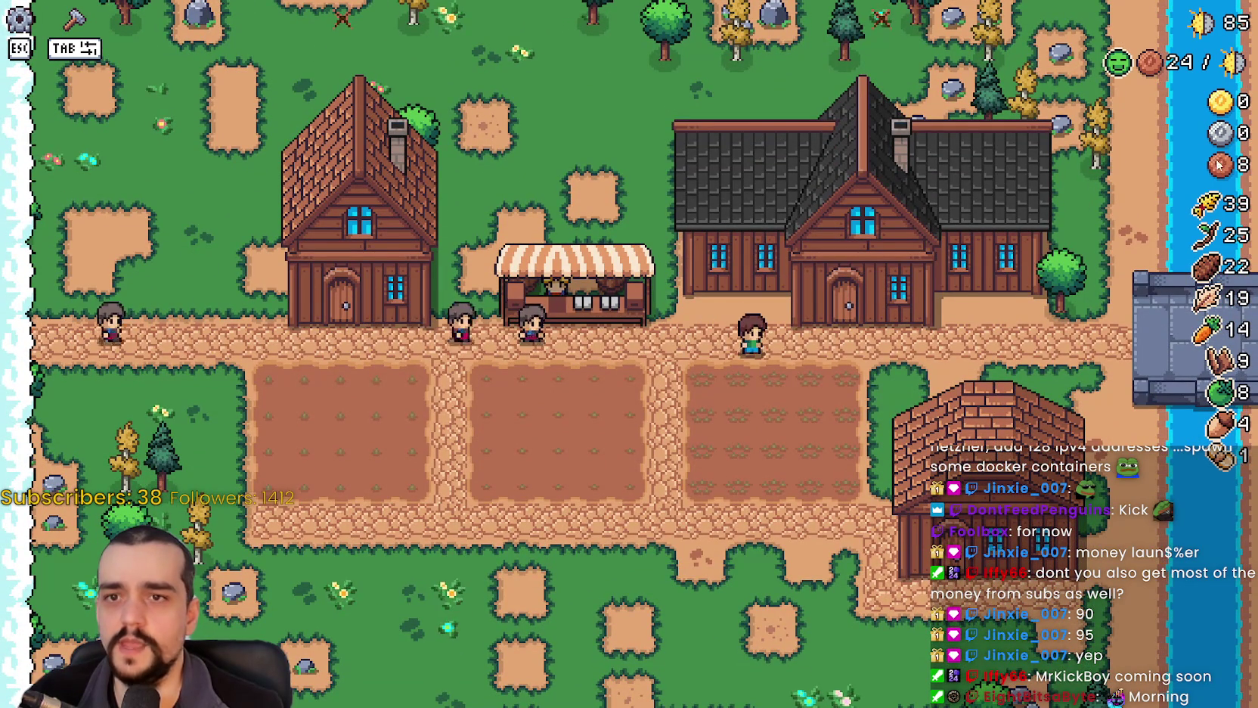
{"action": "key", "text": "a"}
{"action": "mouse_move", "coordinate": [1149, 68]}
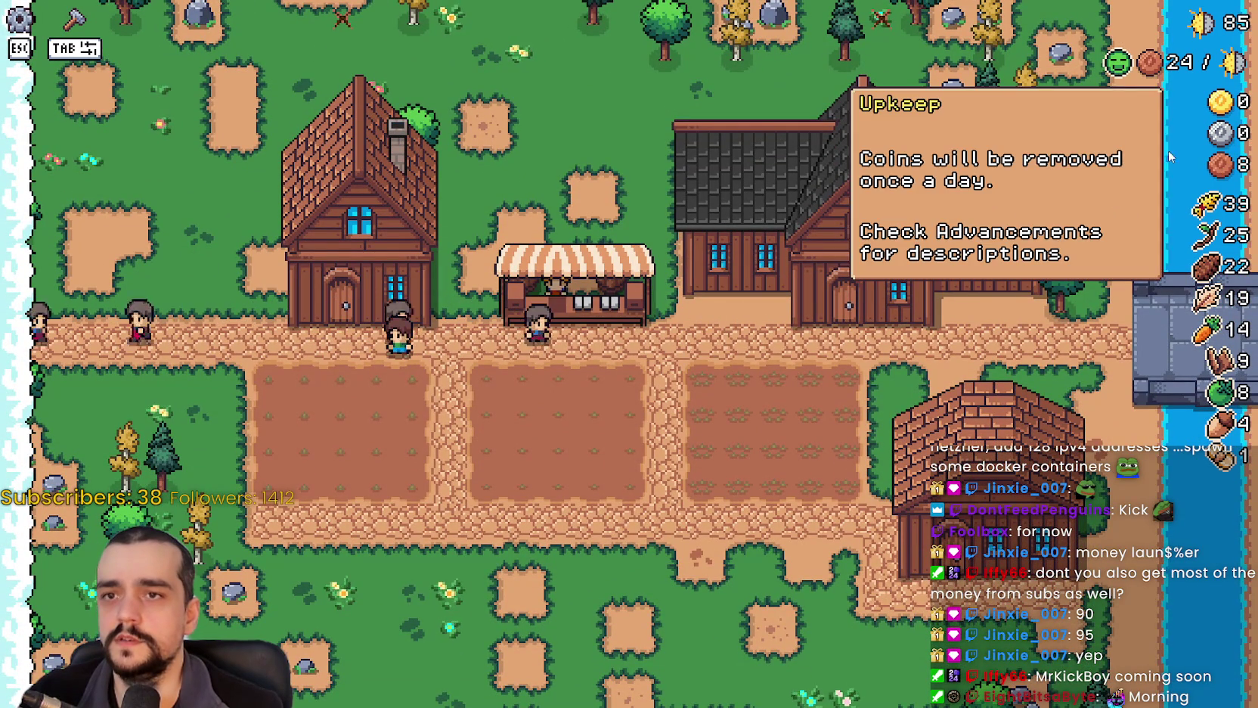
Walk from the warehouse door along the road to the house, reopening its House panel.
{"action": "key", "text": "s"}
{"action": "key", "text": "d"}
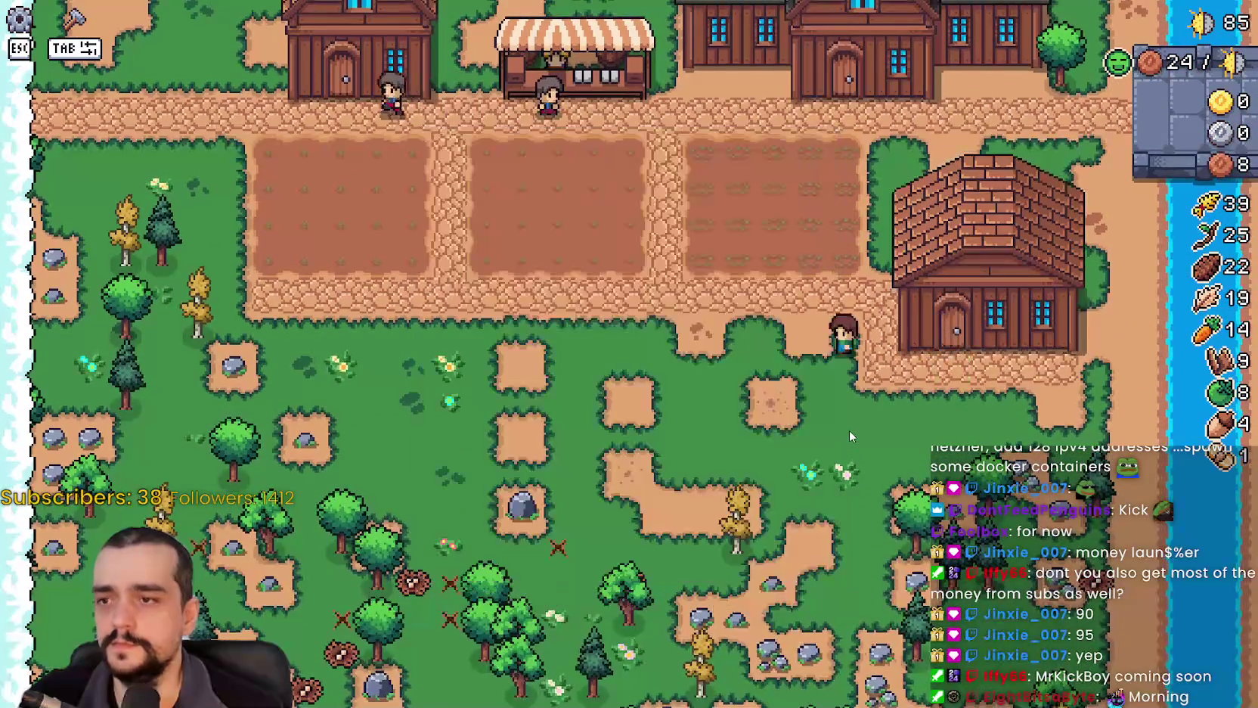
{"action": "key", "text": "w"}
{"action": "key", "text": "a"}
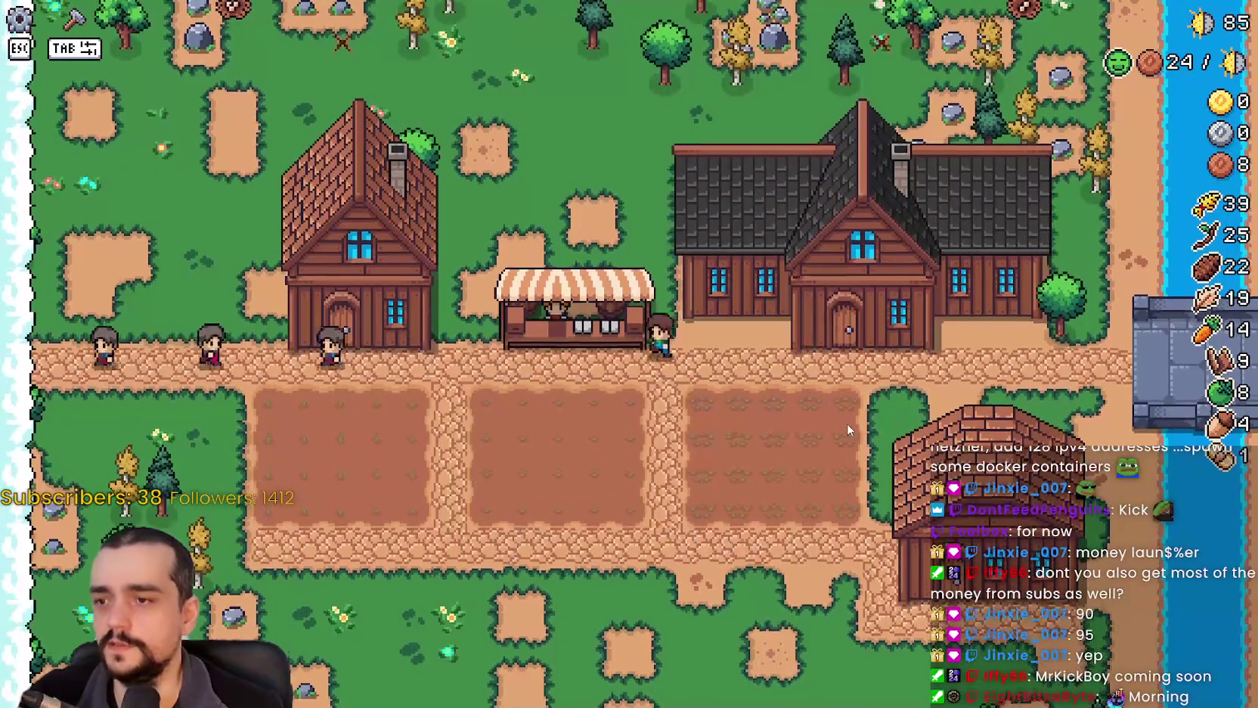
{"action": "key", "text": "a"}
{"action": "key", "text": "d"}
{"action": "key", "text": "a"}
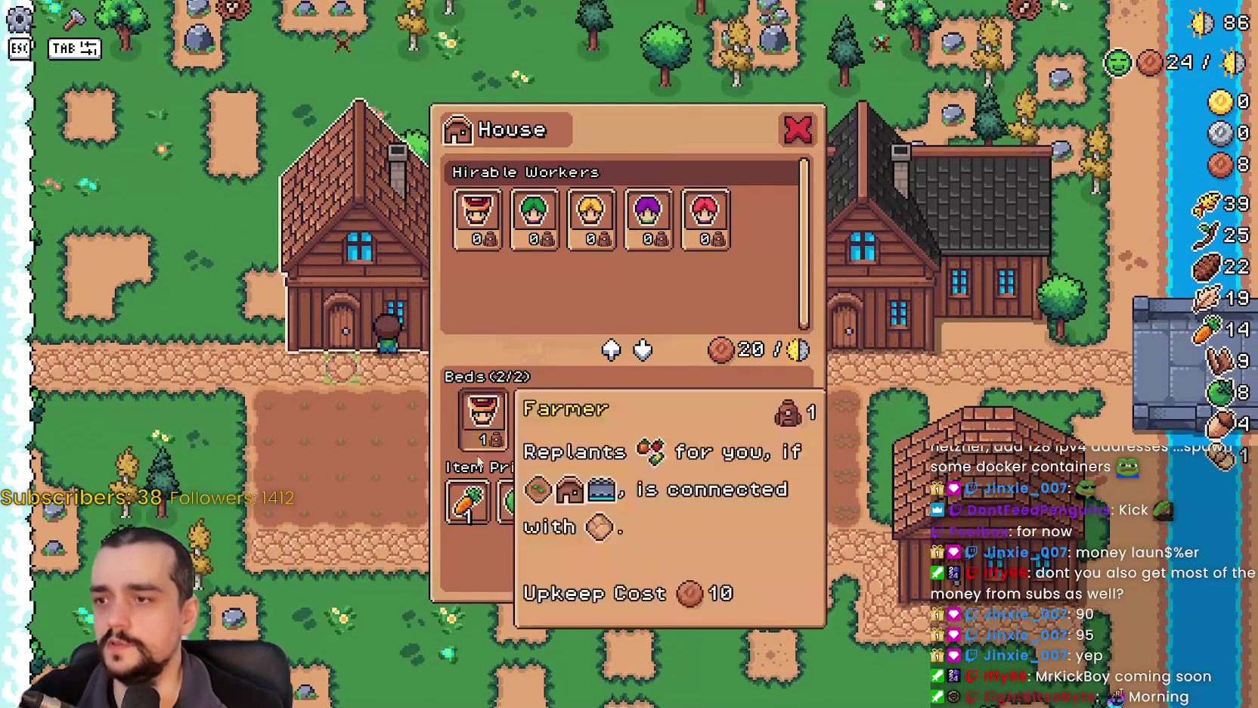
Revisit the Warehouse and House panels, close the House panel, and open Player House Advancements.
{"action": "key", "text": "s"}
{"action": "key", "text": "d"}
{"action": "key", "text": "d"}
{"action": "key", "text": "a"}
{"action": "key", "text": "a"}
{"action": "key", "text": "w"}
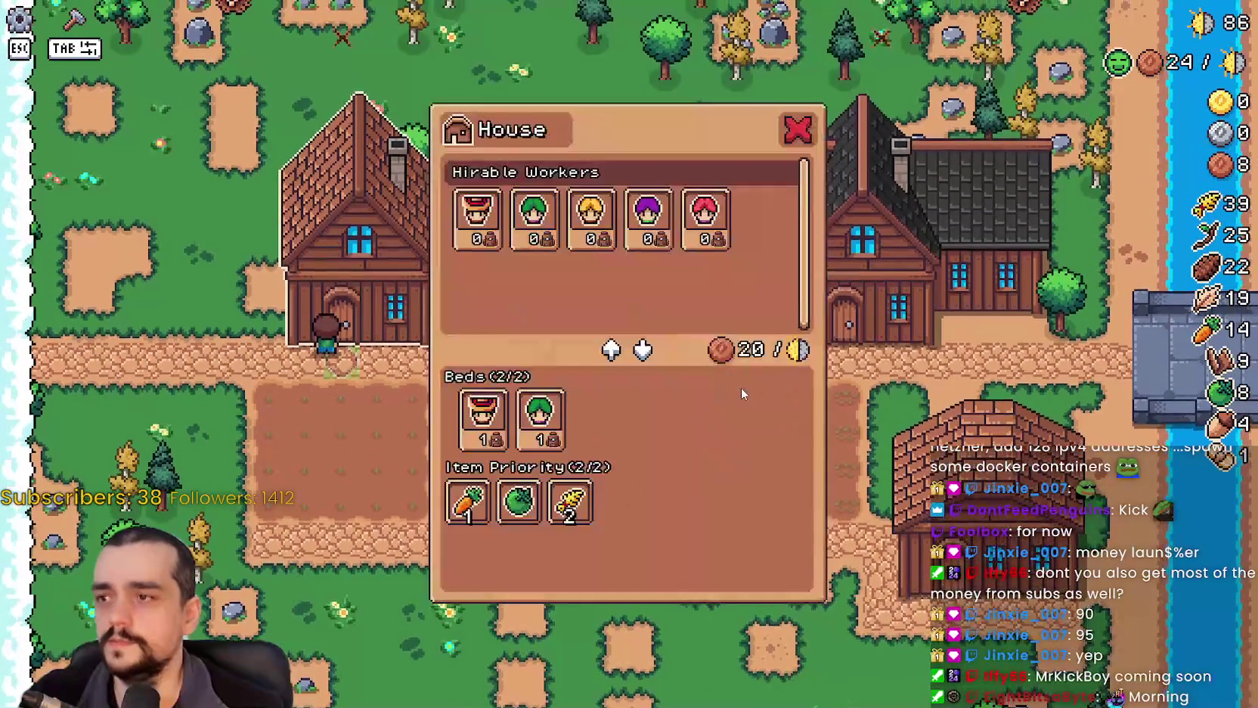
{"action": "key", "text": "s"}
{"action": "key", "text": "d"}
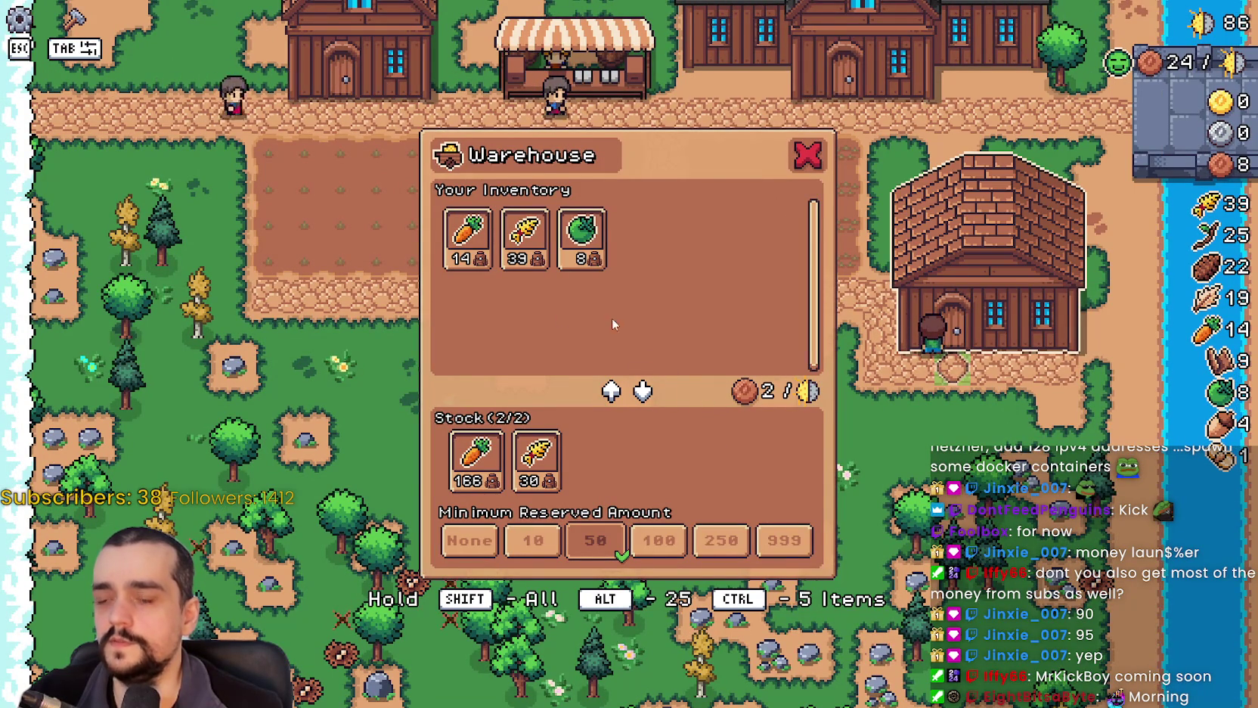
{"action": "key", "text": "a"}
{"action": "key", "text": "e"}
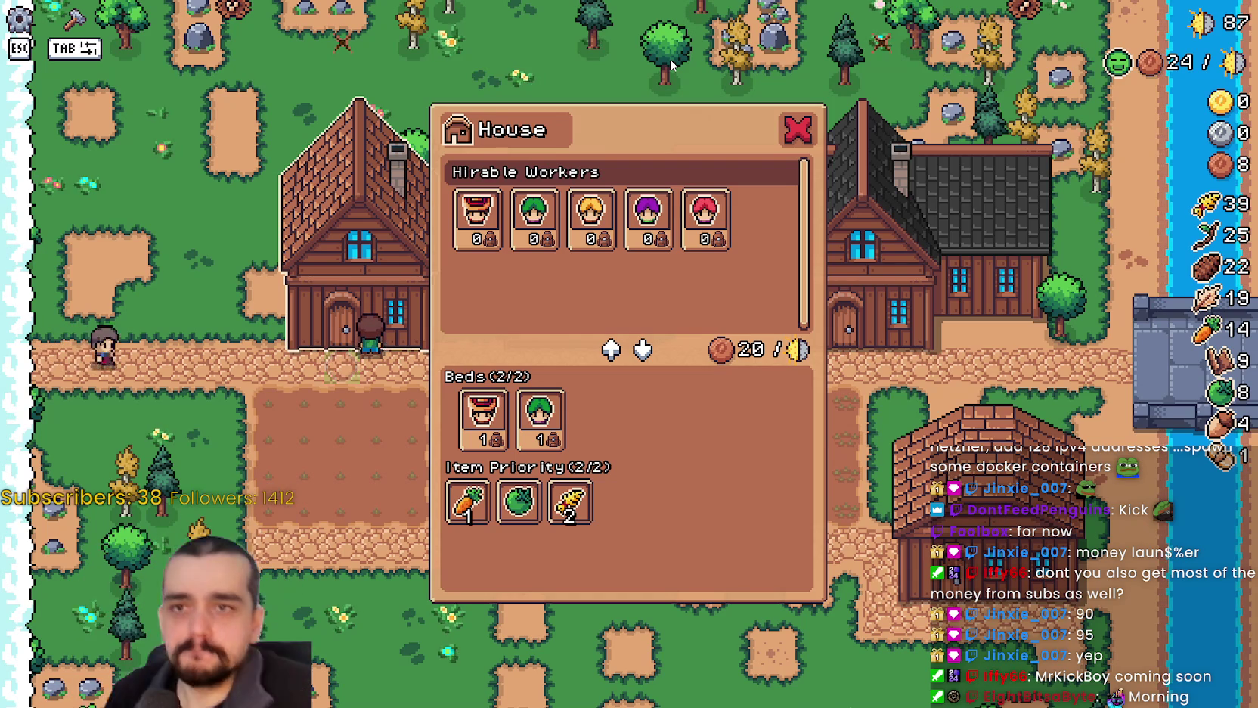
{"action": "left_click", "coordinate": [798, 130]}
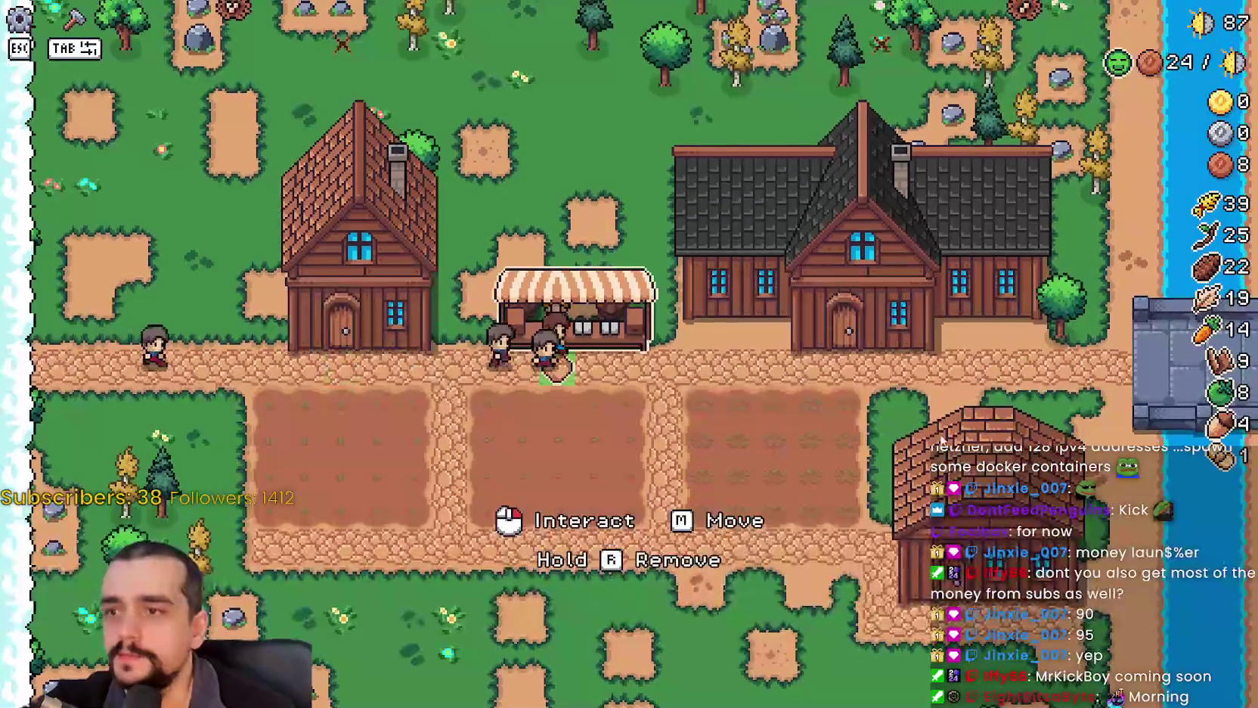
{"action": "left_click", "coordinate": [983, 415]}
Open the Player House advancements tree and show the Upkeep advancement's description.
{"action": "left_click", "coordinate": [551, 370]}
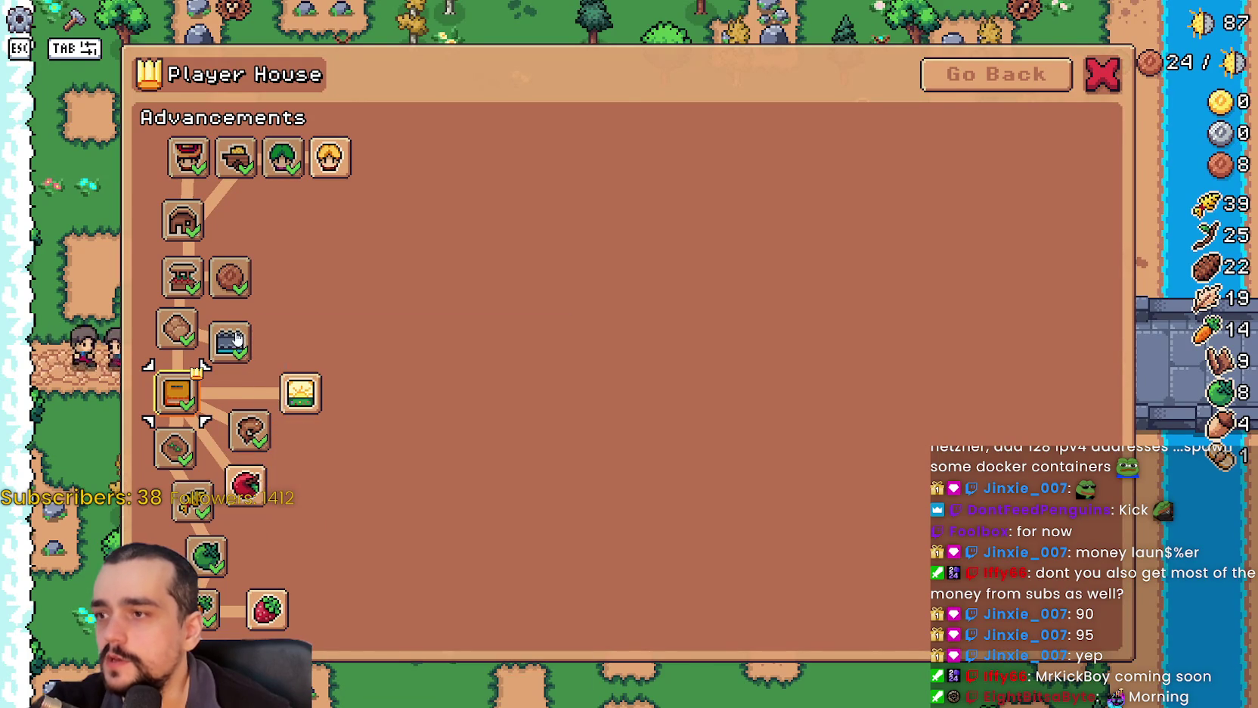
{"action": "mouse_move", "coordinate": [237, 281]}
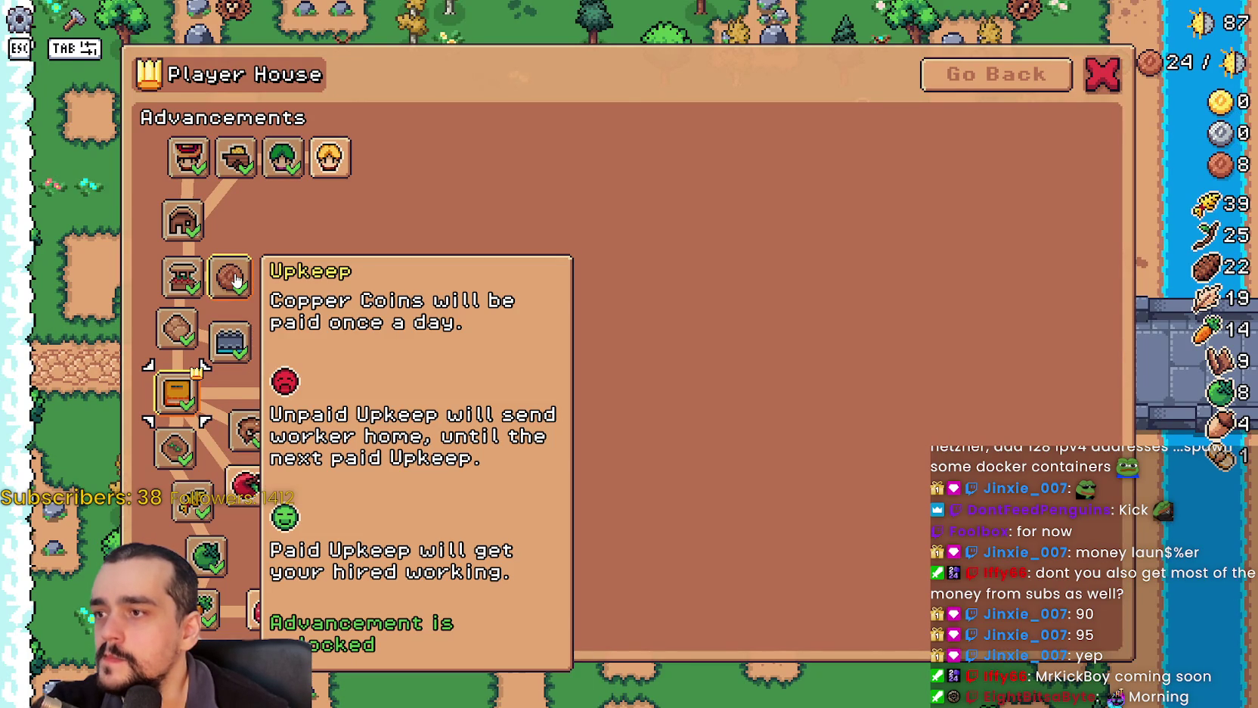
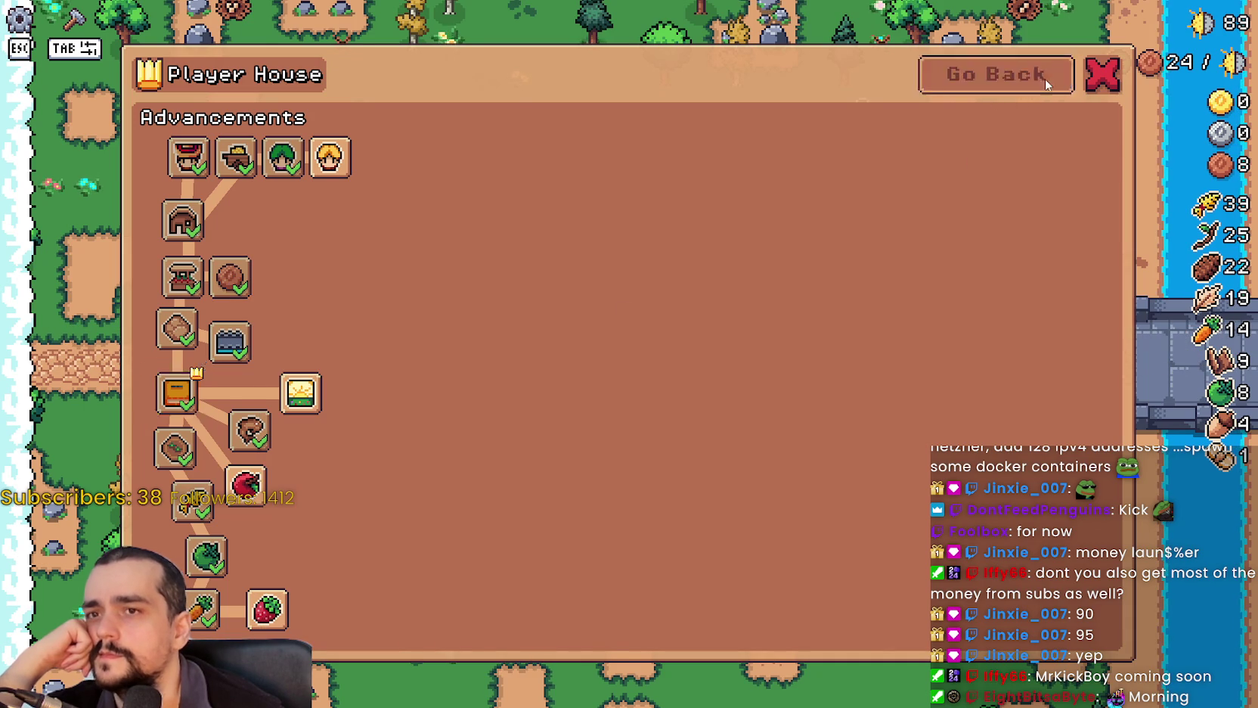
Leave the advancements view, close Player House, and check the Market and House panels.
{"action": "left_click", "coordinate": [1040, 87]}
{"action": "left_click", "coordinate": [804, 249]}
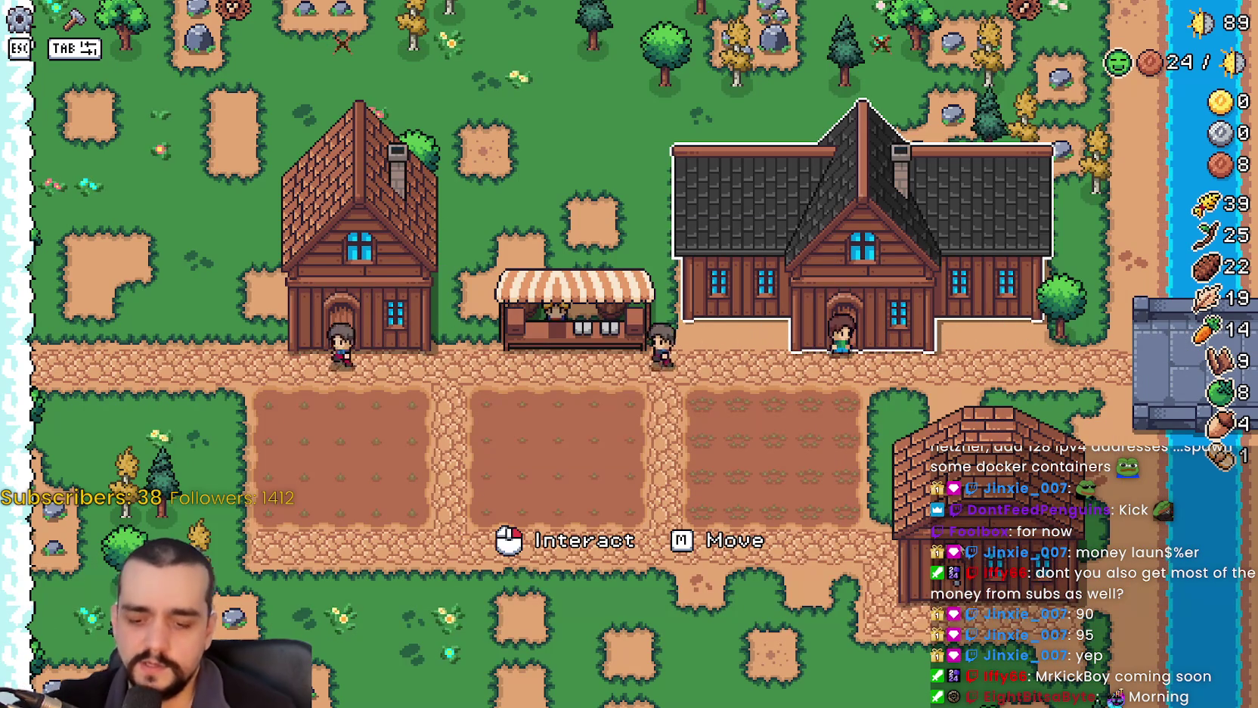
{"action": "left_click", "coordinate": [599, 344]}
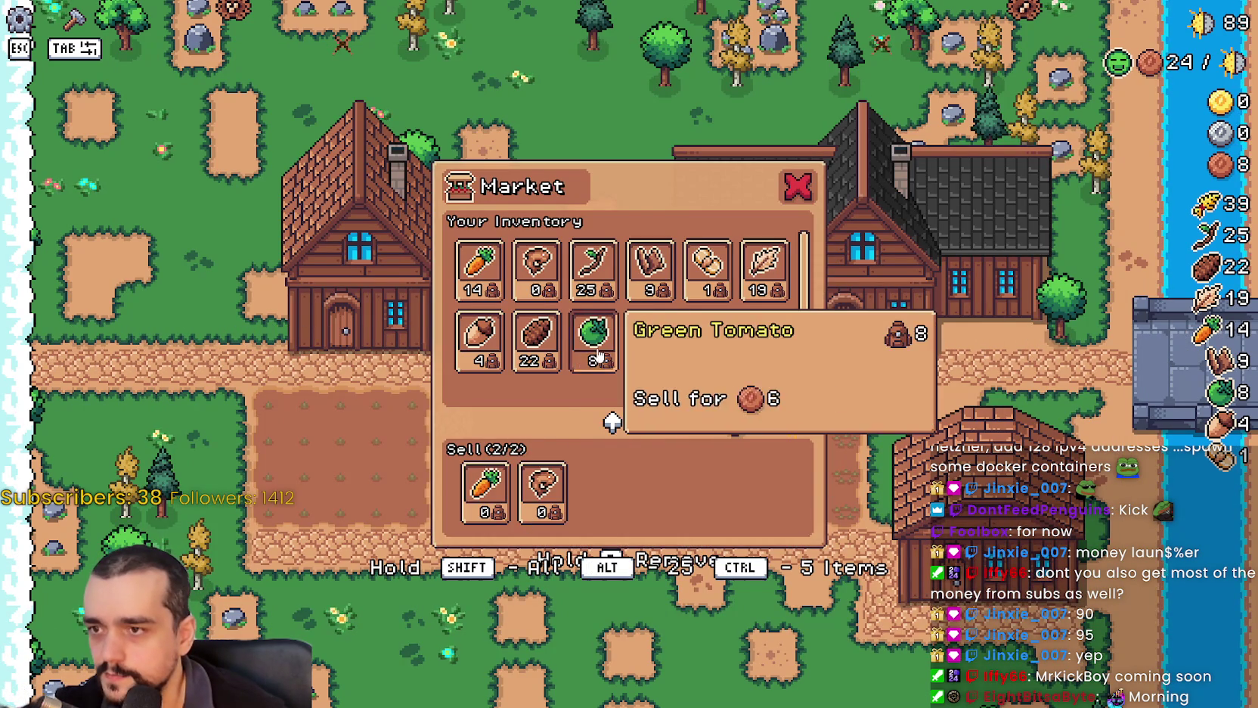
{"action": "key", "text": "Escape"}
{"action": "left_click", "coordinate": [678, 420]}
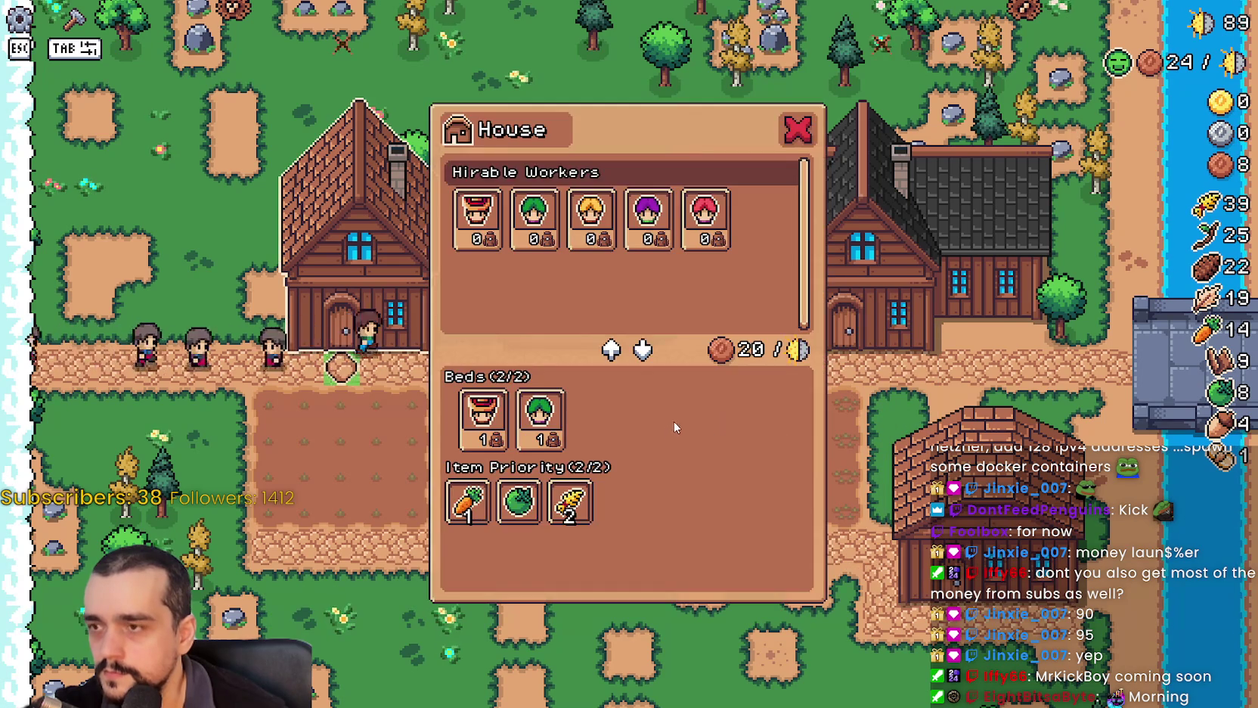
{"action": "key", "text": "Escape"}
Walk to the warehouse to check its stock, then revisit the Market panel.
{"action": "key", "text": "d"}
{"action": "key", "text": "s"}
{"action": "key", "text": "d"}
{"action": "left_click", "coordinate": [876, 475]}
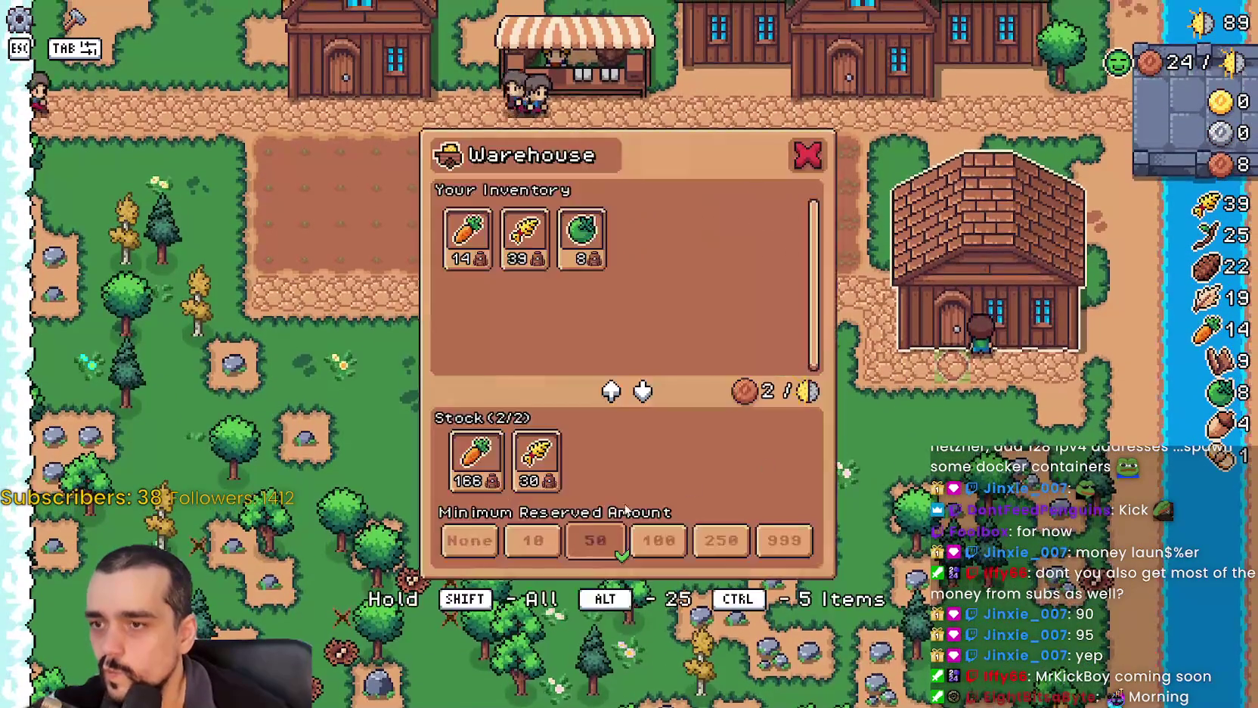
{"action": "key", "text": "Escape"}
{"action": "key", "text": "w"}
{"action": "key", "text": "a"}
{"action": "left_click", "coordinate": [842, 435]}
{"action": "key", "text": "Escape"}
Pause the game and return to building_panel_endless.gd at update_priority_list in Godot.
{"action": "key", "text": "s"}
{"action": "key", "text": "Escape"}
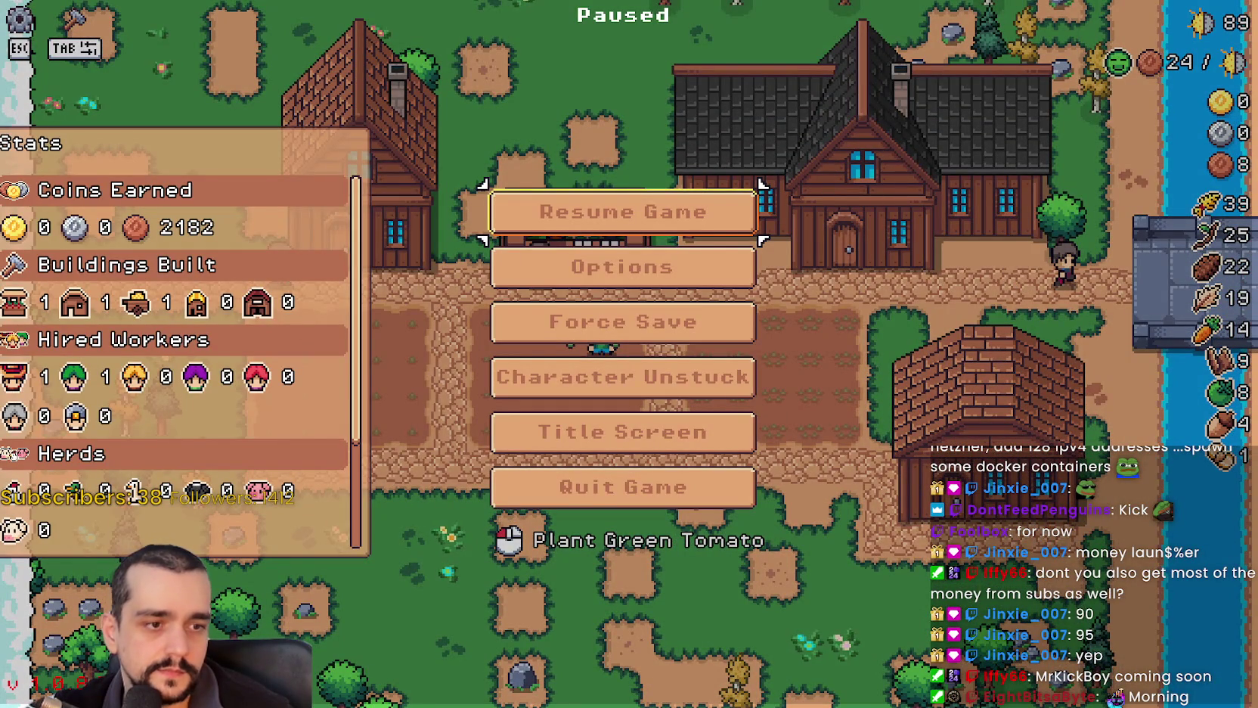
{"action": "key", "text": "alt+Tab"}
{"action": "left_click", "coordinate": [885, 264]}
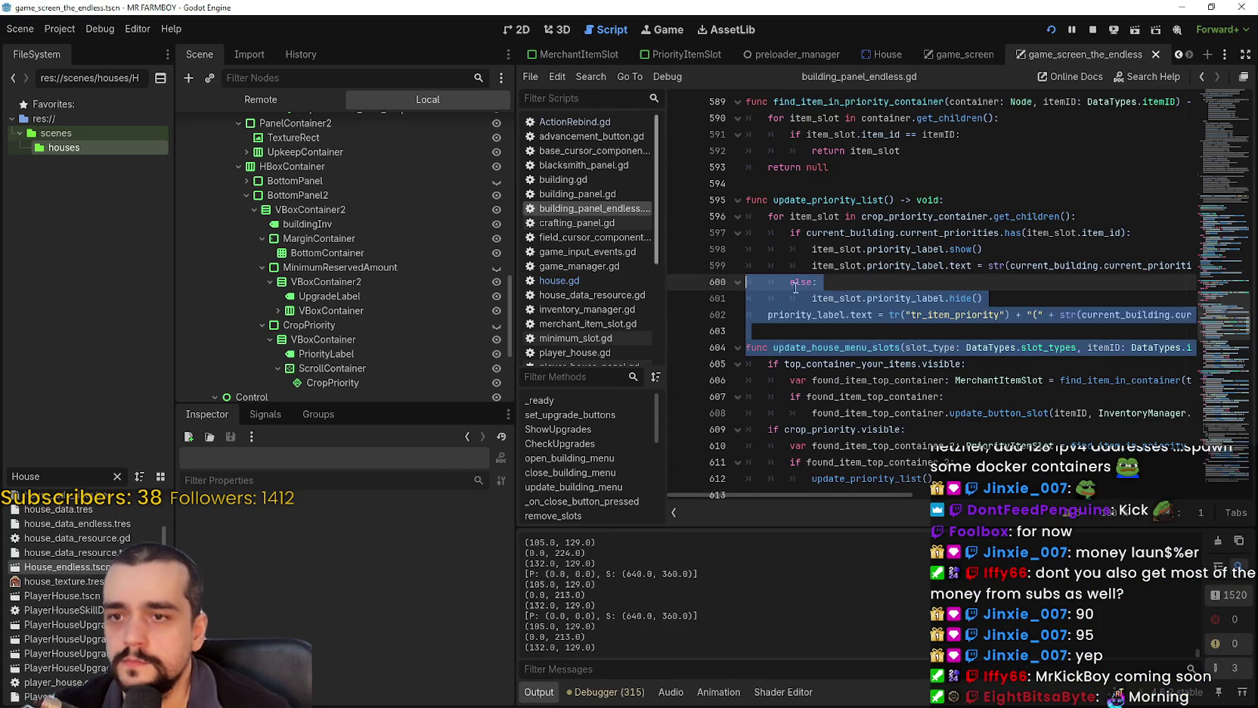
Scroll up in building_panel_endless.gd to review find_item_in_priority_container.
{"action": "left_click", "coordinate": [867, 298]}
{"action": "left_click", "coordinate": [886, 185]}
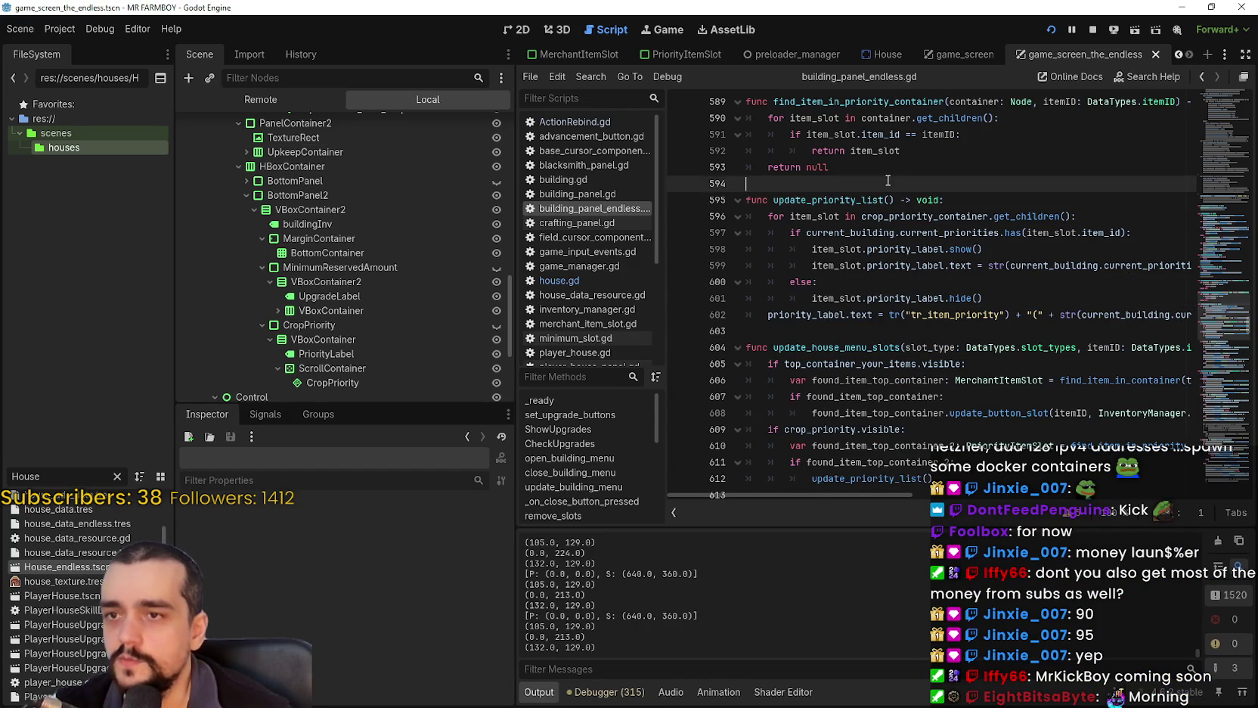
{"action": "scroll", "coordinate": [869, 246], "scroll_direction": "up", "scroll_amount": 1}
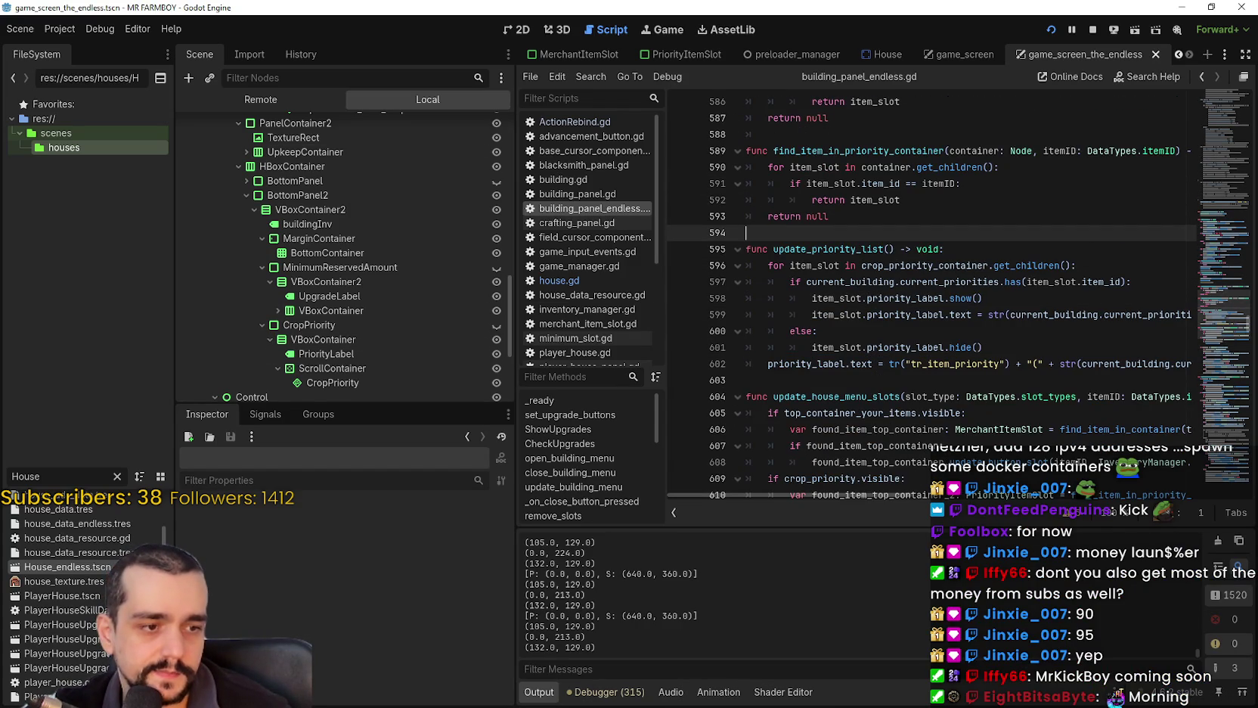
{"action": "left_click", "coordinate": [928, 214]}
{"action": "scroll", "coordinate": [889, 241], "scroll_direction": "up", "scroll_amount": 2}
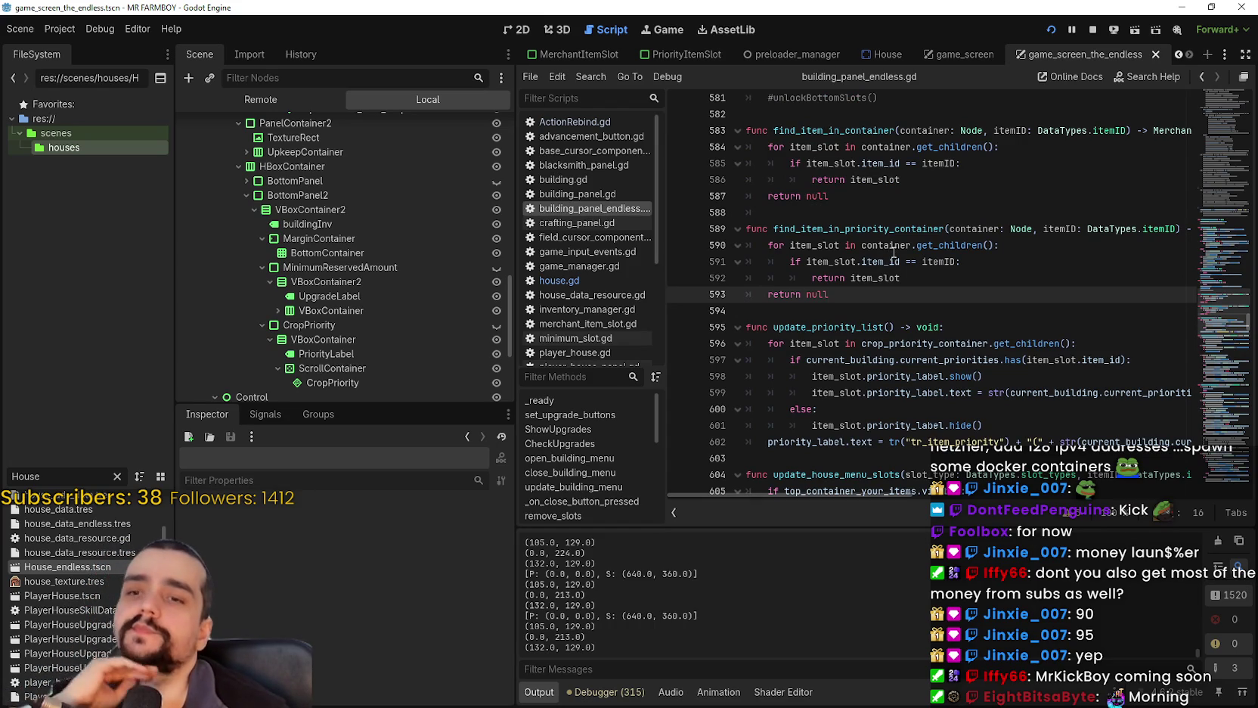
{"action": "mouse_move", "coordinate": [894, 253]}
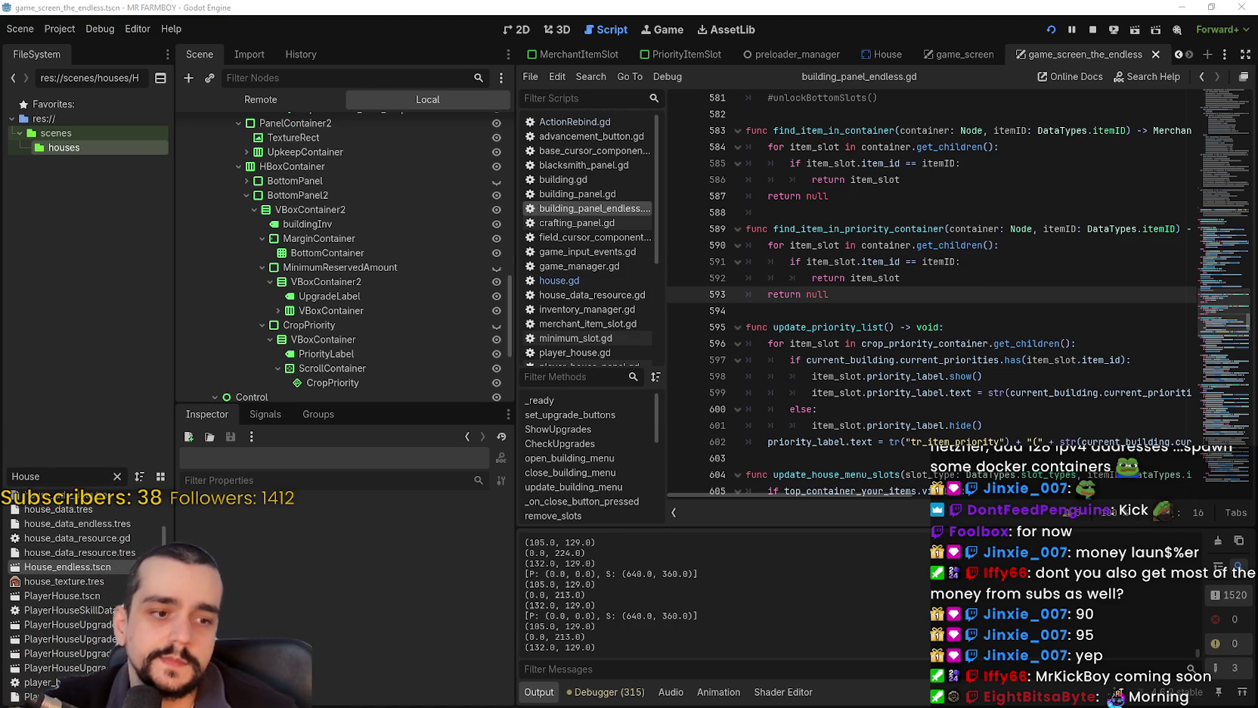
Switch back to the paused game, unpause it and close it with Alt+F4.
{"action": "key", "text": "alt+Tab"}
{"action": "key", "text": "Escape"}
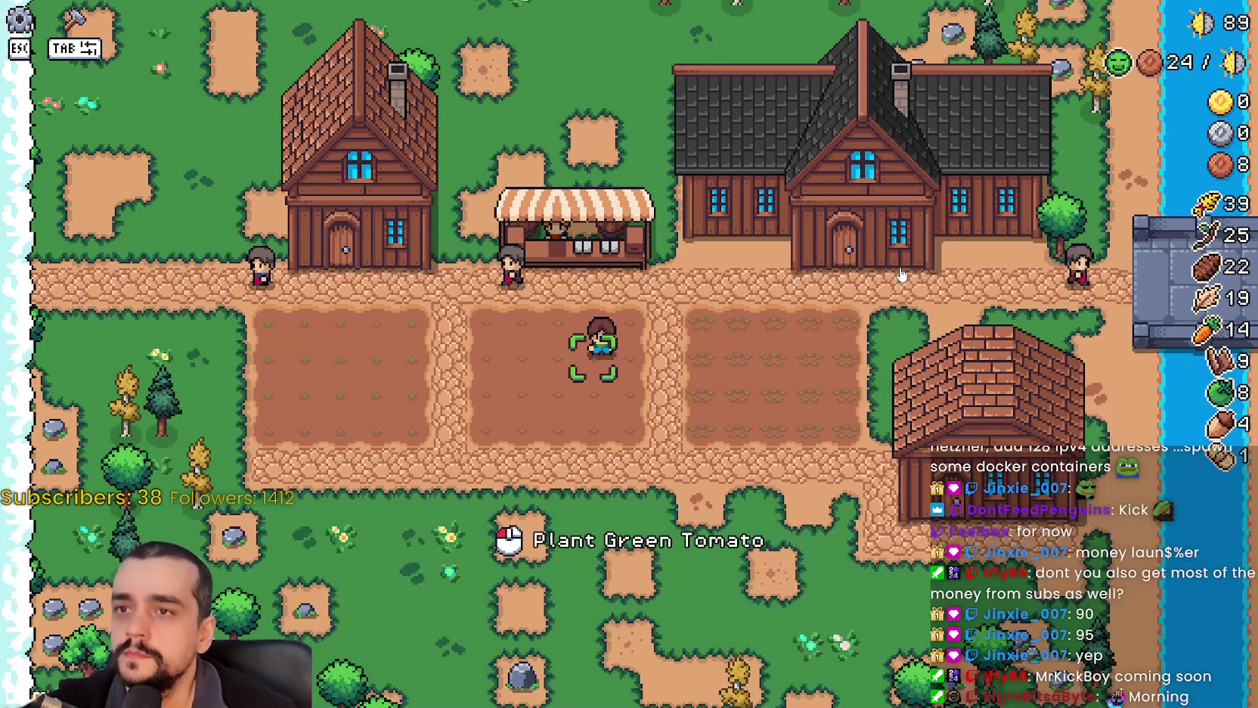
{"action": "key", "text": "alt+F4"}
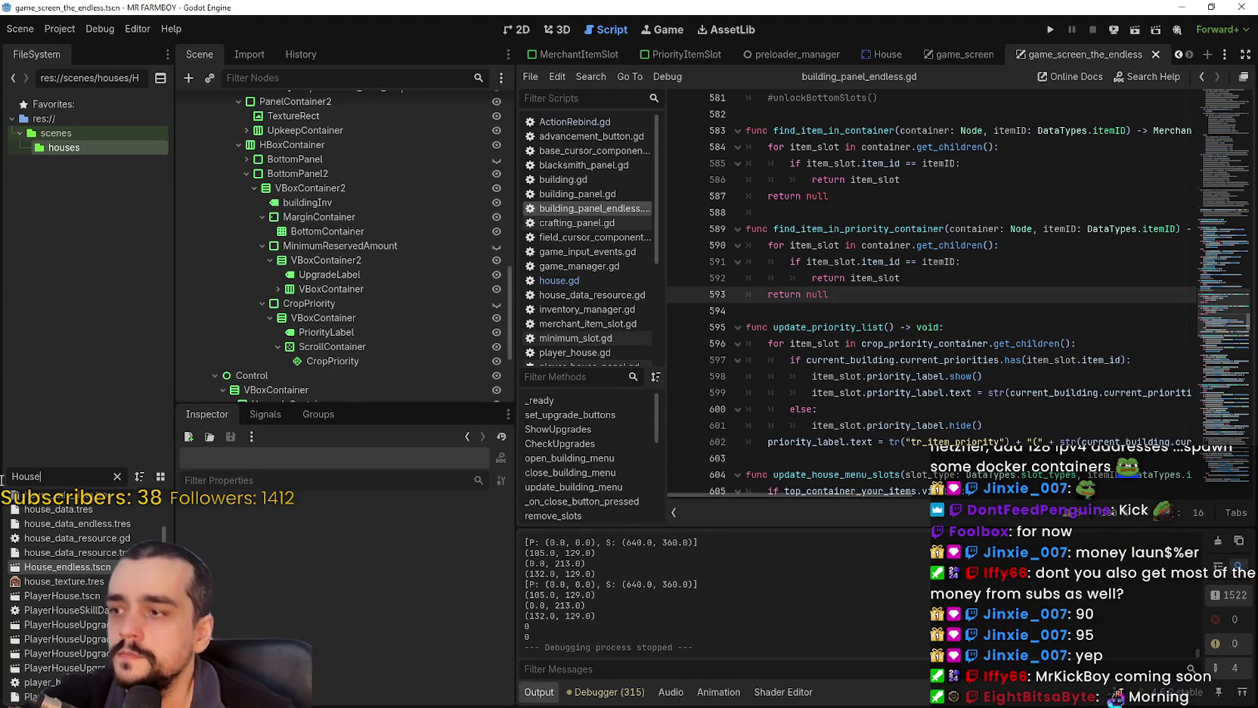
Filter the FileSystem for 'farmer' and open farmer_npc.tscn, showing base_npc.gd.
{"action": "type", "text": "farmer"}
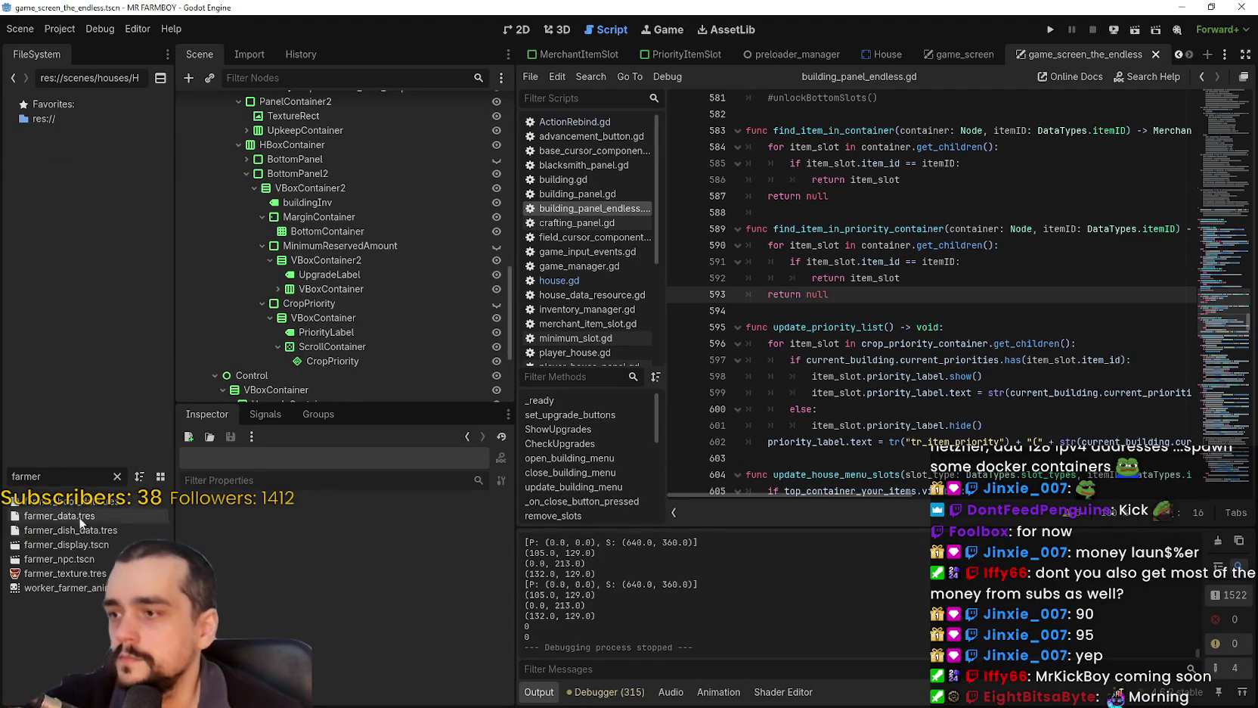
{"action": "double_click", "coordinate": [95, 558]}
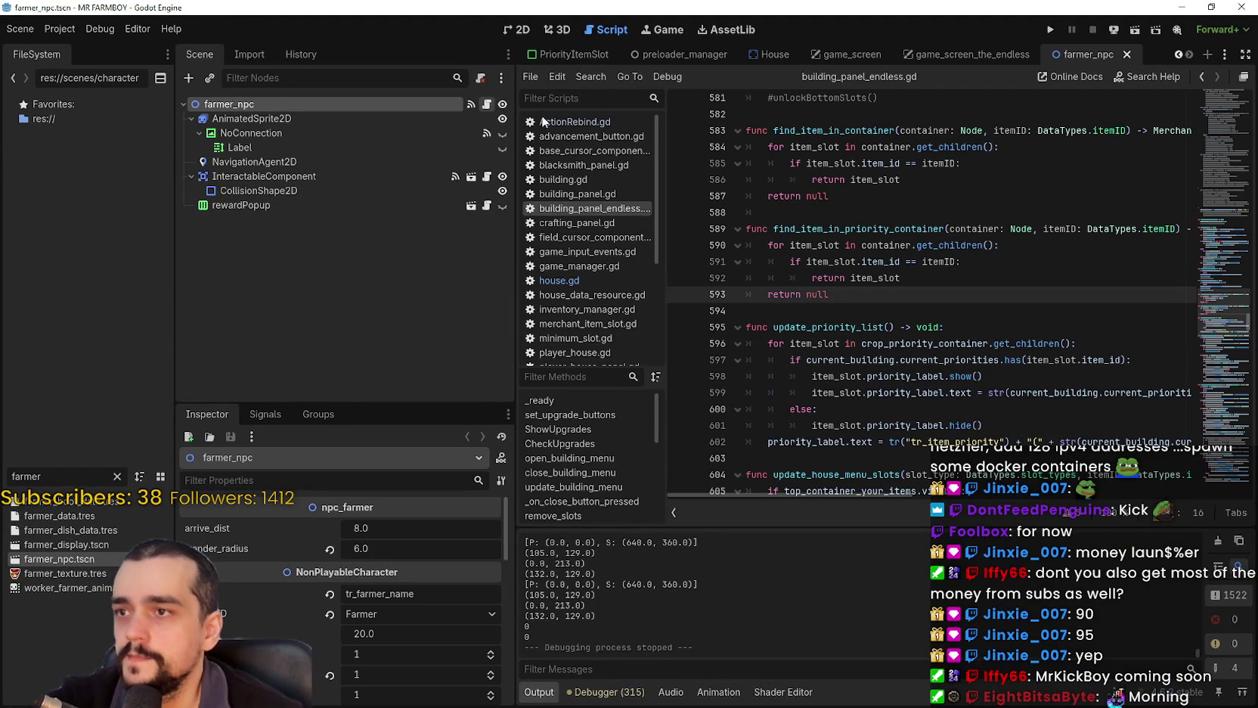
{"action": "left_click", "coordinate": [1228, 246]}
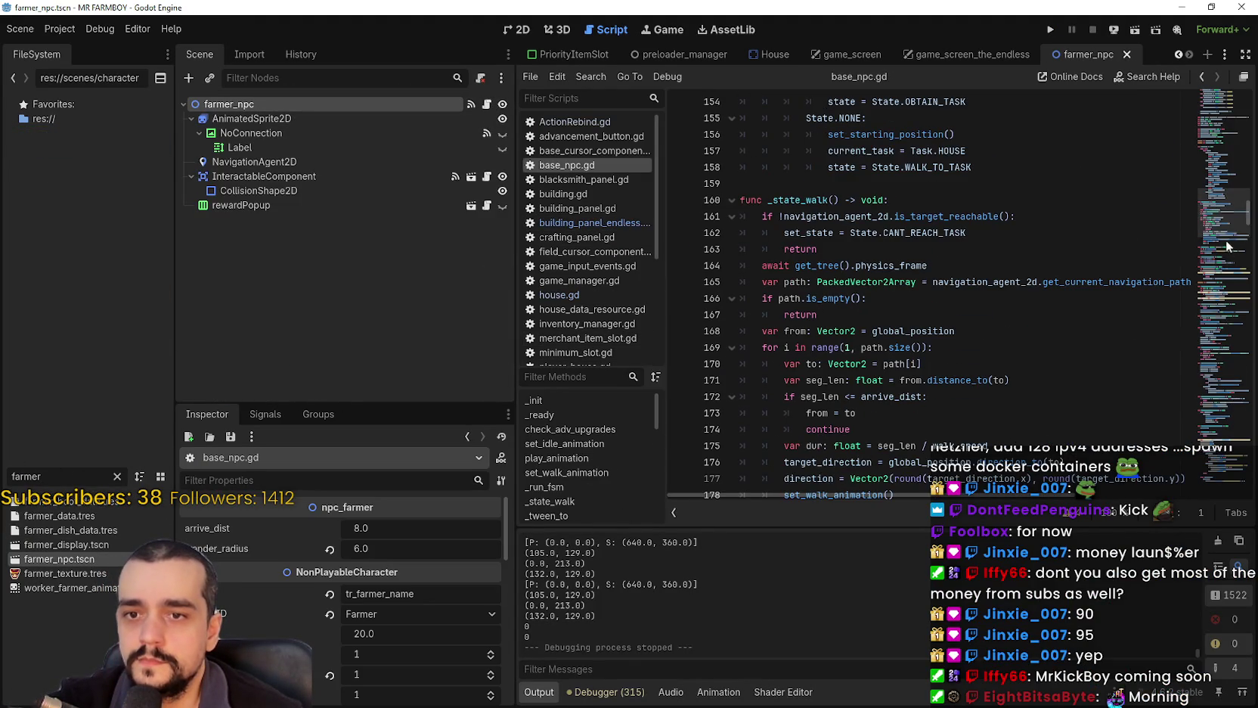
{"action": "scroll", "coordinate": [849, 111], "scroll_direction": "up", "scroll_amount": 20}
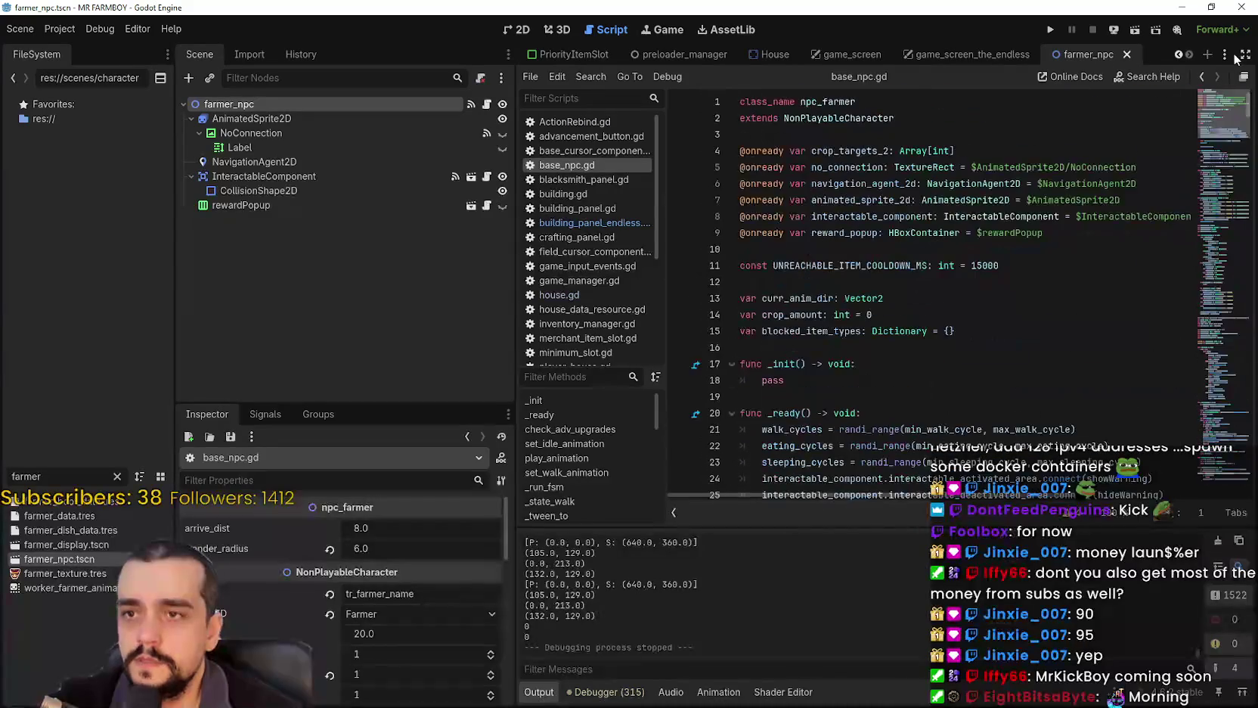
Look up the NonPlayableCharacter class and scroll down to grab_speed_buff.
{"action": "right_click", "coordinate": [848, 118]}
{"action": "left_click", "coordinate": [905, 327]}
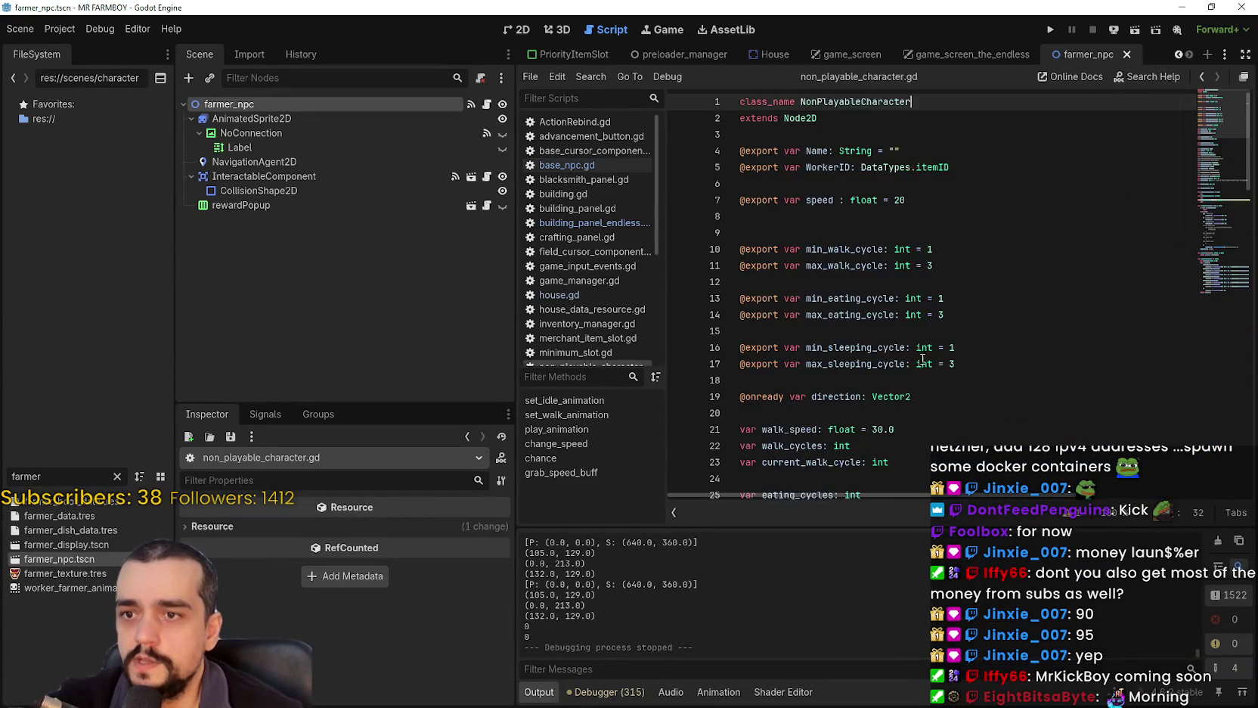
{"action": "scroll", "coordinate": [1194, 290], "scroll_direction": "down", "scroll_amount": 4}
{"action": "scroll", "coordinate": [1202, 295], "scroll_direction": "down", "scroll_amount": 10}
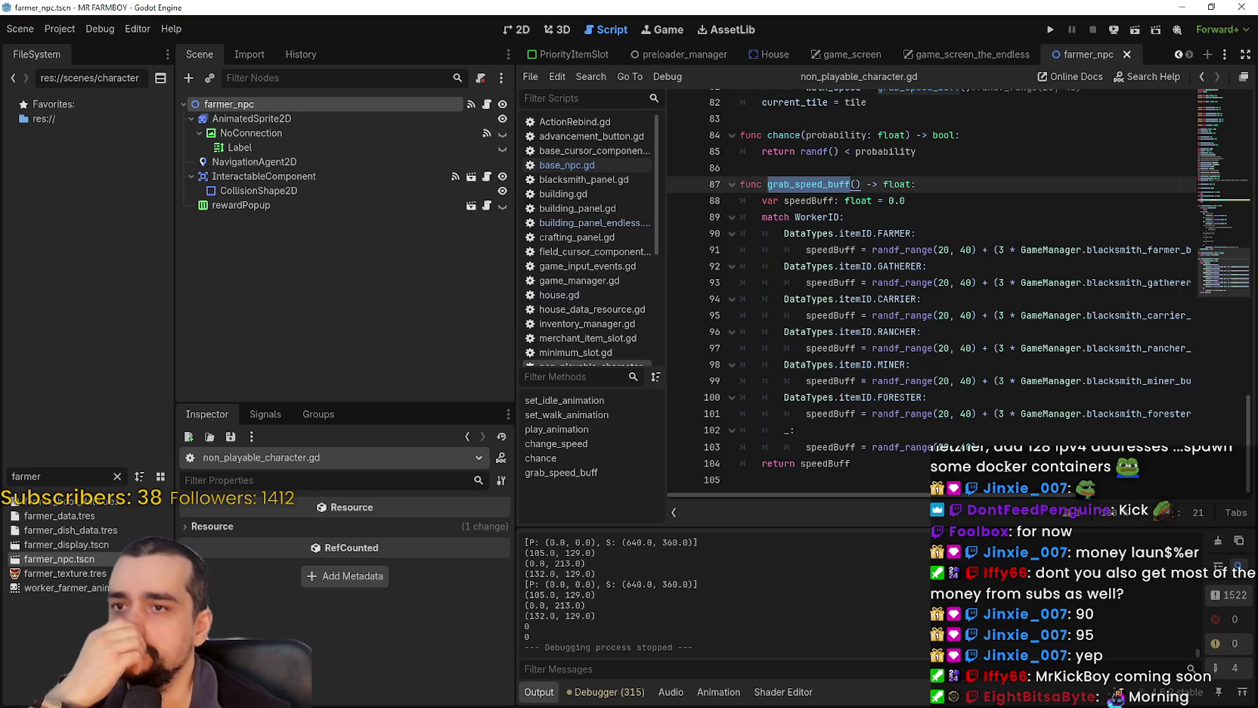
{"action": "left_click", "coordinate": [998, 447]}
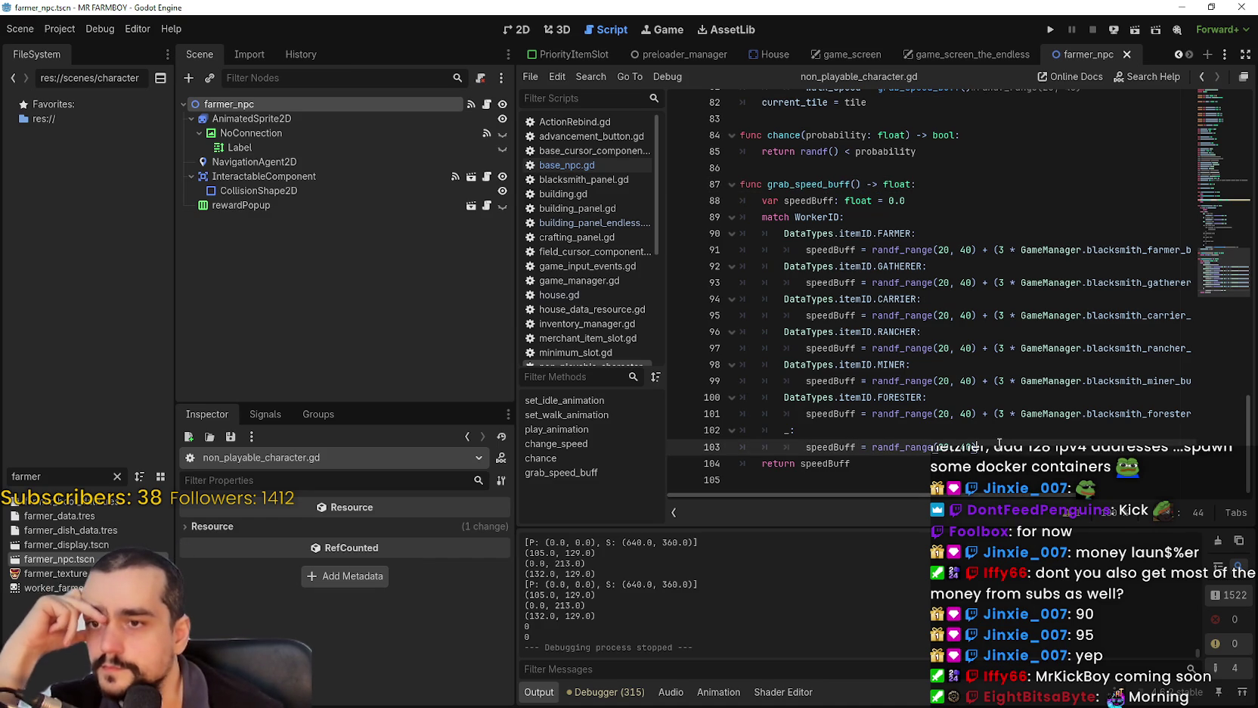
Add a new line 91 under the FARMER case and start an 'if' statement.
{"action": "left_click", "coordinate": [969, 234]}
{"action": "mouse_move", "coordinate": [1053, 495]}
{"action": "left_mouse_down"}
{"action": "mouse_move", "coordinate": [1210, 505]}
{"action": "mouse_move", "coordinate": [930, 412]}
{"action": "left_mouse_up"}
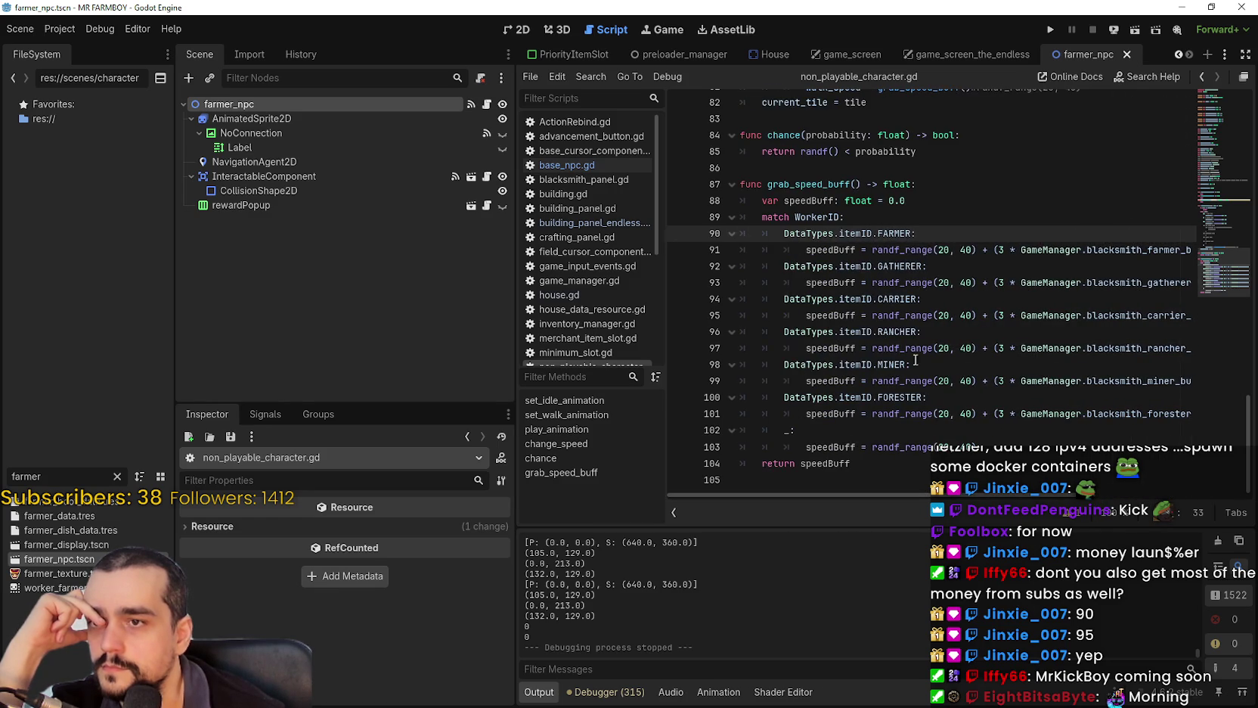
{"action": "key", "text": "Return"}
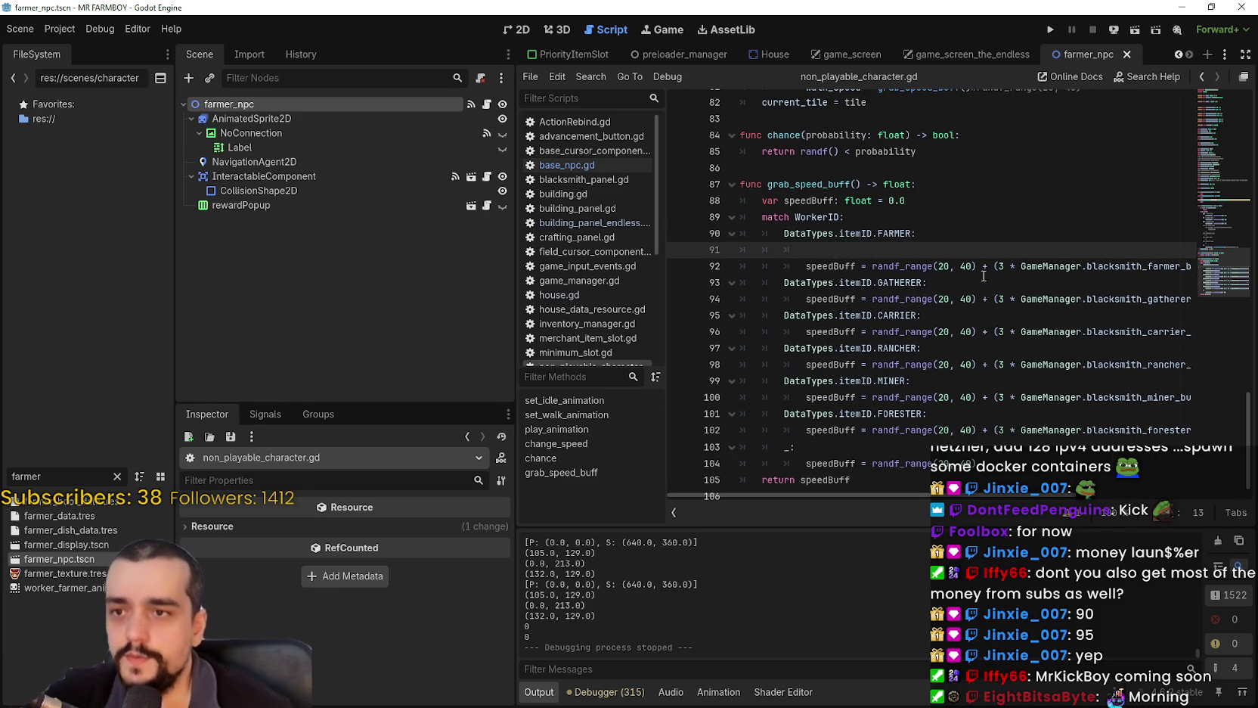
{"action": "key", "text": "BackSpace"}
{"action": "left_click", "coordinate": [824, 240]}
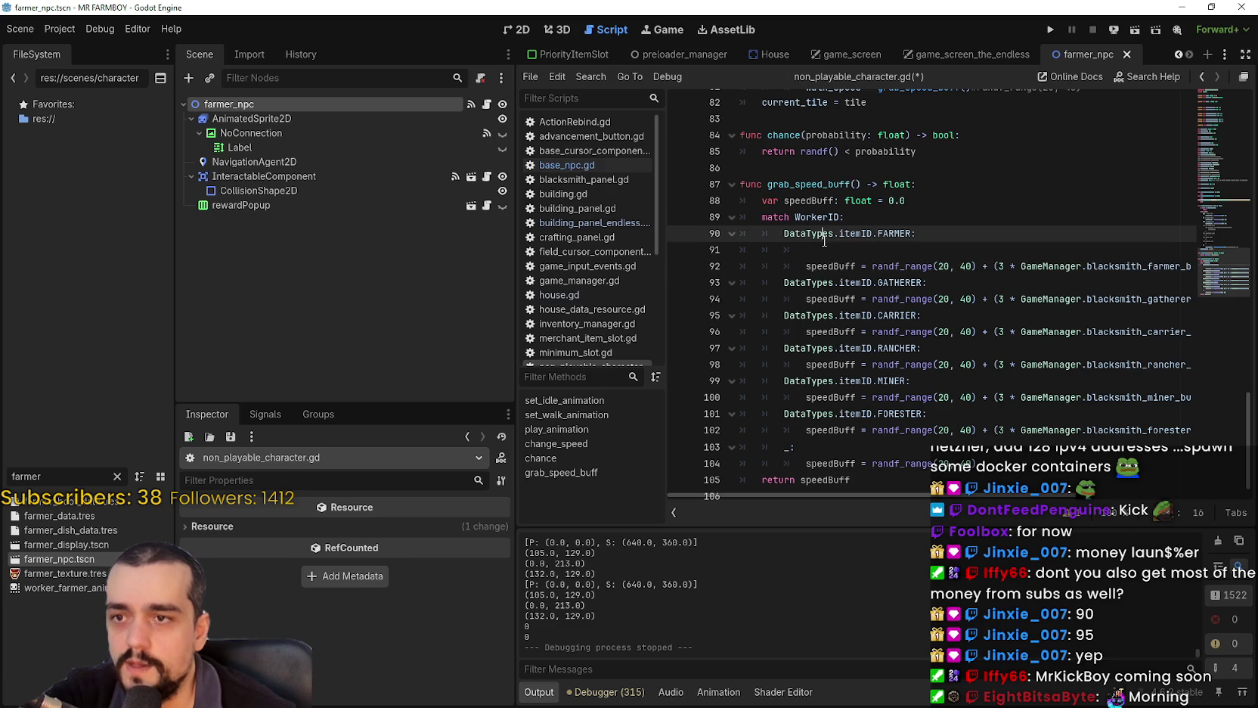
{"action": "left_click", "coordinate": [873, 255]}
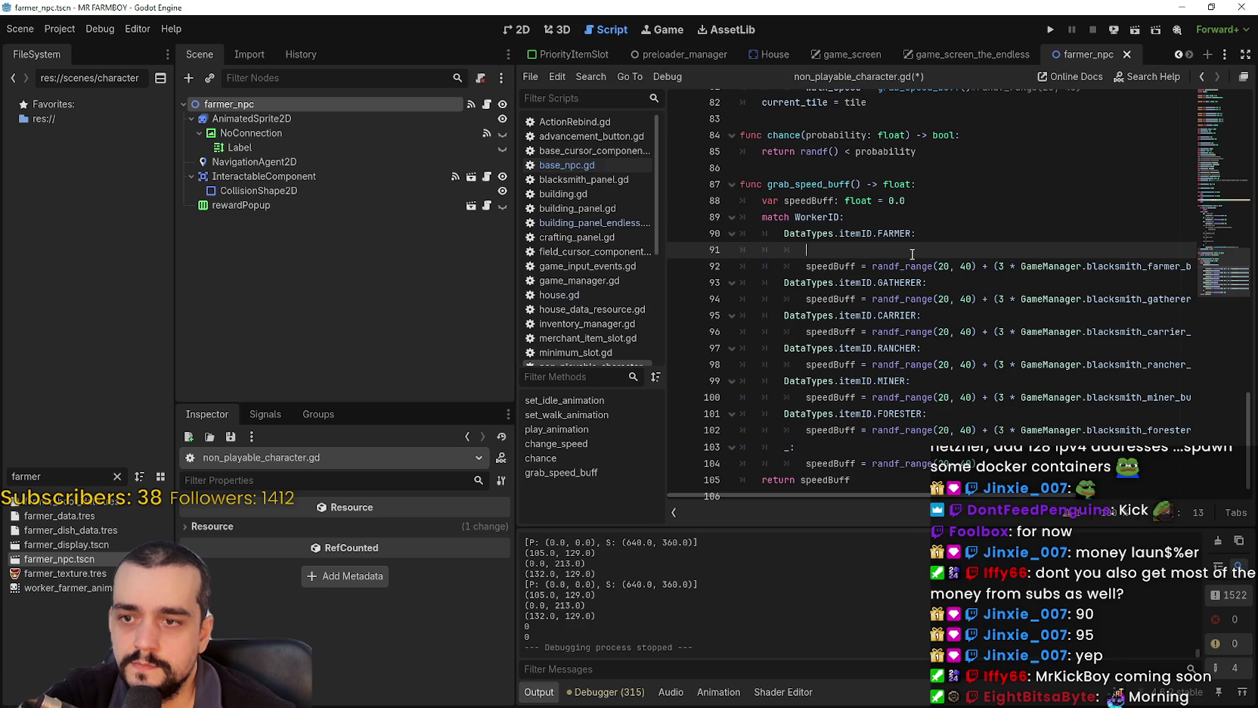
{"action": "mouse_move", "coordinate": [1019, 467]}
{"action": "left_mouse_down"}
{"action": "mouse_move", "coordinate": [832, 414]}
{"action": "mouse_move", "coordinate": [741, 251]}
{"action": "left_mouse_up"}
{"action": "key", "text": "Right"}
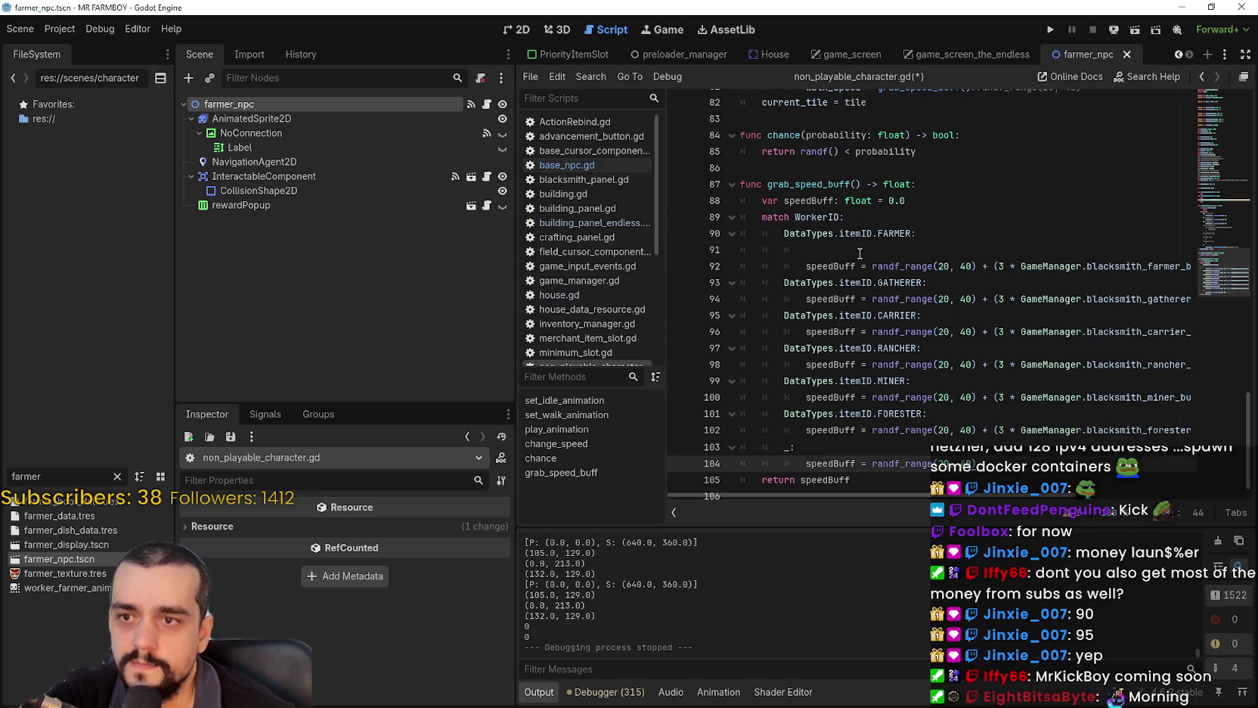
{"action": "left_click", "coordinate": [860, 254]}
{"action": "type", "text": "if"}
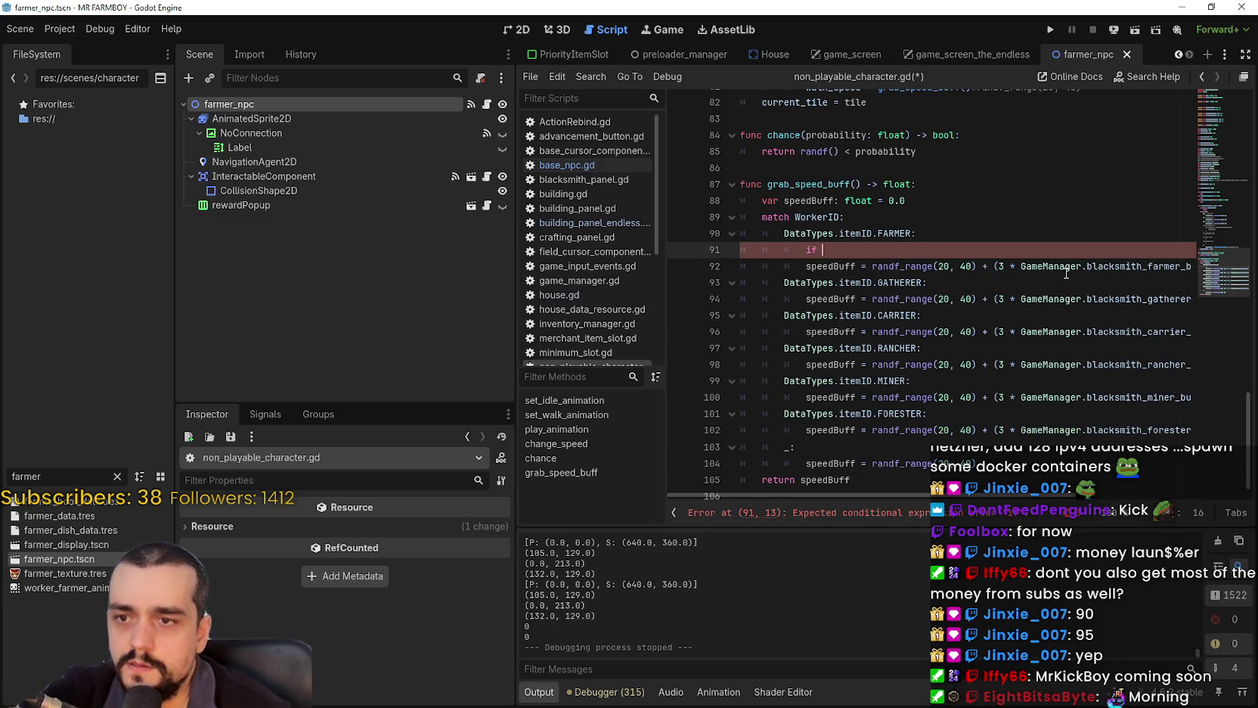
Retype the case label on line 97 and accept RANCHER from autocomplete.
{"action": "double_click", "coordinate": [904, 348]}
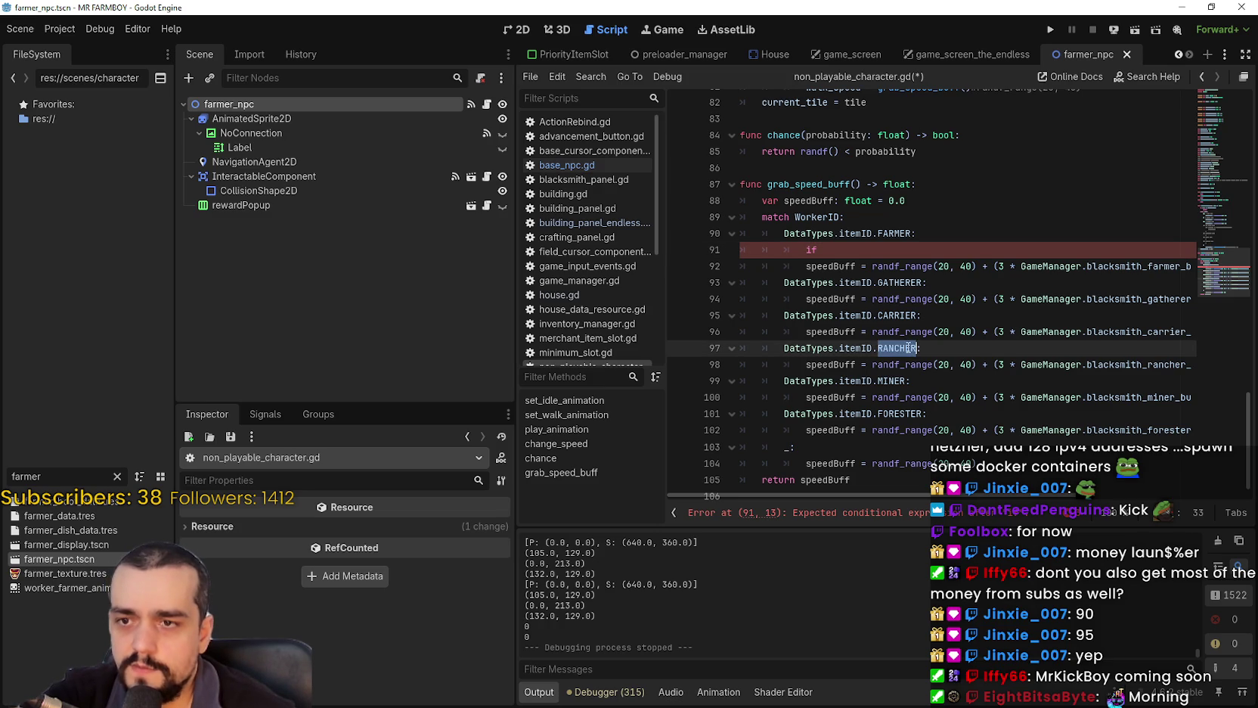
{"action": "type", "text": "RA"}
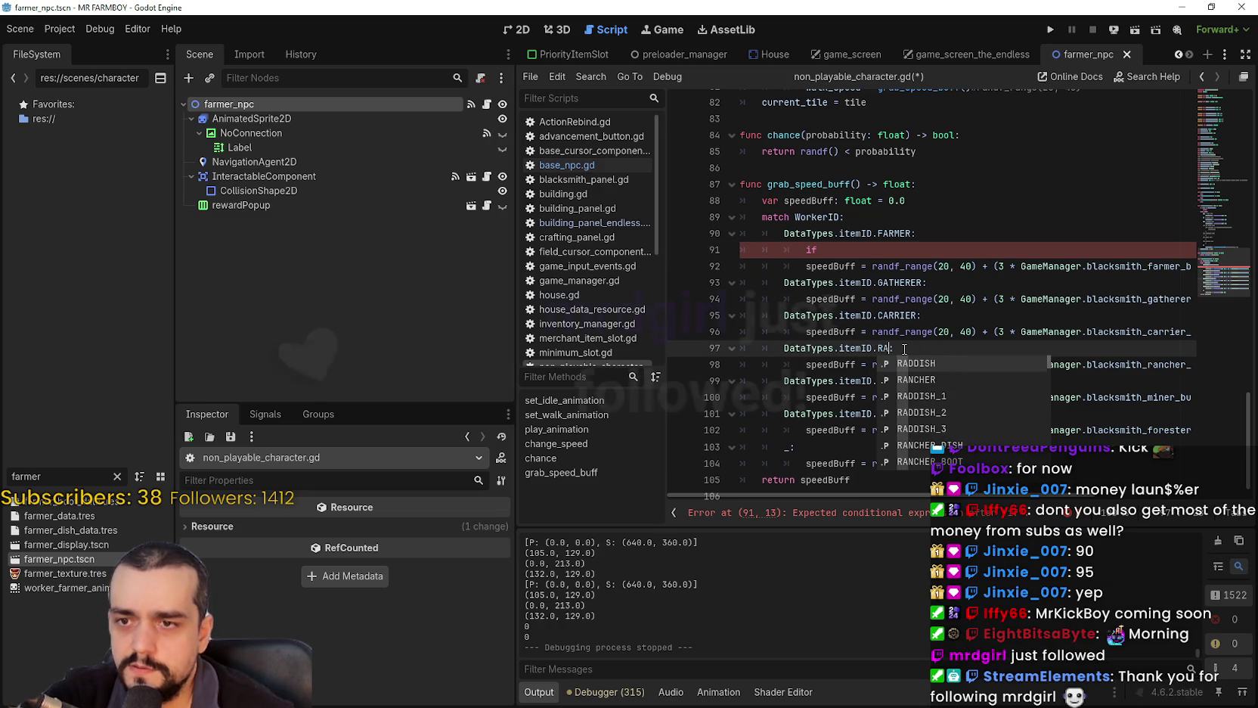
{"action": "type", "text": "NCH"}
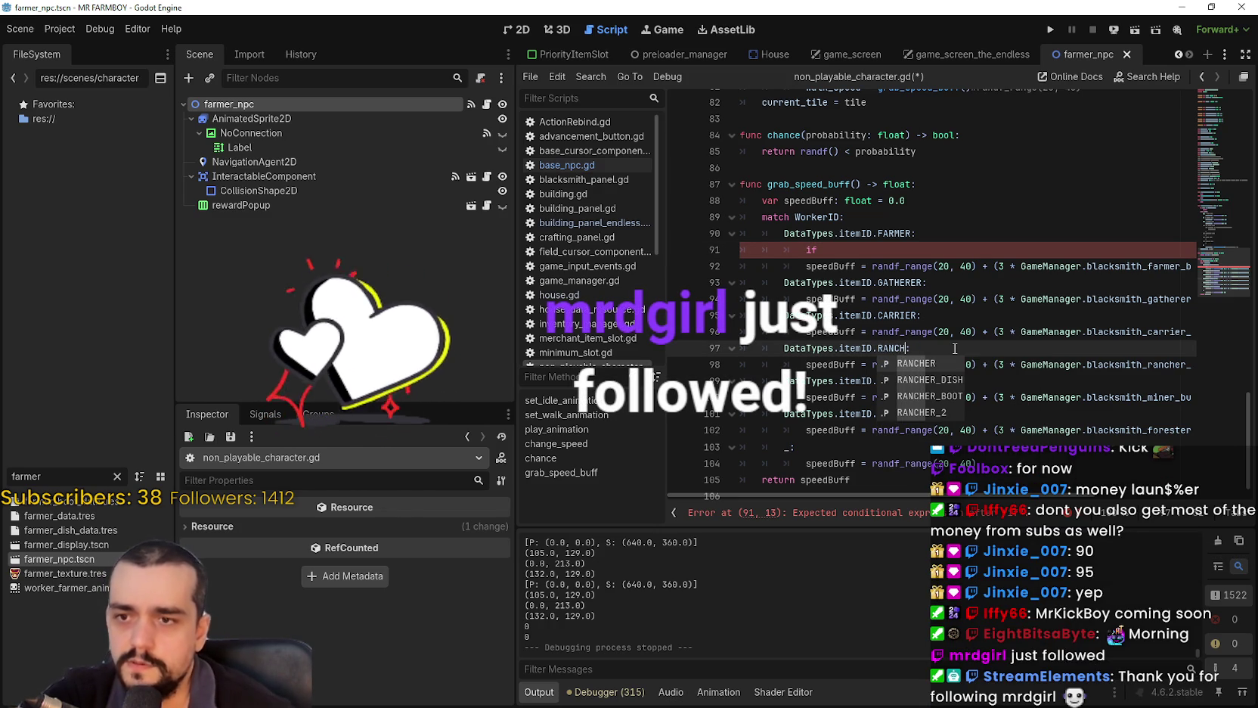
{"action": "double_click", "coordinate": [901, 350]}
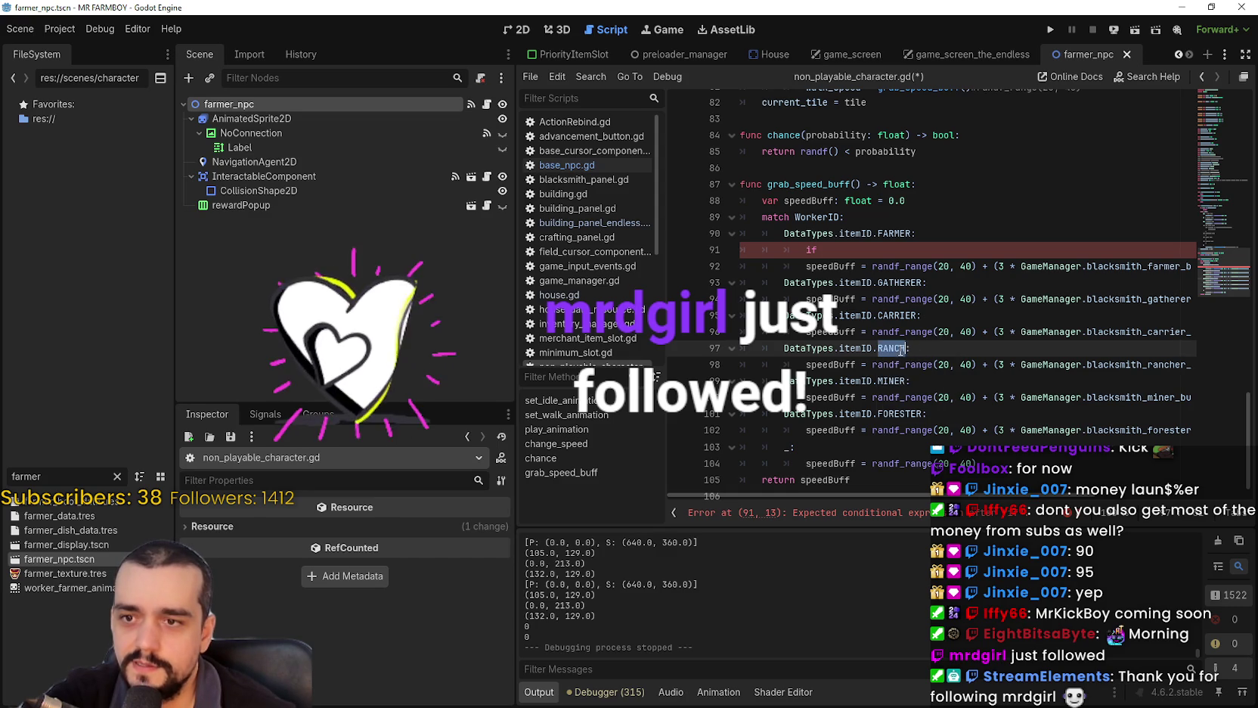
{"action": "scroll", "coordinate": [1021, 453], "scroll_direction": "right", "scroll_amount": 3}
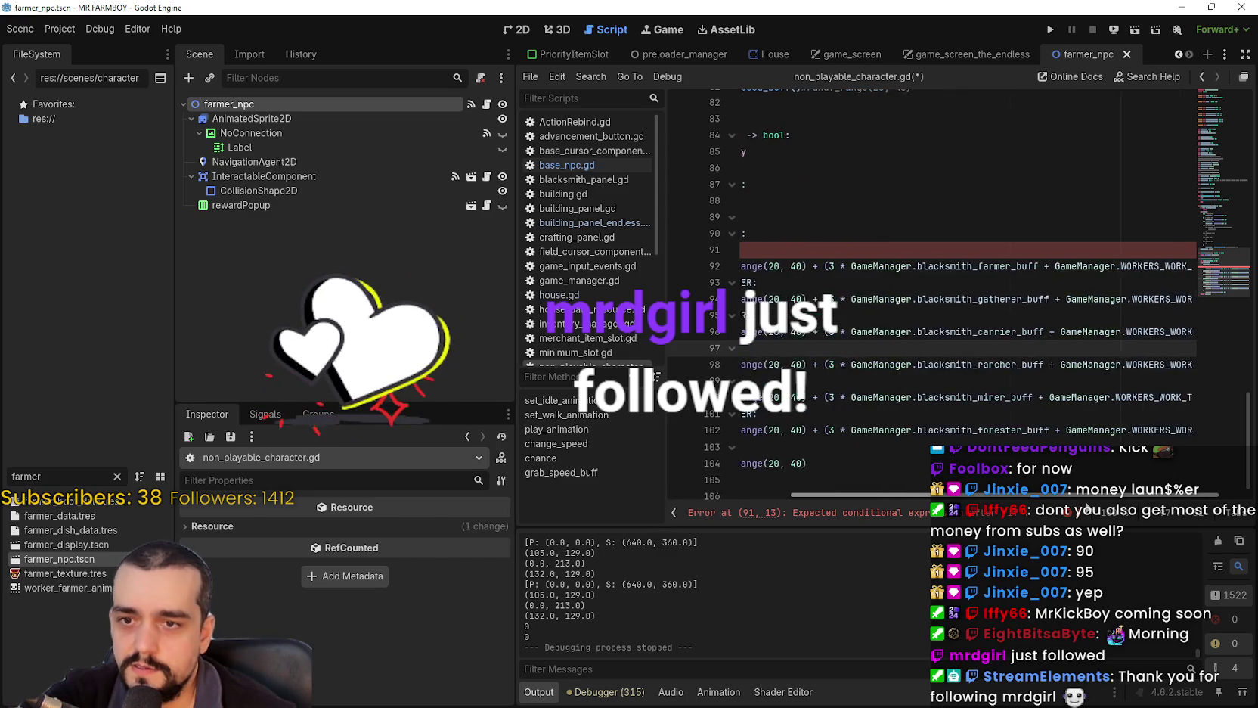
{"action": "scroll", "coordinate": [895, 350], "scroll_direction": "left", "scroll_amount": 3}
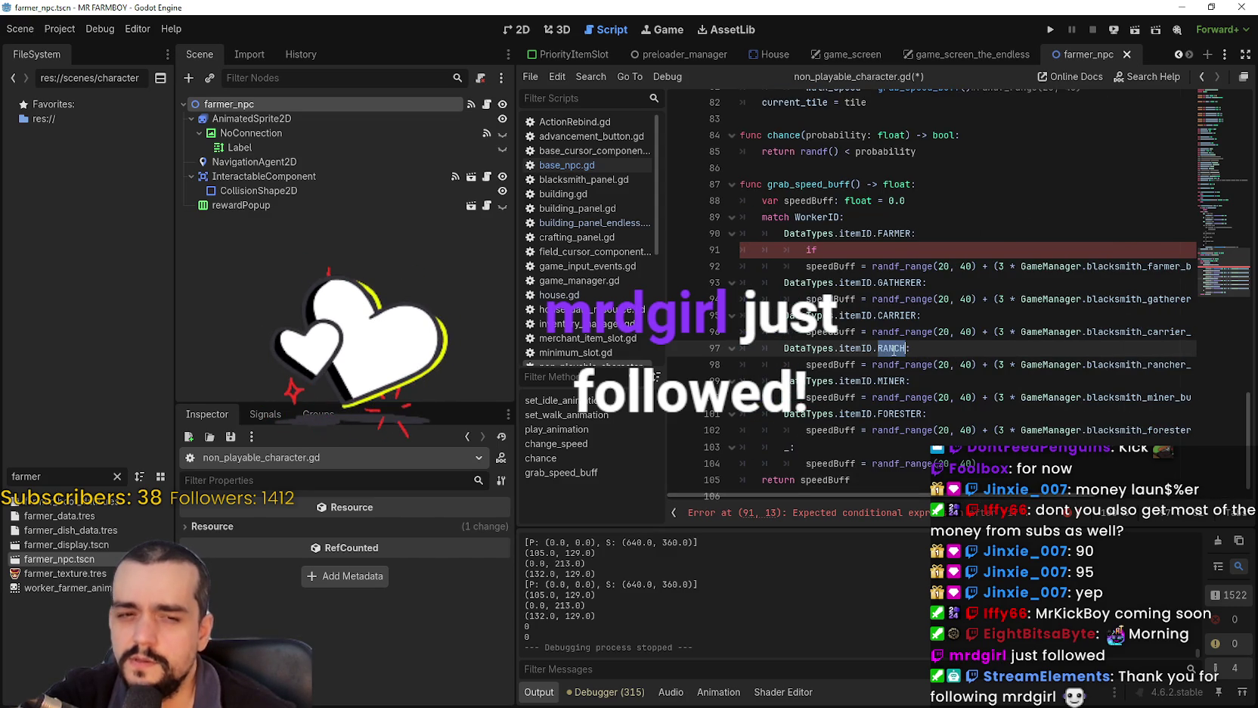
{"action": "type", "text": "RAN"}
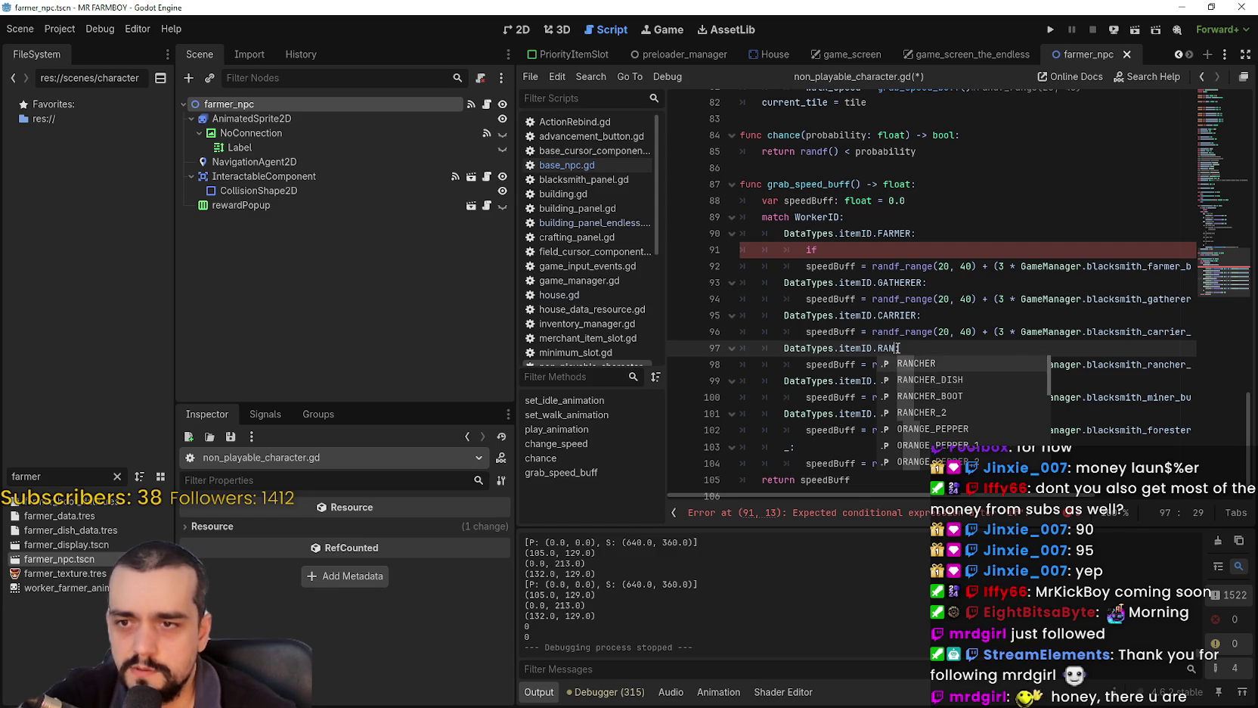
{"action": "key", "text": "Return"}
{"action": "left_click", "coordinate": [930, 352]}
{"action": "left_click", "coordinate": [919, 348]}
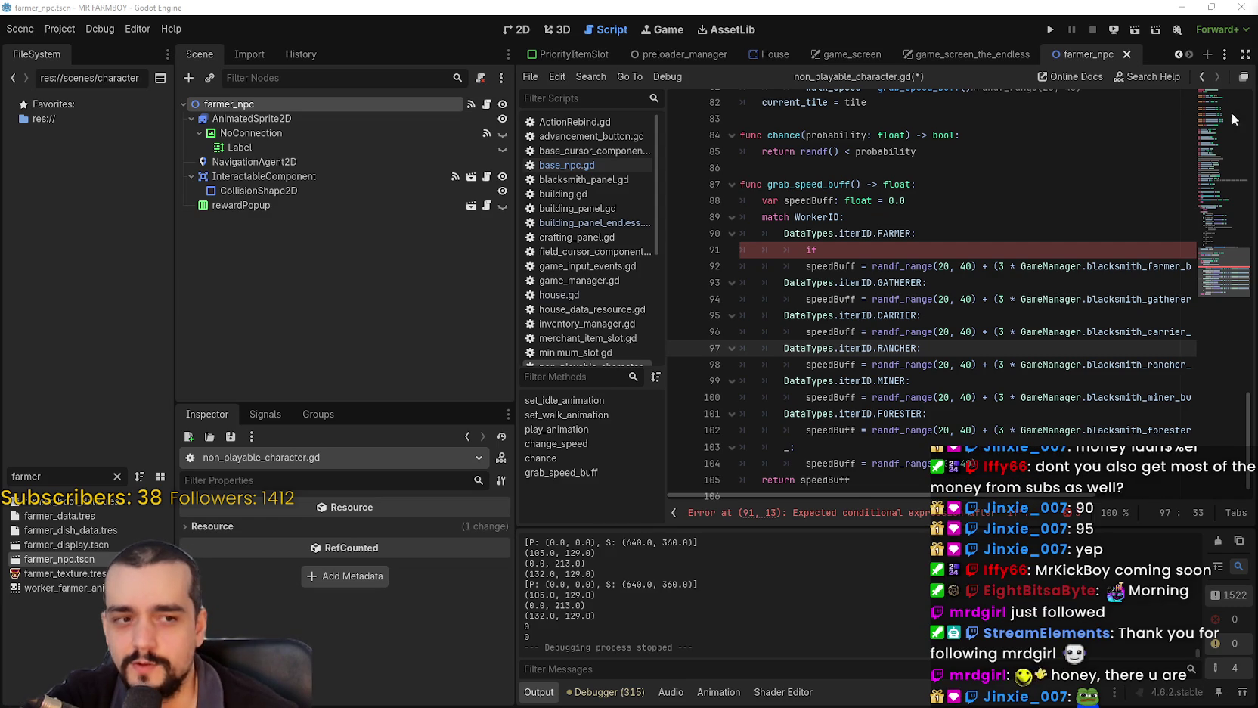
Complete line 91 as 'if !GameManager.upKeepPaid:'.
{"action": "left_click", "coordinate": [937, 243]}
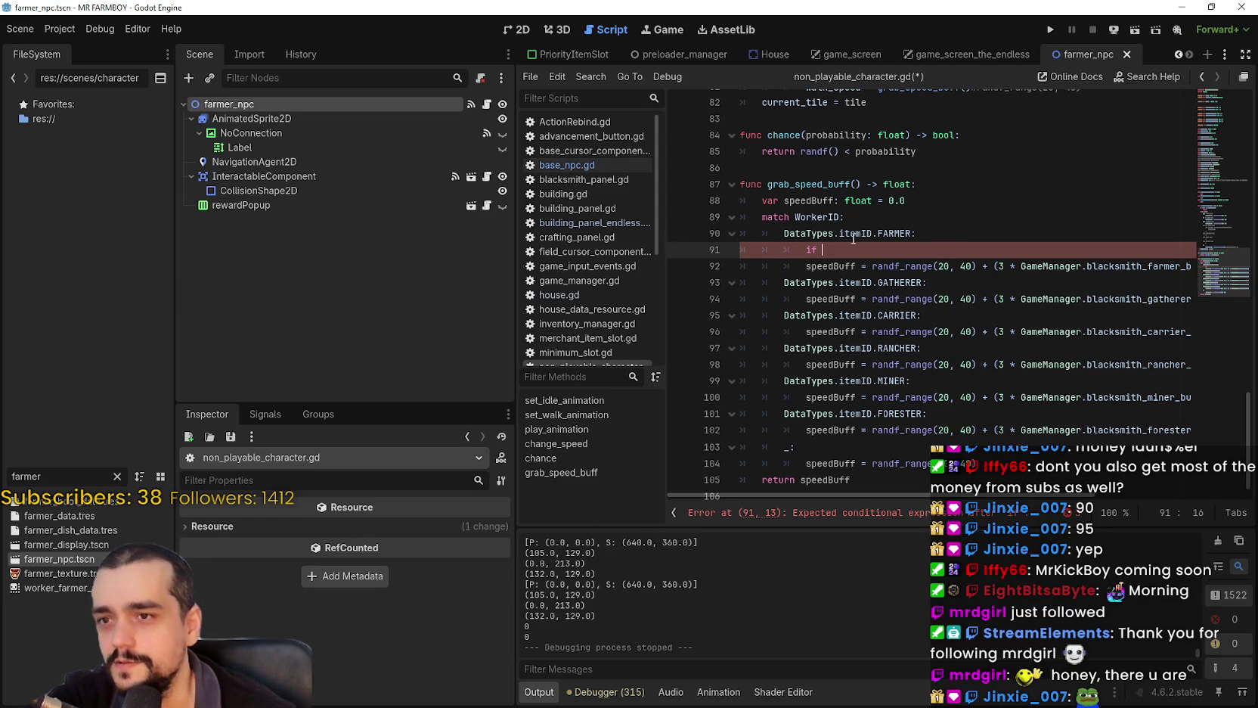
{"action": "left_click", "coordinate": [968, 235]}
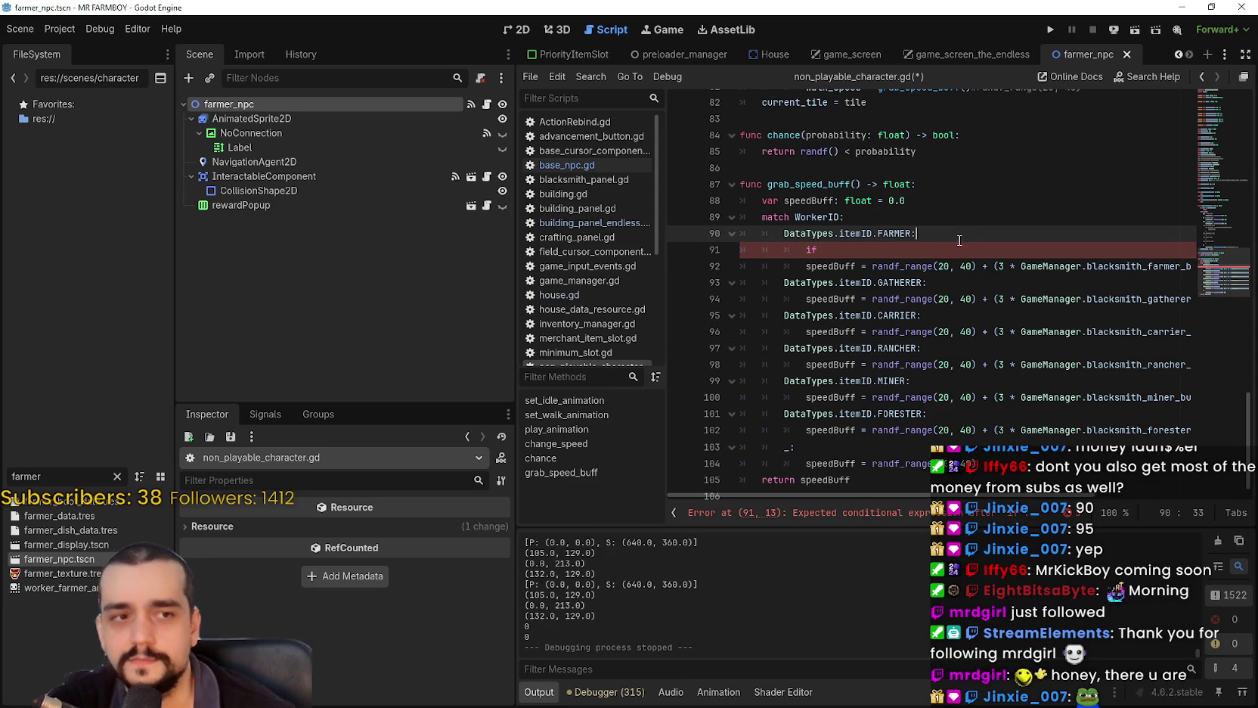
{"action": "left_click", "coordinate": [934, 250]}
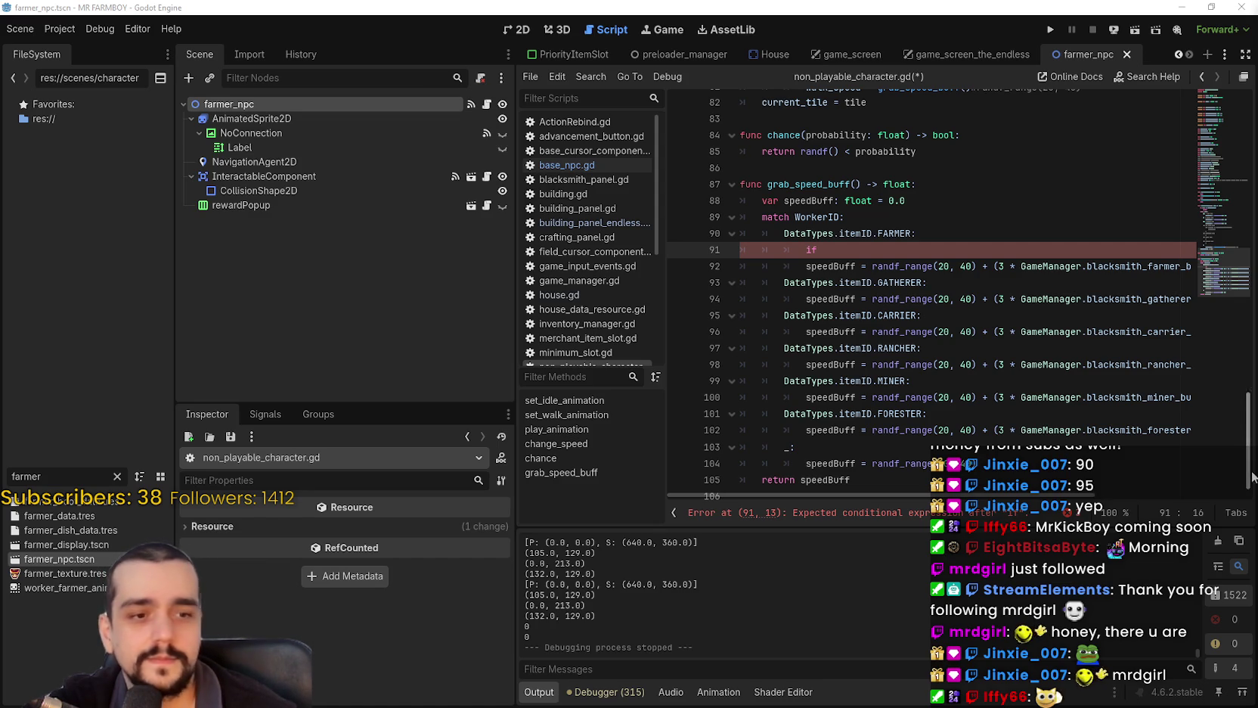
{"action": "type", "text": "GameManager."}
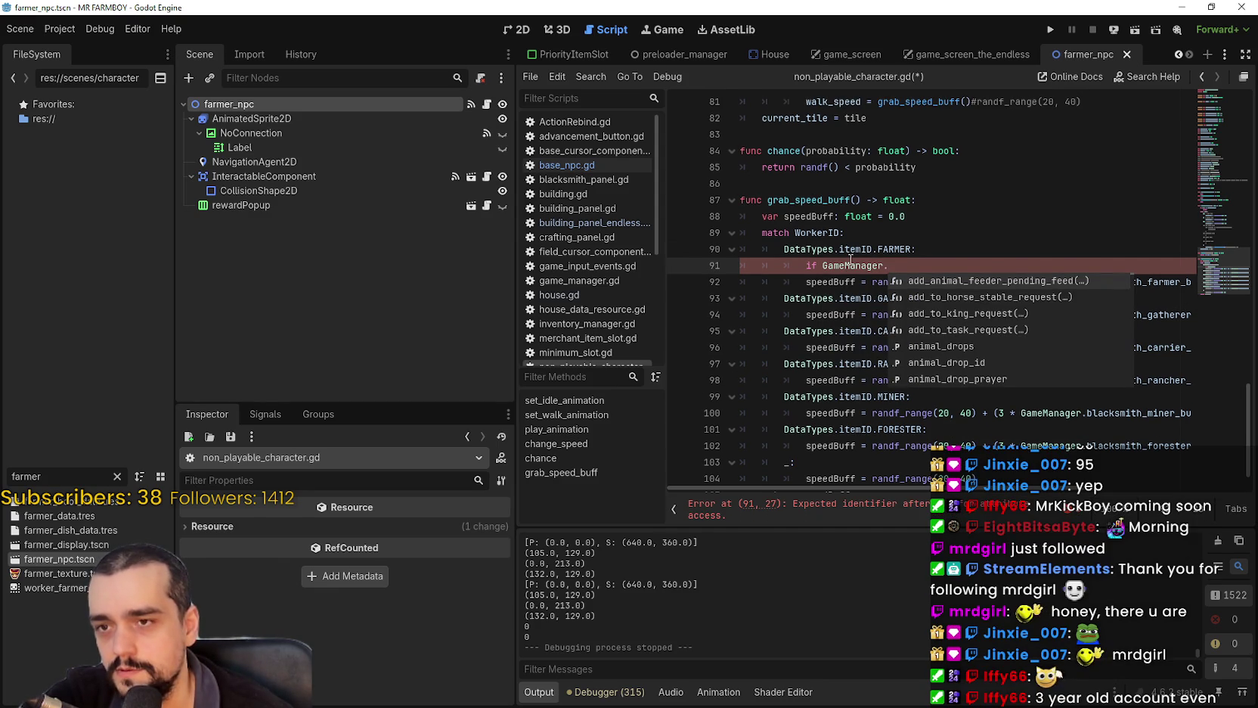
{"action": "type", "text": "up"}
{"action": "key", "text": "Return"}
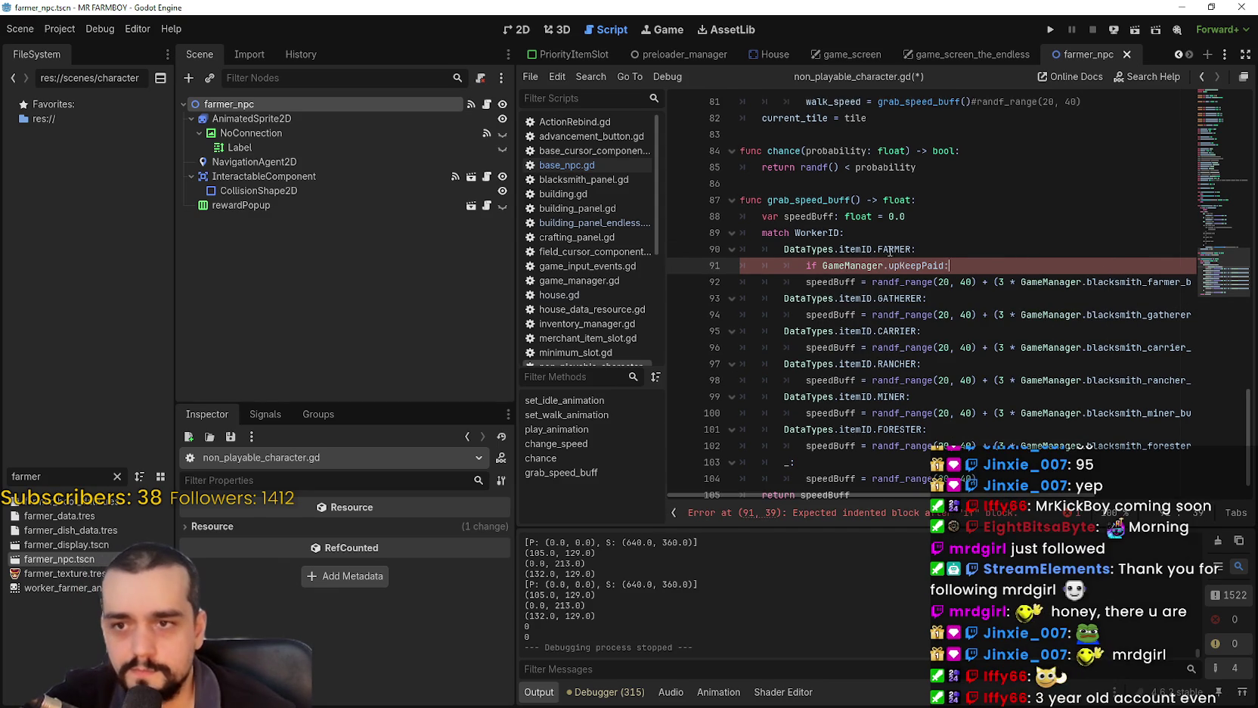
{"action": "mouse_move", "coordinate": [956, 259]}
{"action": "left_mouse_down"}
{"action": "mouse_move", "coordinate": [760, 263]}
{"action": "mouse_move", "coordinate": [805, 262]}
{"action": "left_mouse_up"}
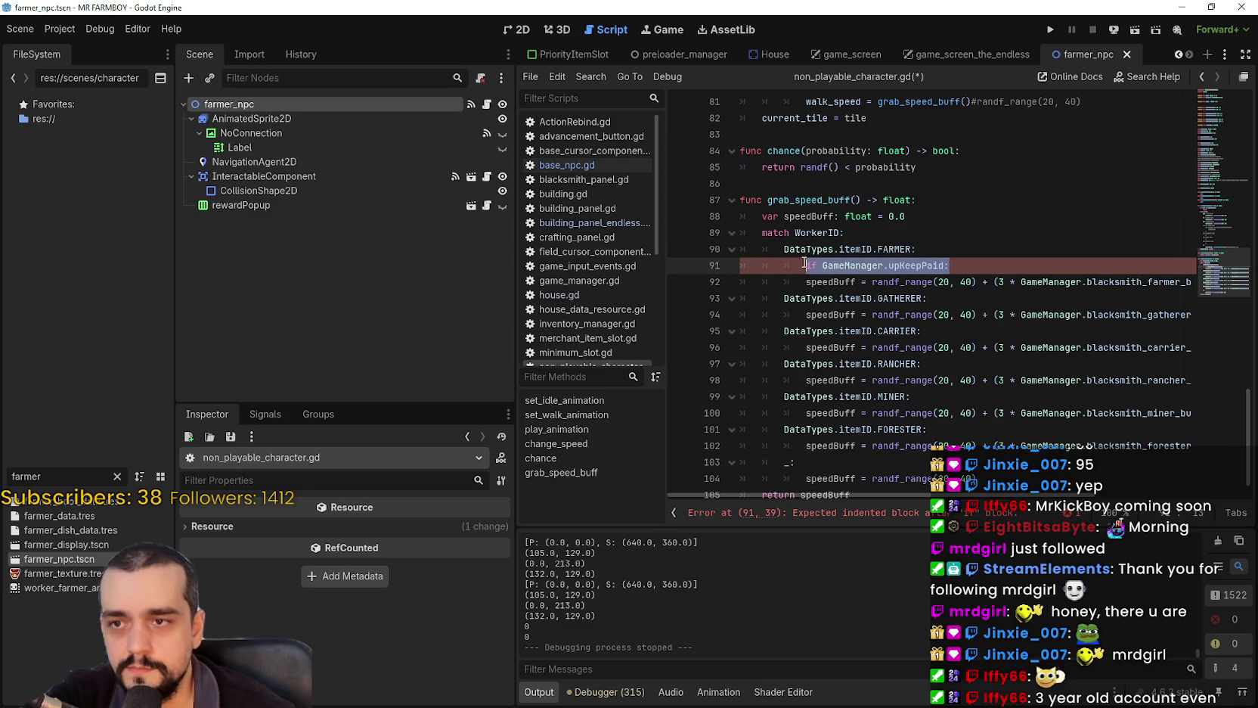
{"action": "scroll", "coordinate": [1000, 386], "scroll_direction": "down", "scroll_amount": 1}
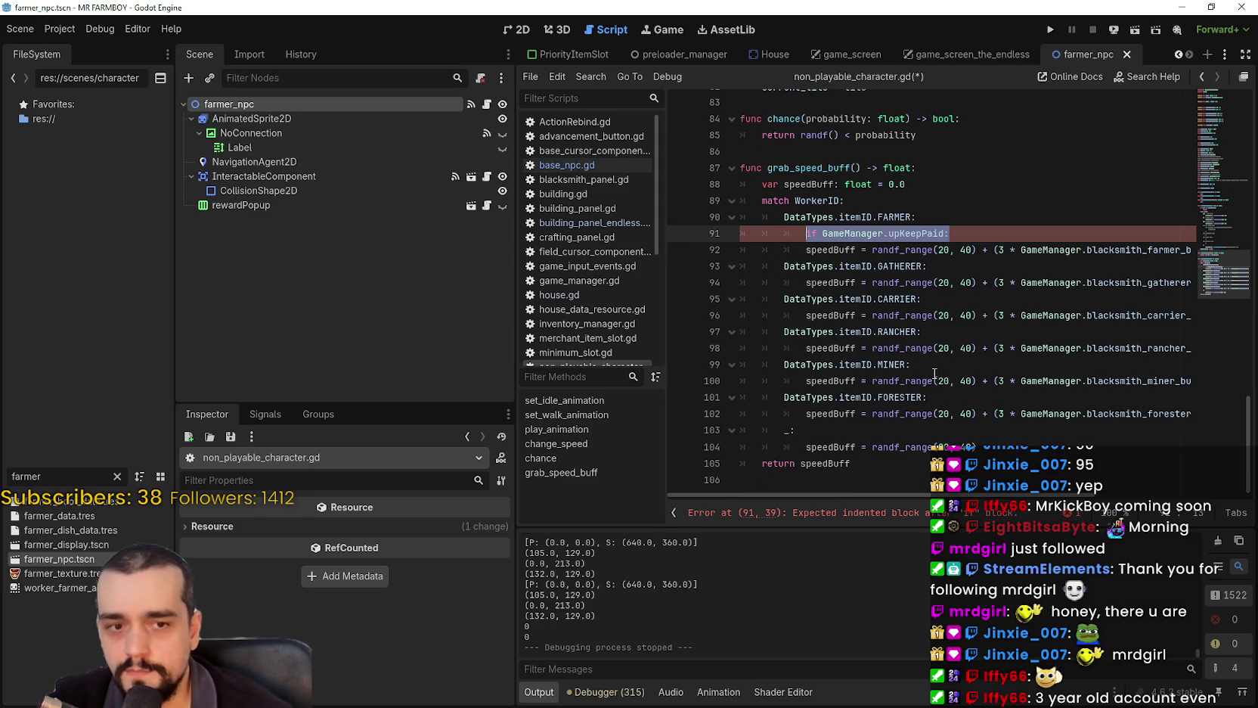
{"action": "left_click", "coordinate": [1001, 448]}
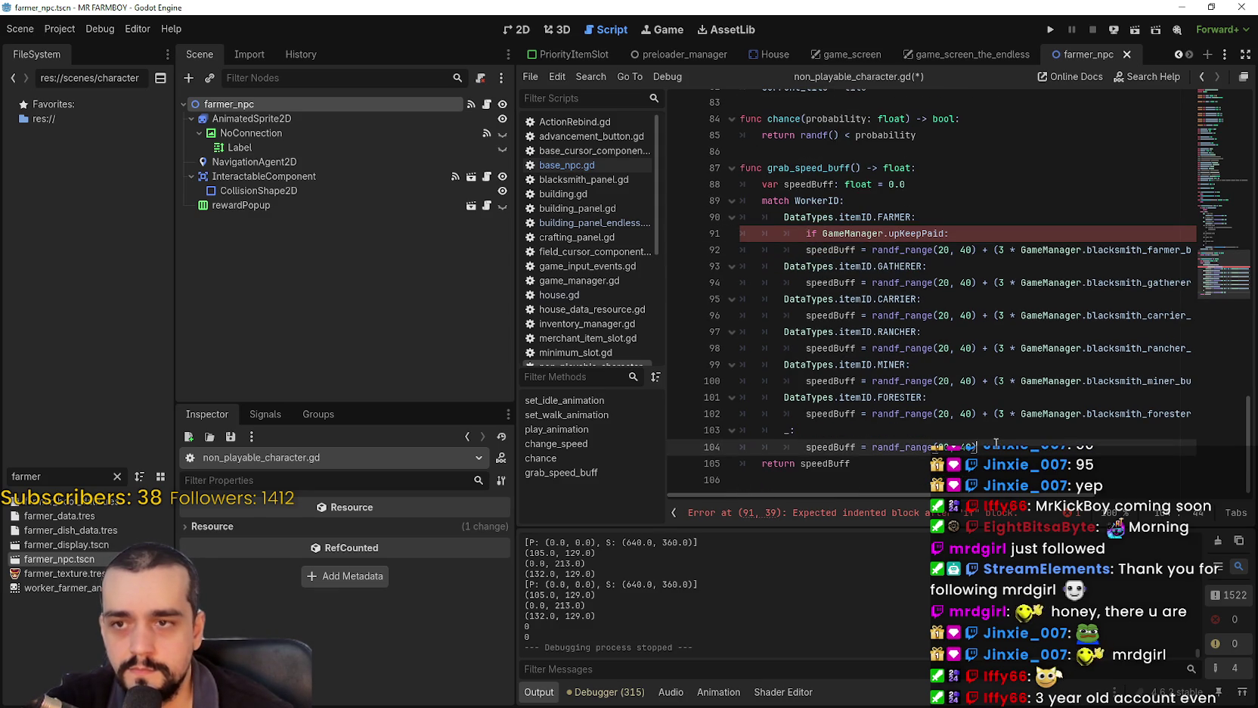
{"action": "left_click", "coordinate": [938, 231]}
{"action": "left_click", "coordinate": [935, 231]}
{"action": "mouse_move", "coordinate": [919, 235]}
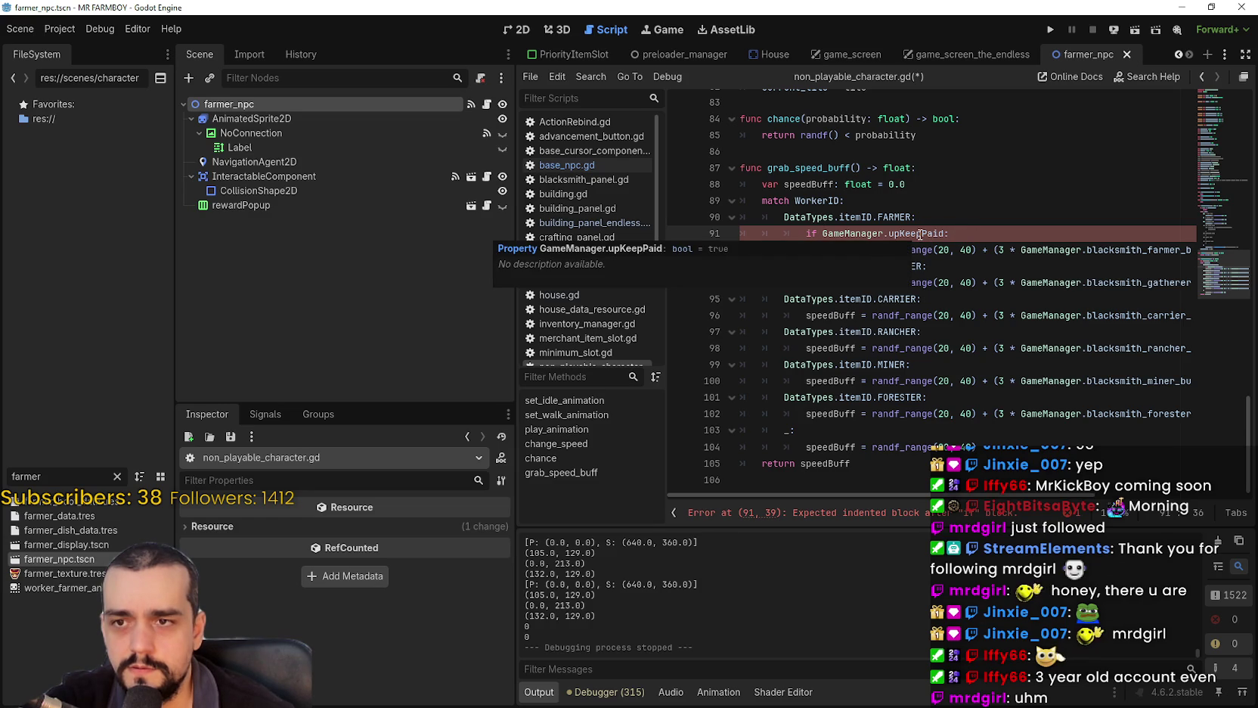
{"action": "type", "text": ":"}
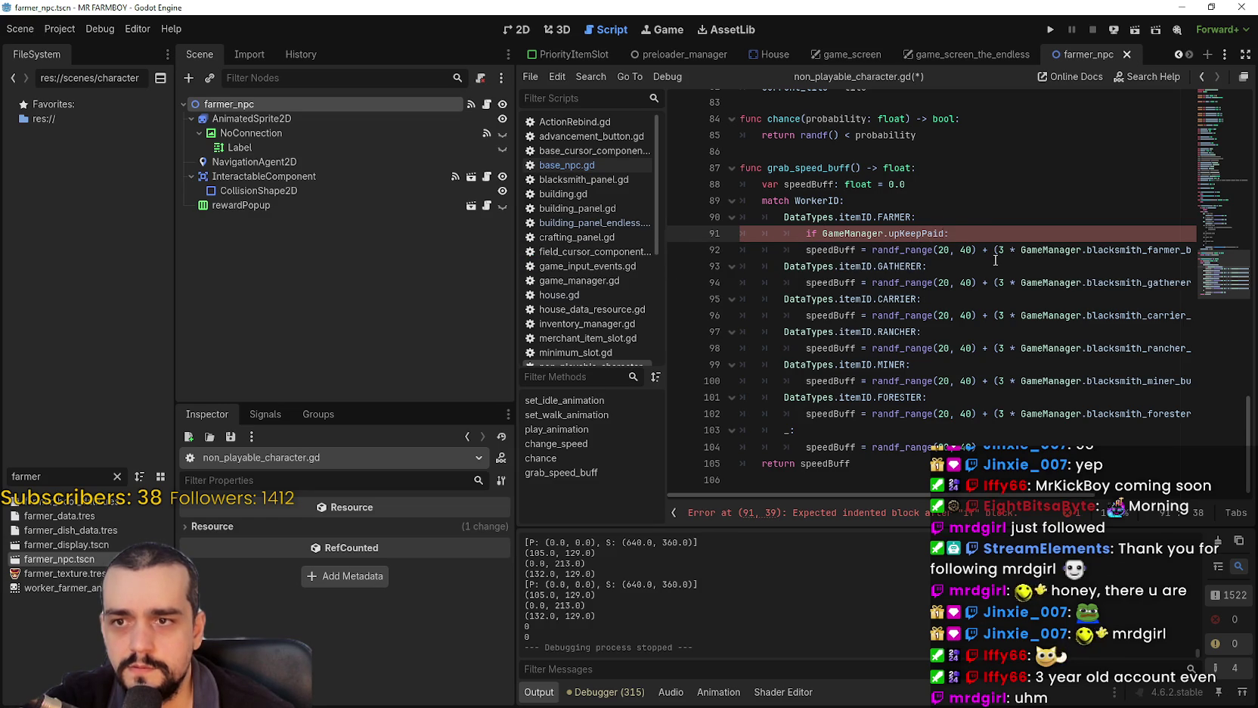
{"action": "left_click", "coordinate": [820, 233]}
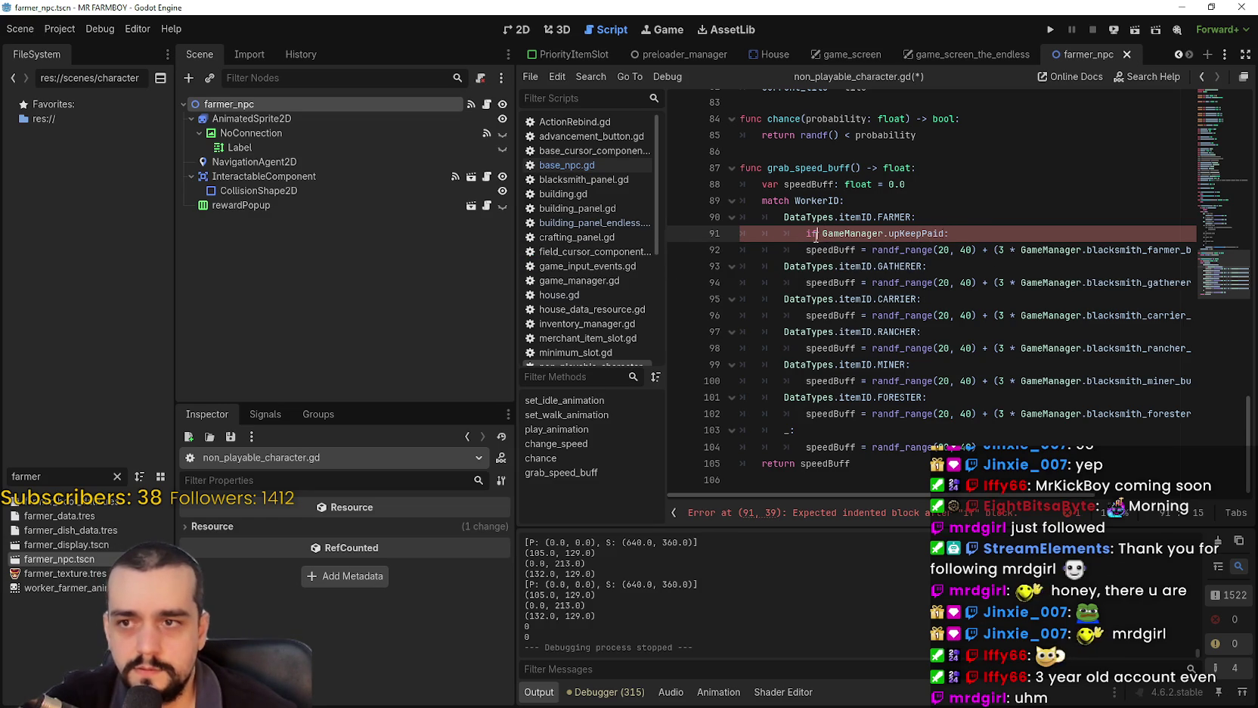
{"action": "type", "text": "!"}
{"action": "left_click", "coordinate": [1017, 235]}
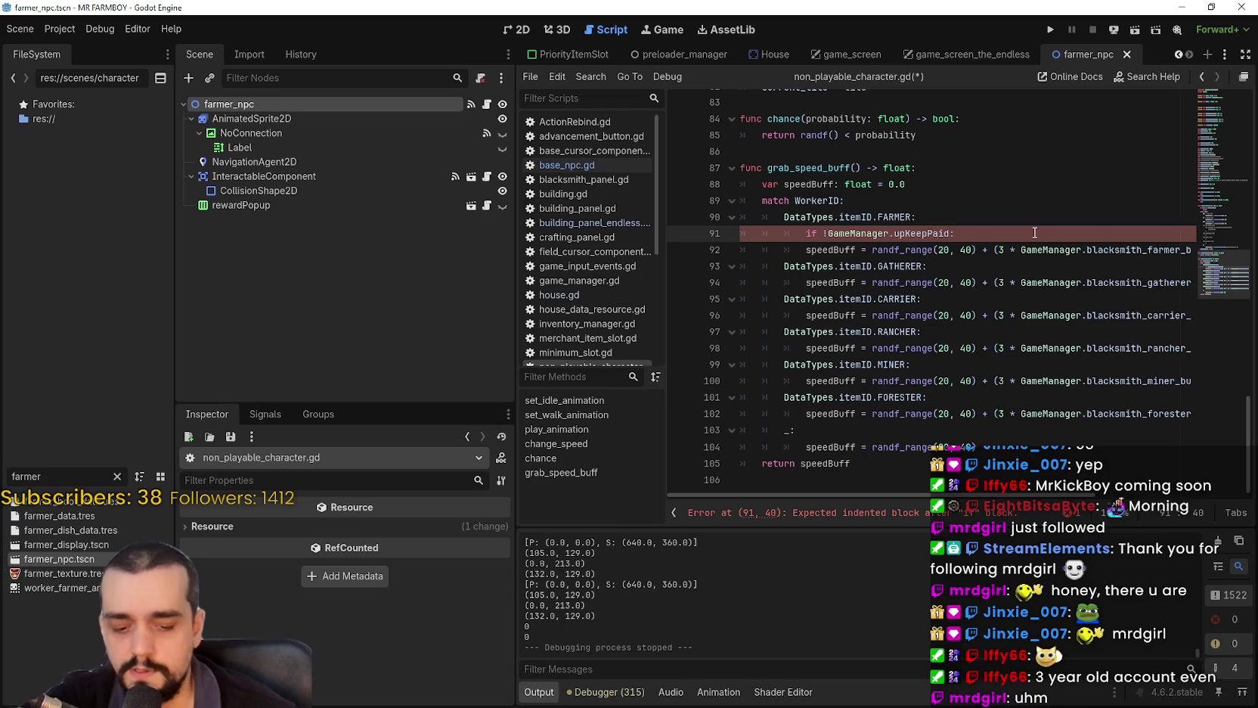
Add 'speedBuff = 10' inside the if block by copying and editing the speed assignment.
{"action": "key", "text": "Return"}
{"action": "mouse_move", "coordinate": [805, 267]}
{"action": "left_mouse_down"}
{"action": "mouse_move", "coordinate": [892, 266]}
{"action": "mouse_move", "coordinate": [817, 249]}
{"action": "mouse_move", "coordinate": [975, 266]}
{"action": "left_mouse_up"}
{"action": "key", "text": "ctrl+c"}
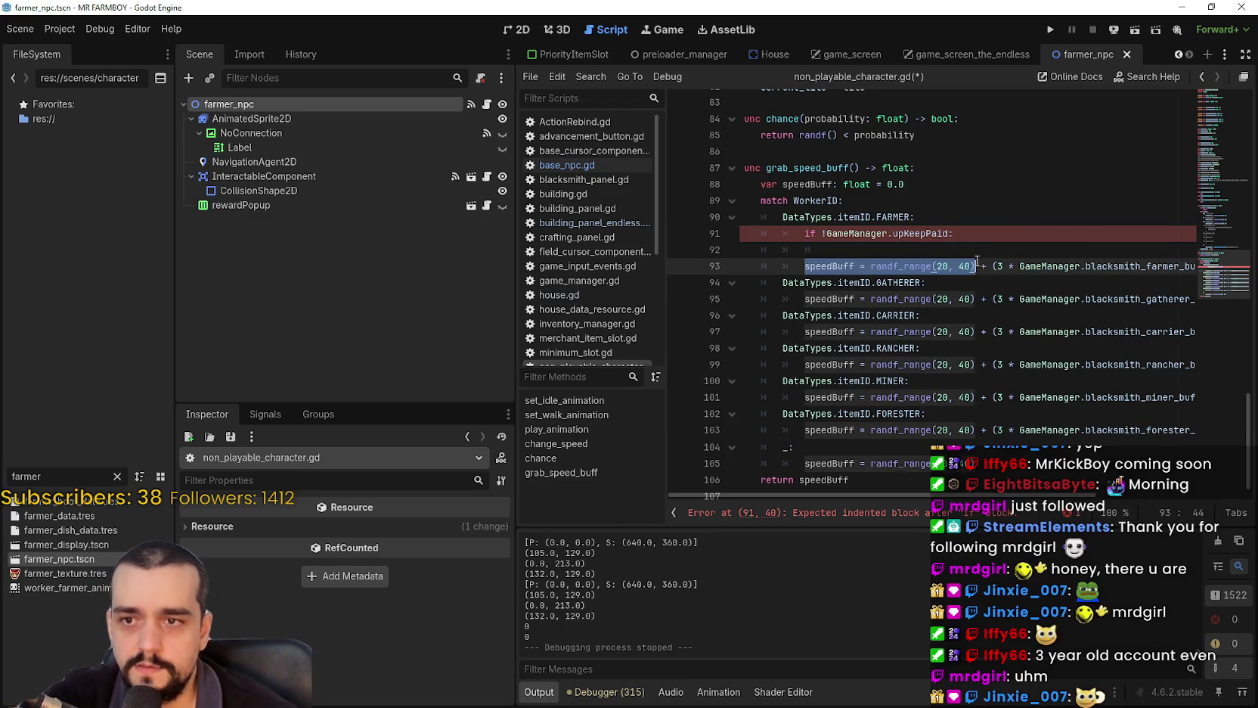
{"action": "left_click", "coordinate": [942, 250]}
{"action": "key", "text": "ctrl+v"}
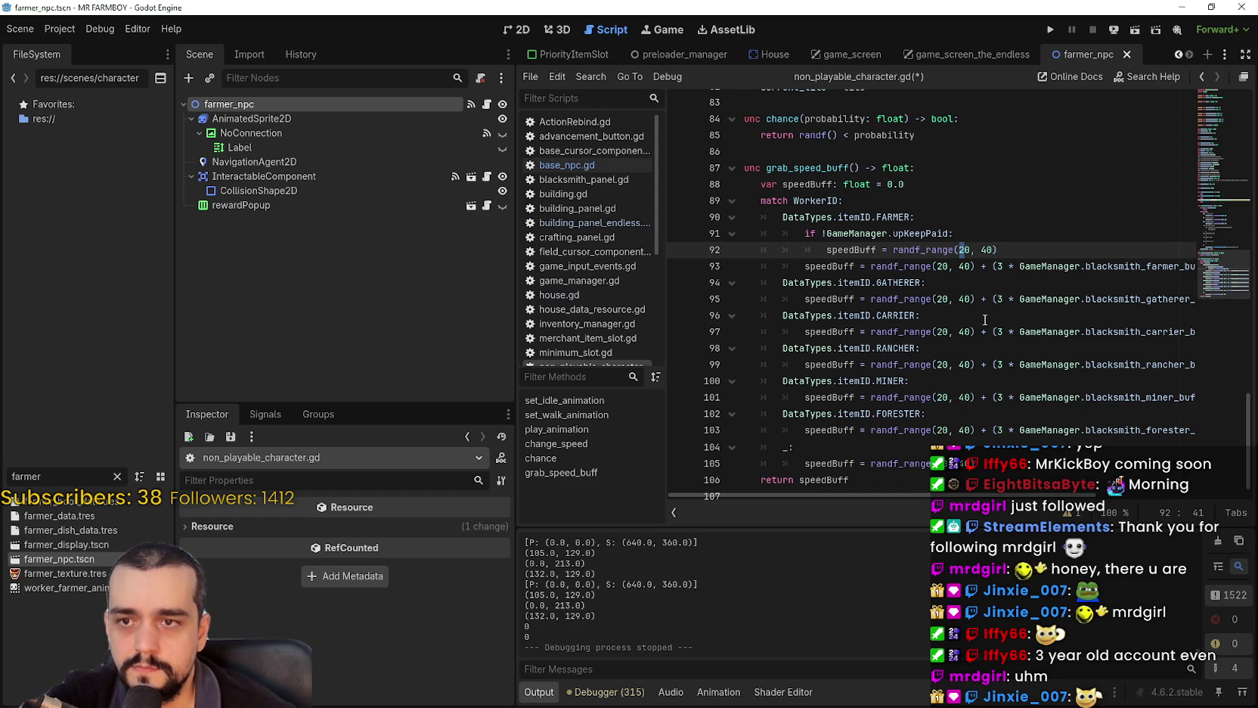
{"action": "key", "text": "ctrl+Left"}
{"action": "key", "text": "shift+End"}
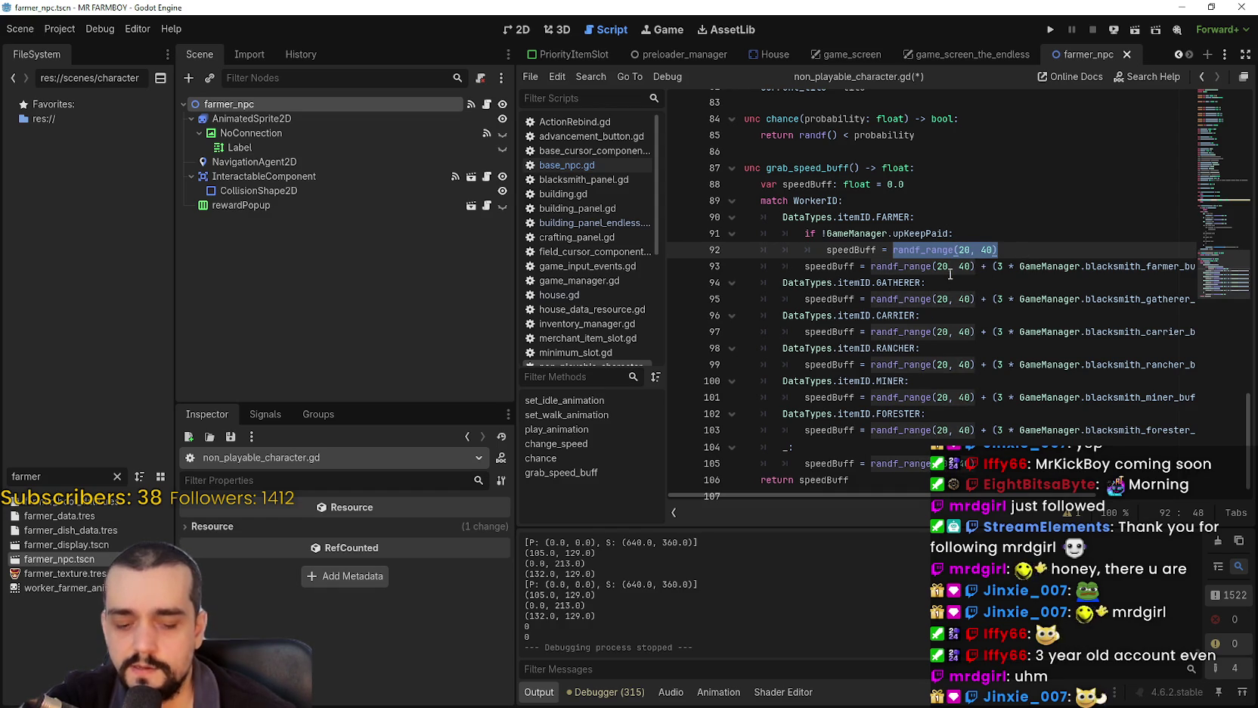
{"action": "type", "text": "10"}
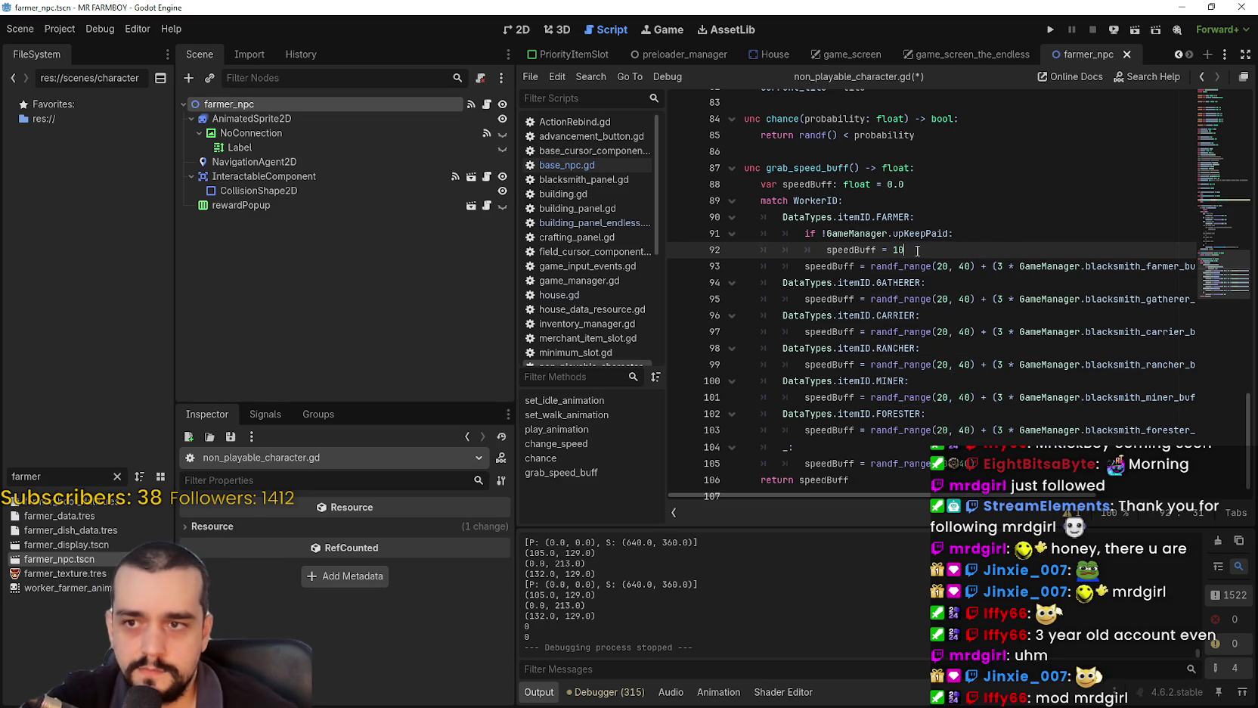
Add an else: branch and indent the original randf_range(20, 40) speed line under it.
{"action": "mouse_move", "coordinate": [920, 249]}
{"action": "left_mouse_down"}
{"action": "mouse_move", "coordinate": [764, 219]}
{"action": "mouse_move", "coordinate": [771, 234]}
{"action": "mouse_move", "coordinate": [760, 218]}
{"action": "mouse_move", "coordinate": [726, 232]}
{"action": "left_mouse_up"}
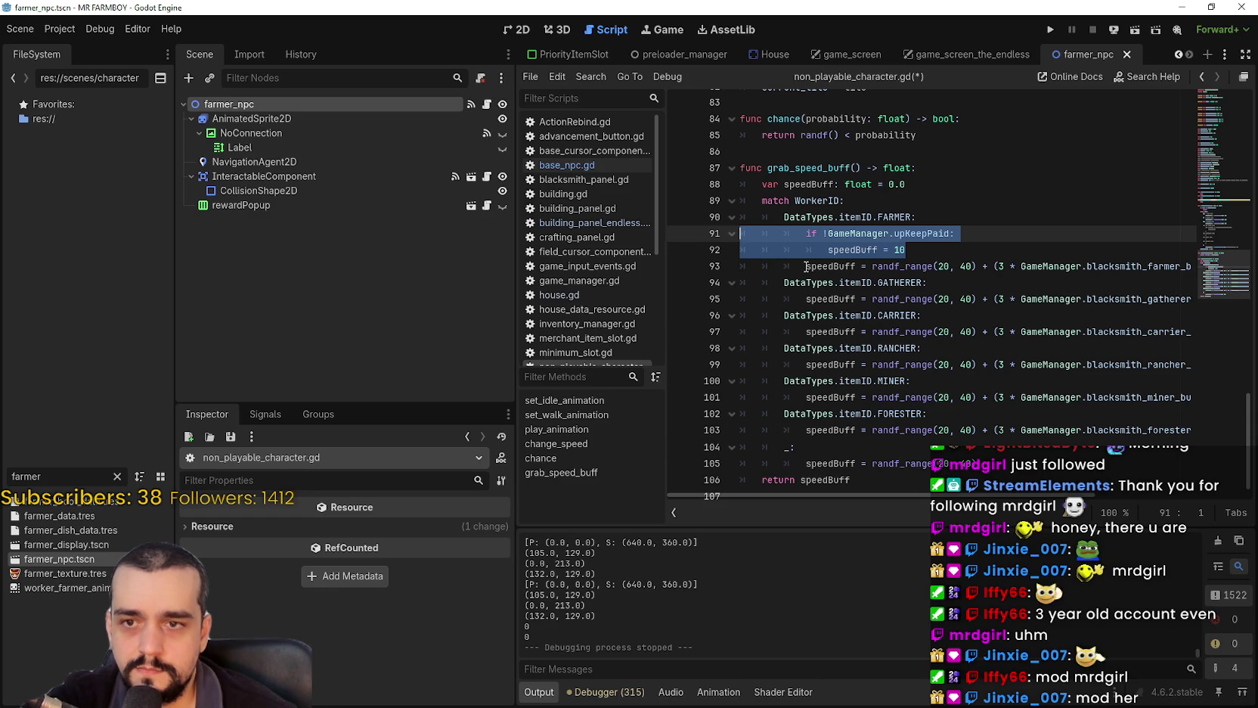
{"action": "mouse_move", "coordinate": [905, 249]}
{"action": "left_mouse_down"}
{"action": "mouse_move", "coordinate": [749, 251]}
{"action": "mouse_move", "coordinate": [673, 217]}
{"action": "mouse_move", "coordinate": [671, 231]}
{"action": "left_mouse_up"}
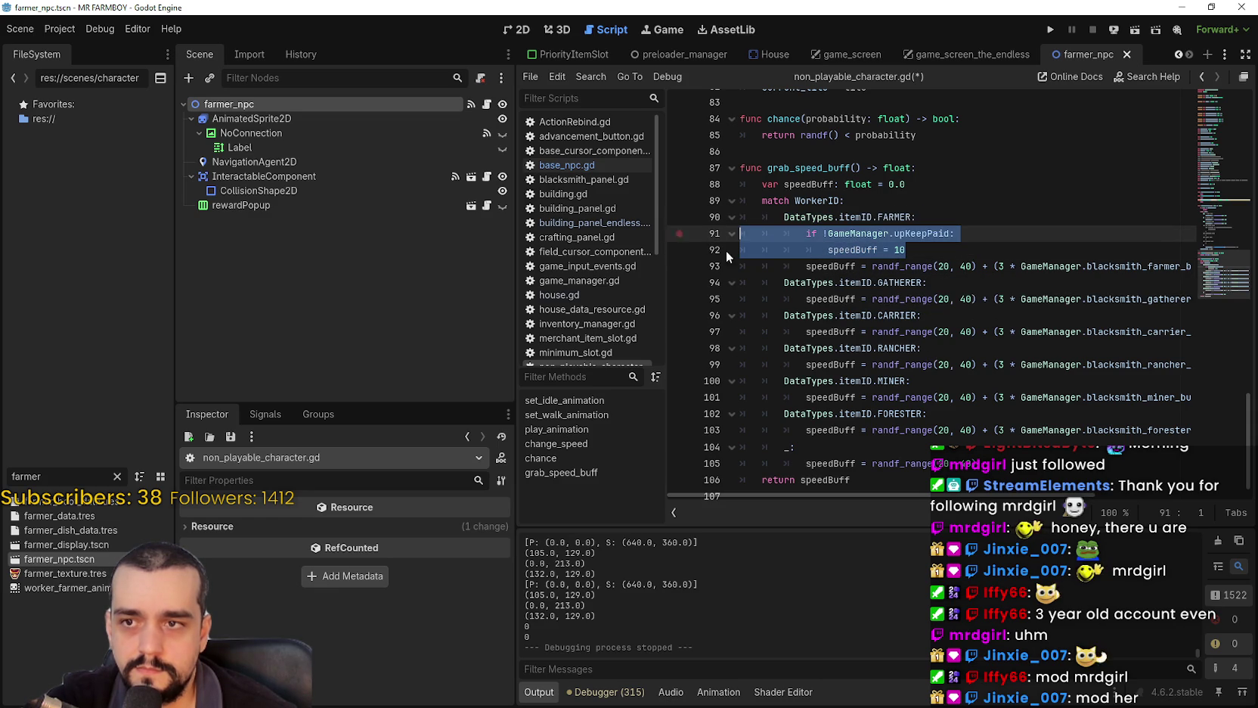
{"action": "left_click", "coordinate": [961, 255]}
{"action": "key", "text": "Return"}
{"action": "type", "text": "else:"}
{"action": "left_click", "coordinate": [806, 283]}
{"action": "key", "text": "Tab"}
{"action": "mouse_move", "coordinate": [893, 271]}
{"action": "left_mouse_down"}
{"action": "mouse_move", "coordinate": [764, 253]}
{"action": "mouse_move", "coordinate": [723, 231]}
{"action": "left_mouse_up"}
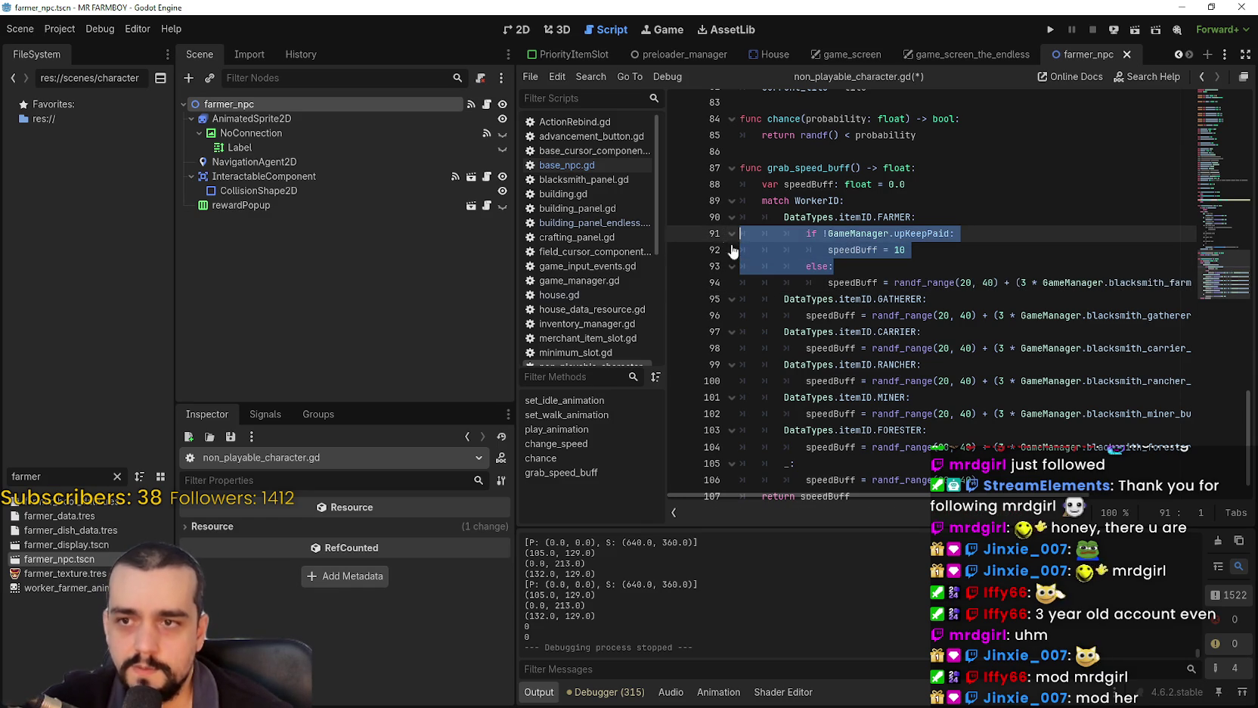
Copy the upkeep if/else block into the GATHERER and CARRIER cases, indenting their speed lines.
{"action": "key", "text": "ctrl+c"}
{"action": "left_click", "coordinate": [946, 300]}
{"action": "key", "text": "Return"}
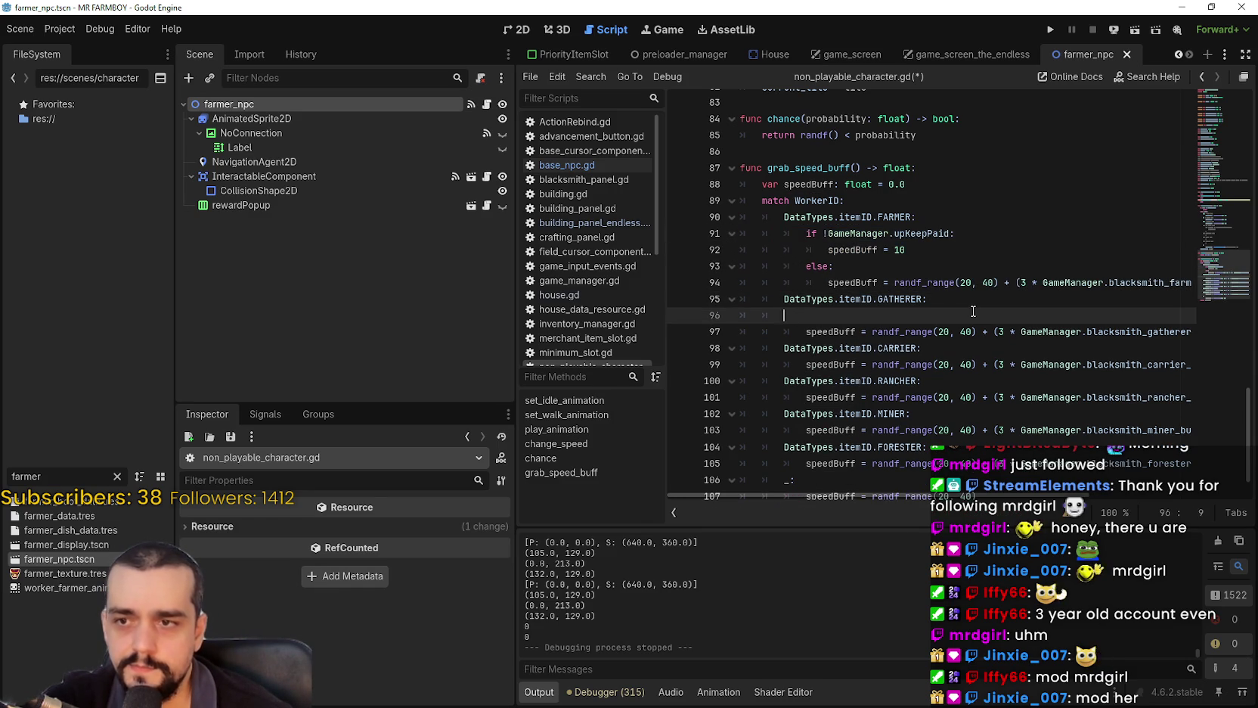
{"action": "key", "text": "ctrl+v"}
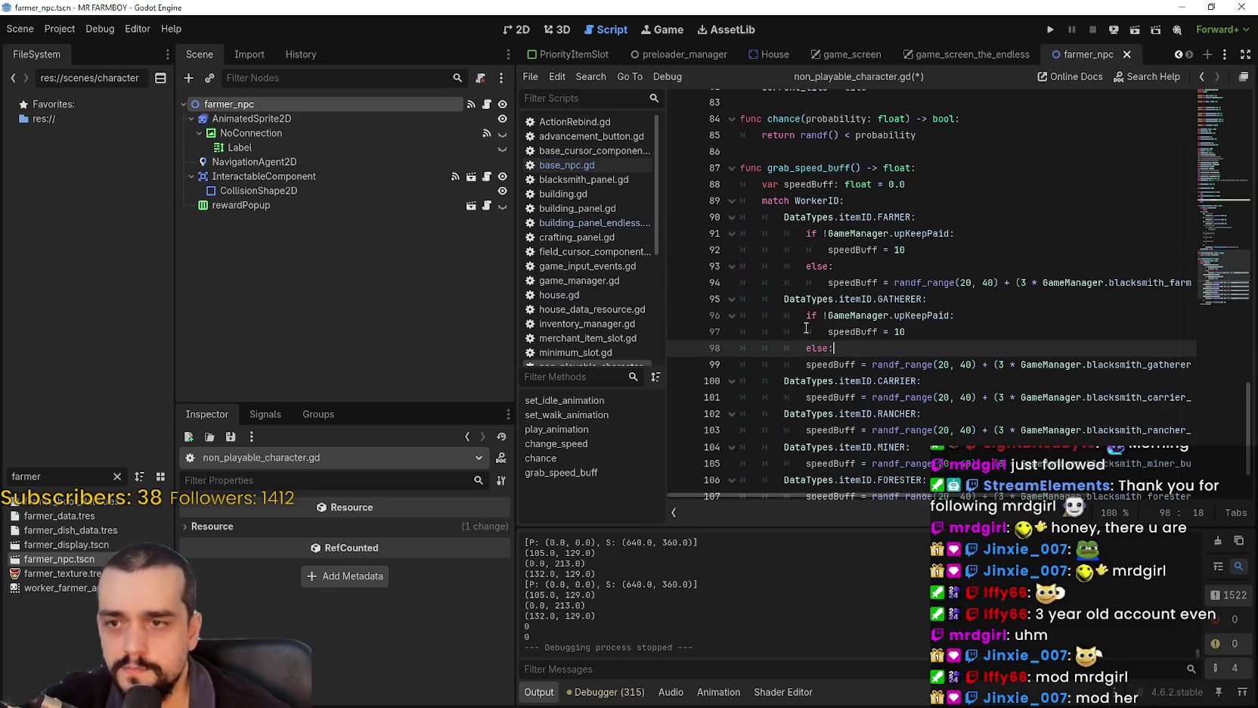
{"action": "left_click", "coordinate": [806, 365]}
{"action": "key", "text": "Tab"}
{"action": "scroll", "coordinate": [933, 350], "scroll_direction": "down", "scroll_amount": 1}
{"action": "left_click", "coordinate": [952, 335]}
{"action": "key", "text": "Return"}
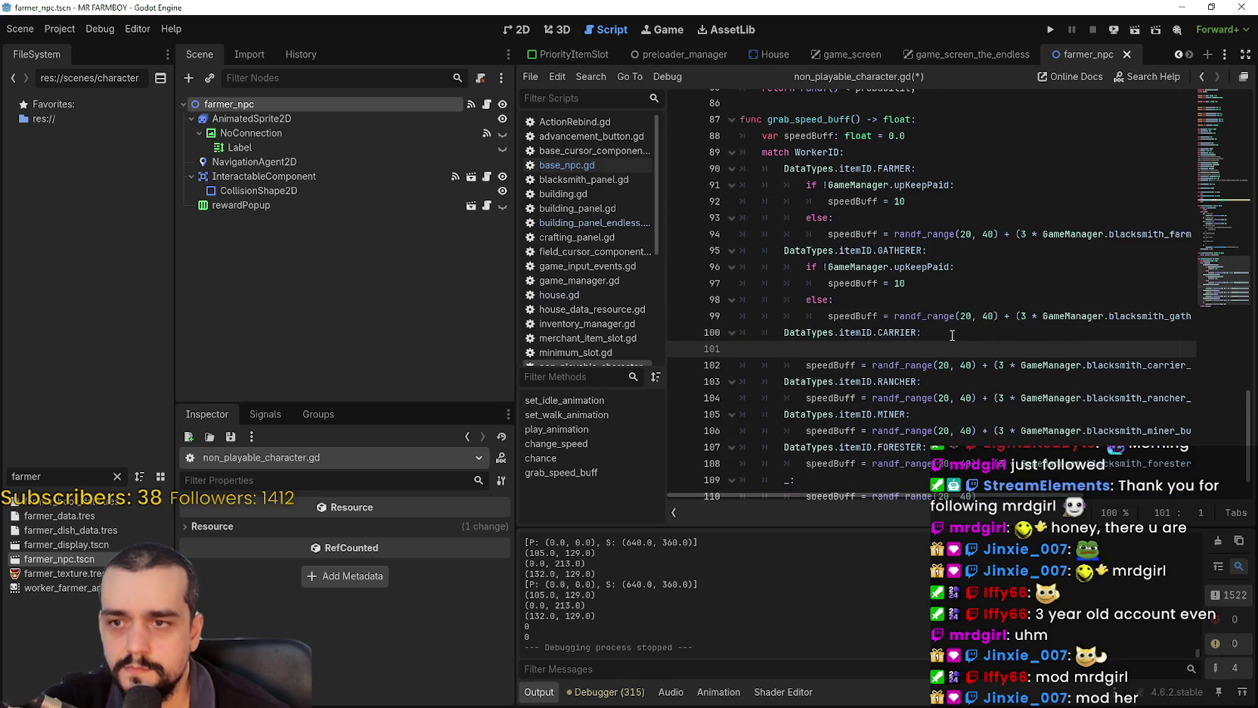
{"action": "key", "text": "ctrl+v"}
{"action": "scroll", "coordinate": [870, 325], "scroll_direction": "down", "scroll_amount": 1}
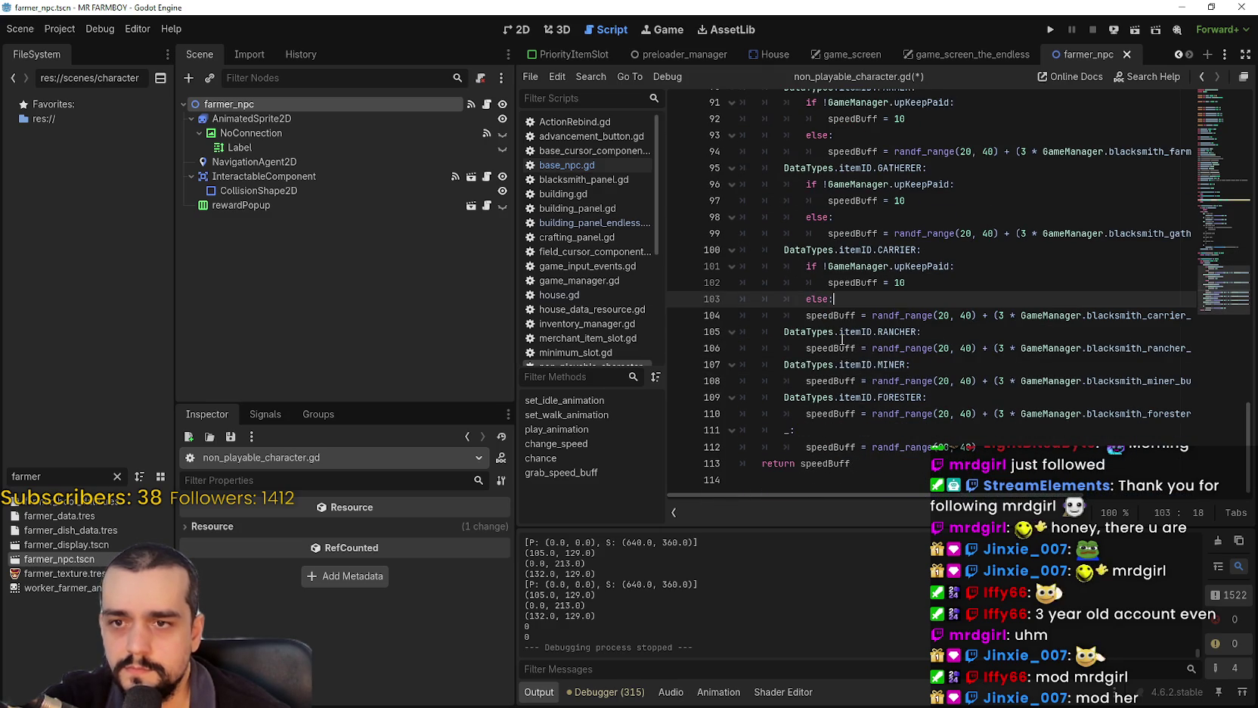
{"action": "left_click", "coordinate": [784, 311]}
{"action": "key", "text": "Tab"}
Paste the upkeep check into the RANCHER and MINER cases, indenting their speedBuff lines.
{"action": "left_click", "coordinate": [923, 332]}
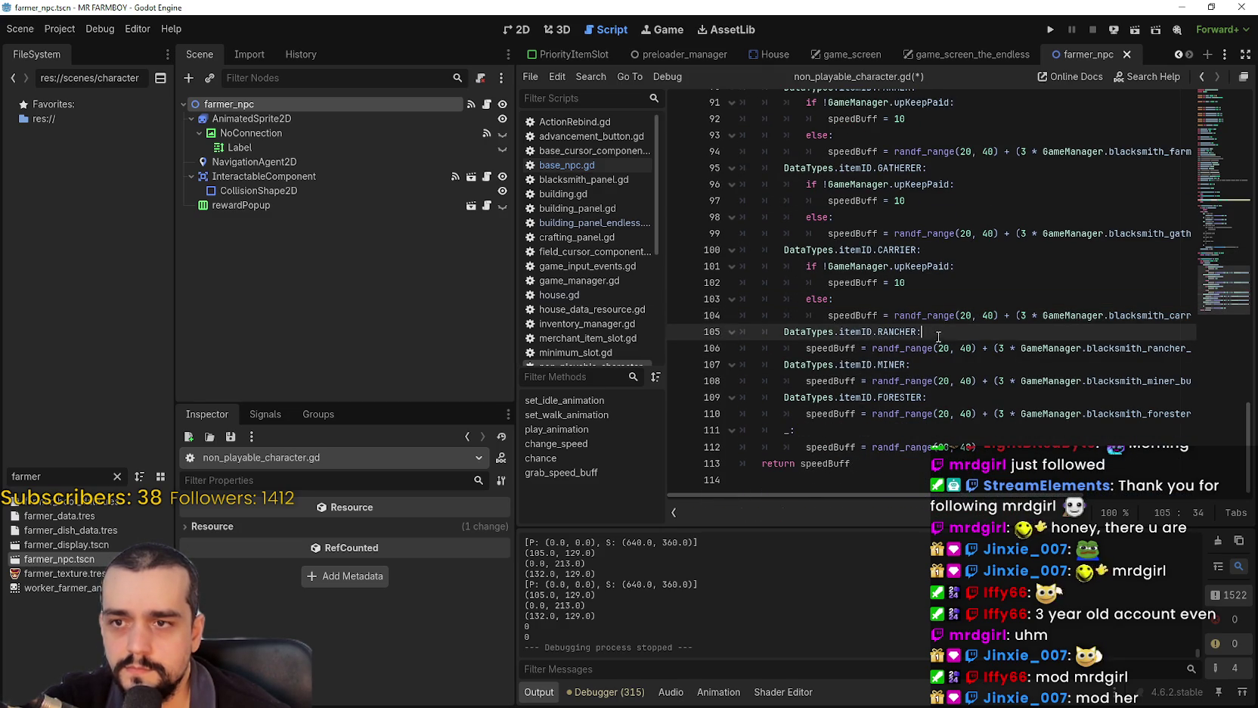
{"action": "key", "text": "Return"}
{"action": "key", "text": "ctrl+v"}
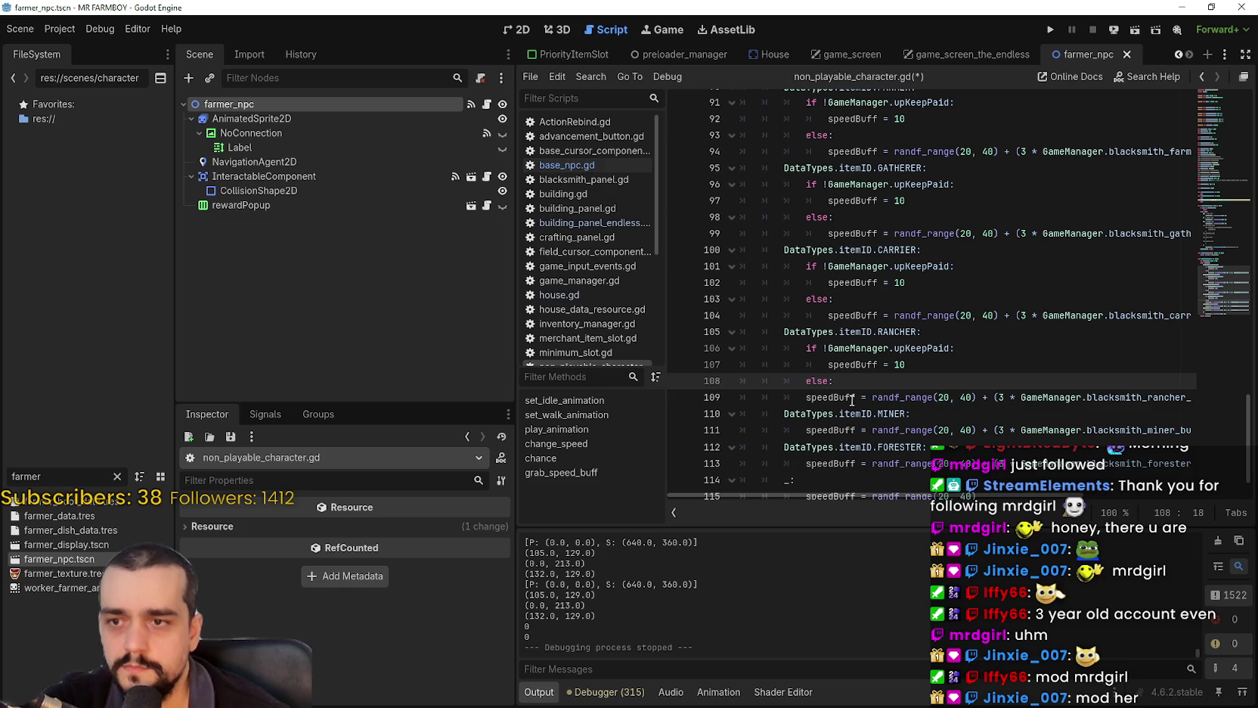
{"action": "left_click", "coordinate": [803, 397]}
{"action": "key", "text": "Tab"}
{"action": "scroll", "coordinate": [847, 383], "scroll_direction": "down", "scroll_amount": 1}
{"action": "left_click", "coordinate": [972, 364]}
{"action": "key", "text": "Return"}
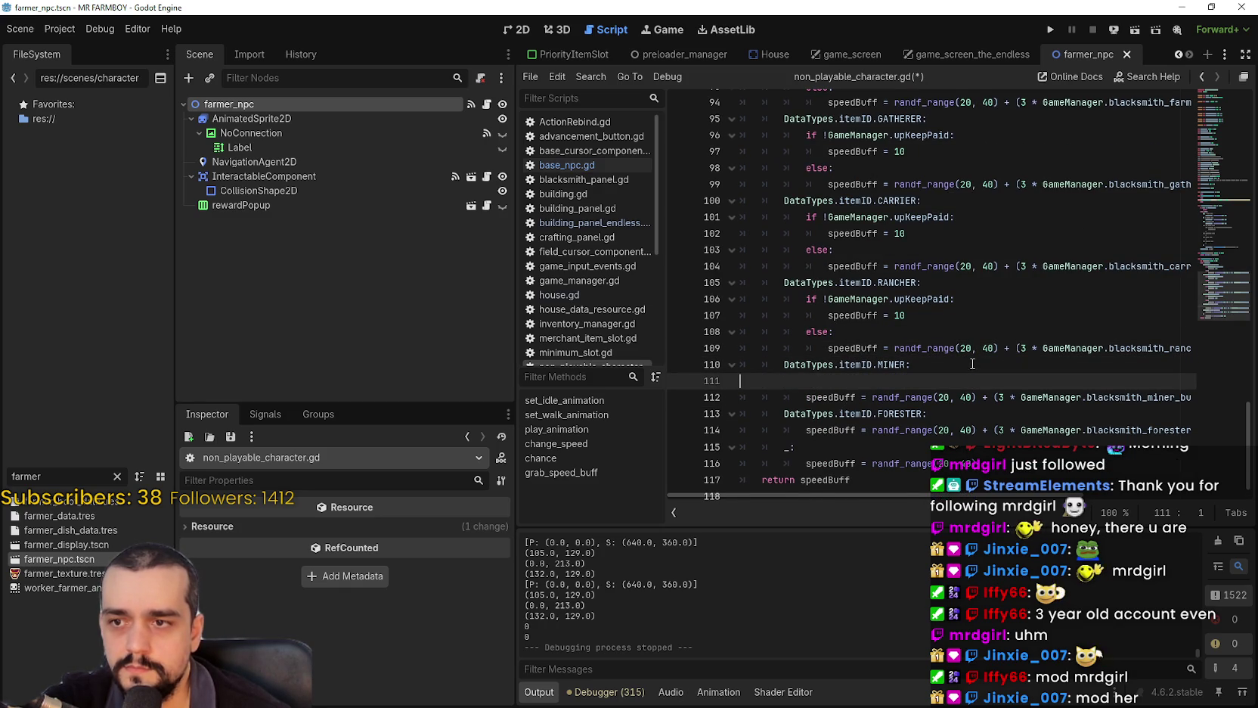
{"action": "key", "text": "ctrl+v"}
{"action": "left_click", "coordinate": [775, 431]}
{"action": "key", "text": "Tab"}
Paste the upkeep check into the FORESTER case and indent its speedBuff line.
{"action": "scroll", "coordinate": [778, 427], "scroll_direction": "down", "scroll_amount": 1}
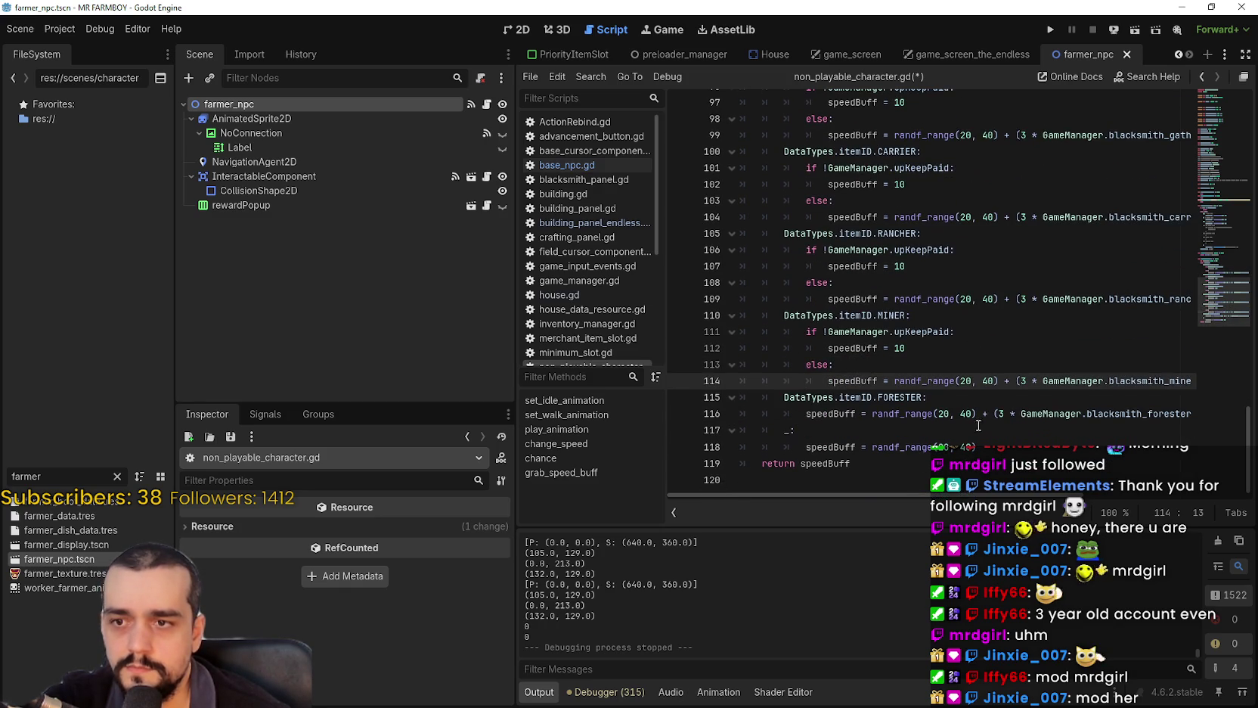
{"action": "left_click", "coordinate": [982, 406]}
{"action": "key", "text": "Return"}
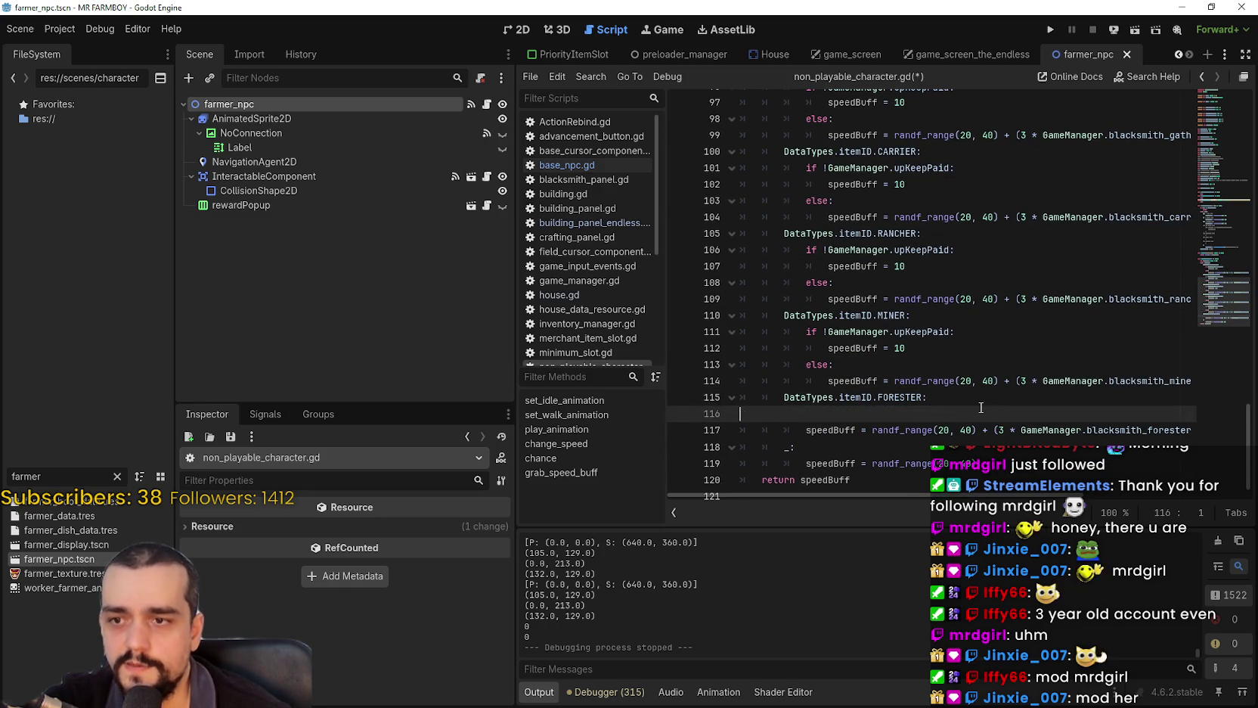
{"action": "key", "text": "ctrl+v"}
{"action": "left_click", "coordinate": [789, 465]}
{"action": "key", "text": "Tab"}
{"action": "scroll", "coordinate": [894, 387], "scroll_direction": "down", "scroll_amount": 1}
{"action": "left_click", "coordinate": [890, 427]}
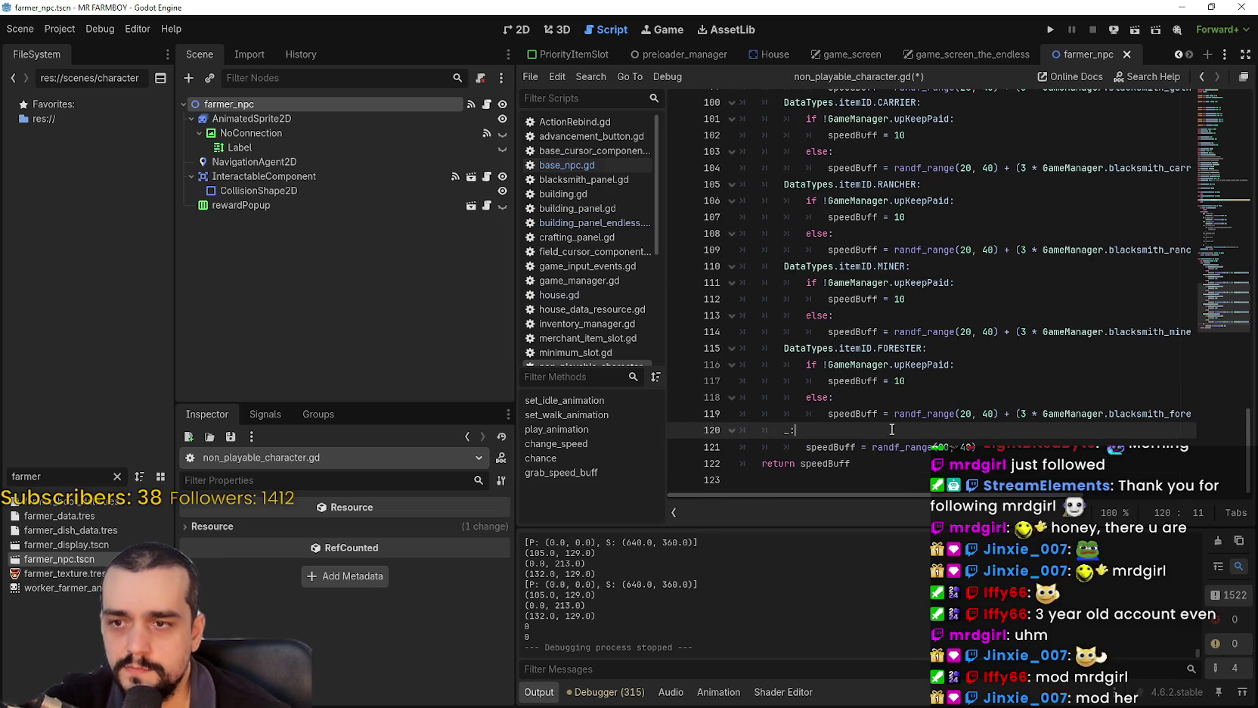
{"action": "left_click", "coordinate": [855, 365]}
Save non_playable_character.gd and highlight upKeepPaid's other occurrences.
{"action": "key", "text": "ctrl+s"}
{"action": "scroll", "coordinate": [991, 378], "scroll_direction": "up", "scroll_amount": 6}
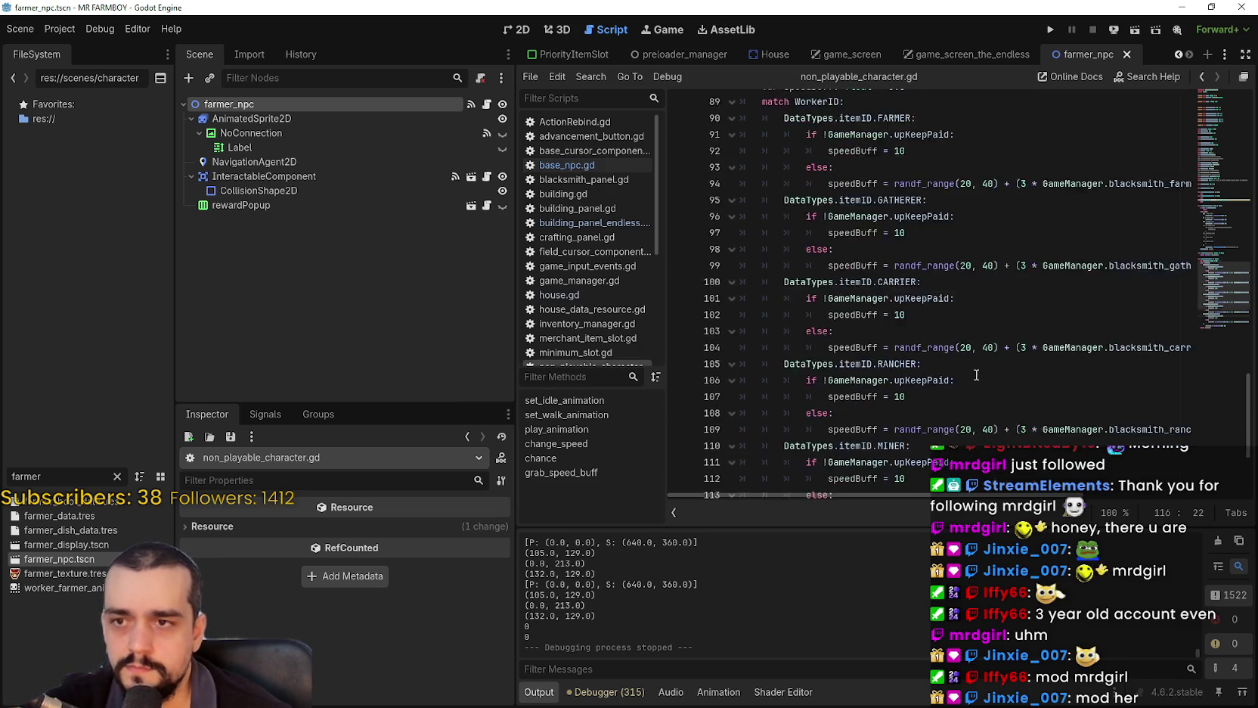
{"action": "scroll", "coordinate": [965, 334], "scroll_direction": "up", "scroll_amount": 1}
{"action": "double_click", "coordinate": [921, 273]}
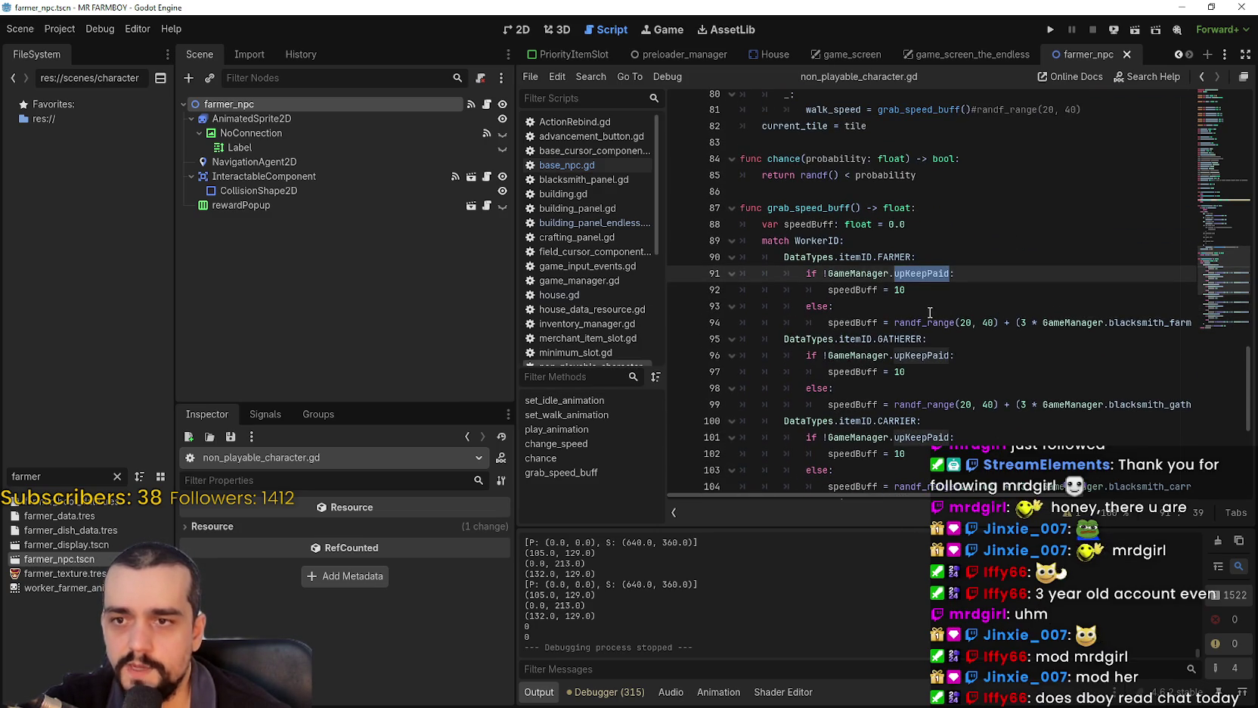
{"action": "left_click", "coordinate": [936, 289]}
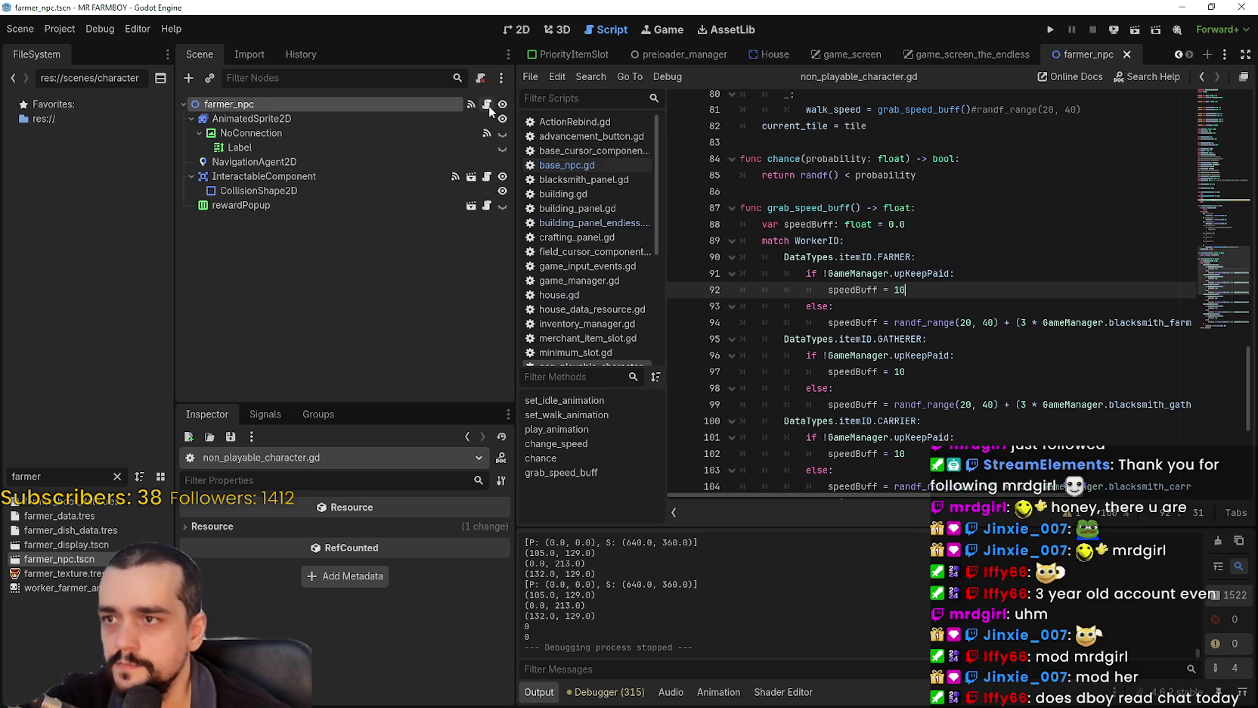
Open base_npc.gd and search it for upKeepPaid, locating the check in _state_obtain_task.
{"action": "left_click", "coordinate": [567, 165]}
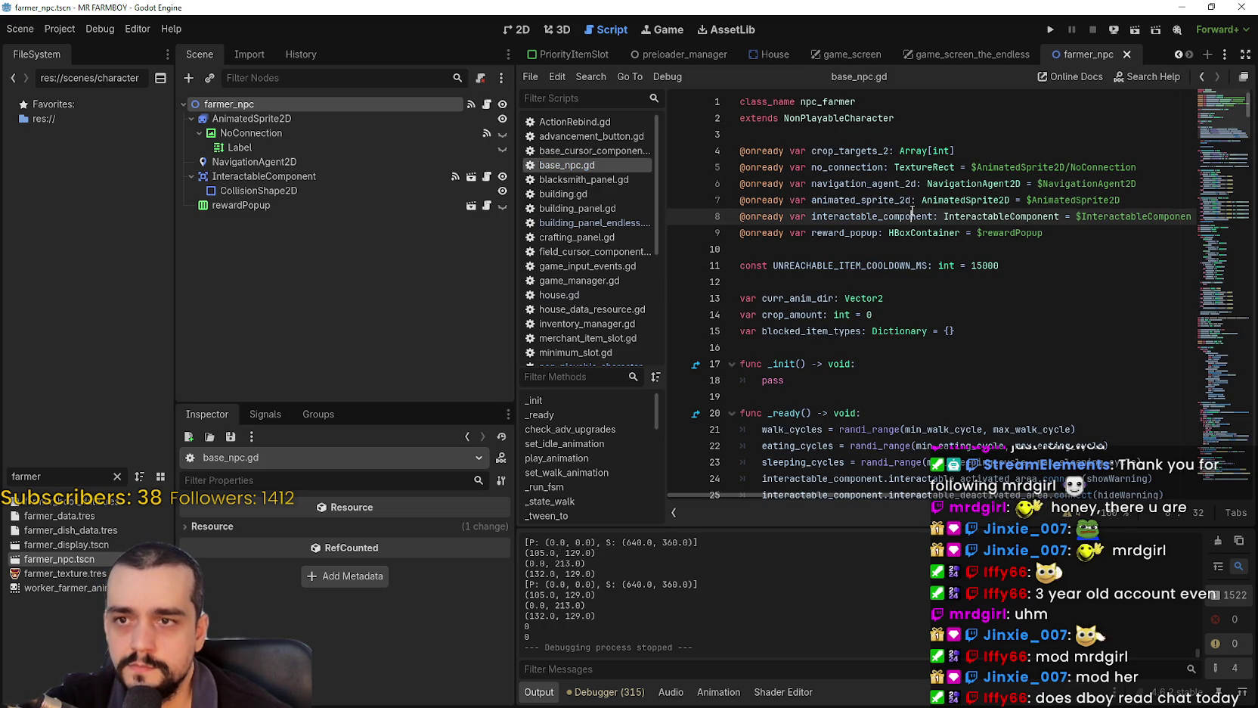
{"action": "left_click", "coordinate": [912, 263]}
{"action": "key", "text": "ctrl+f"}
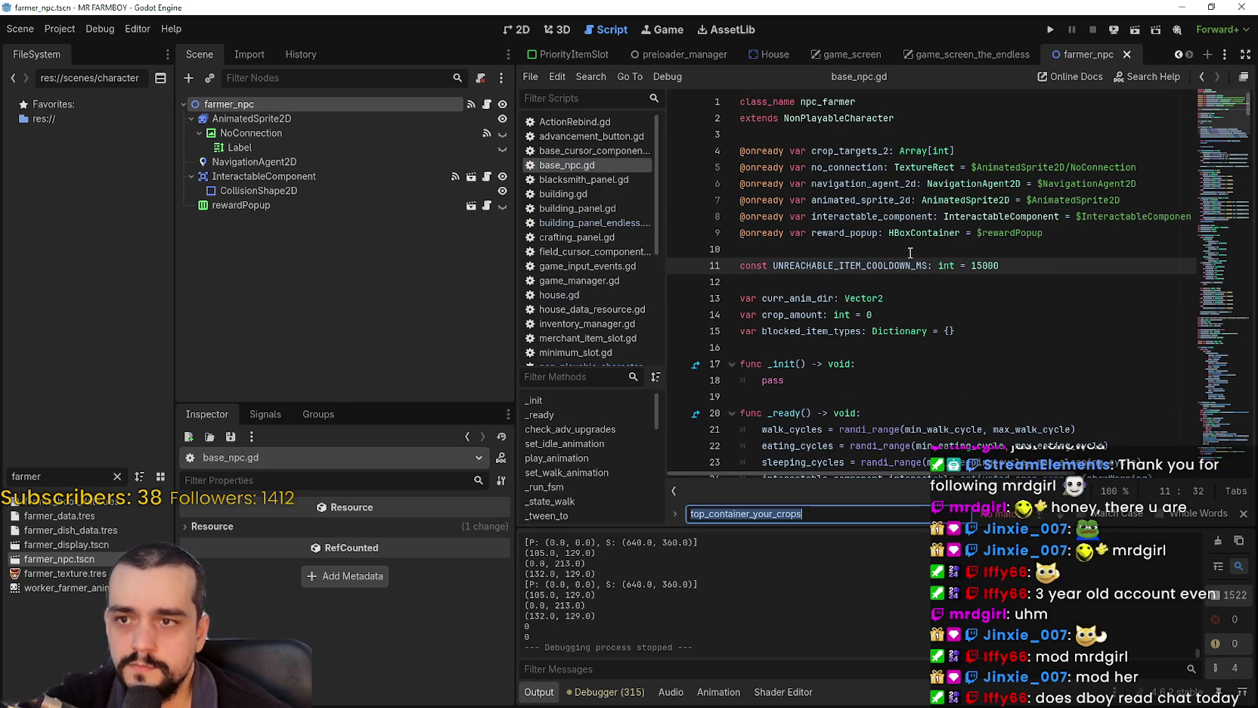
{"action": "type", "text": "up"}
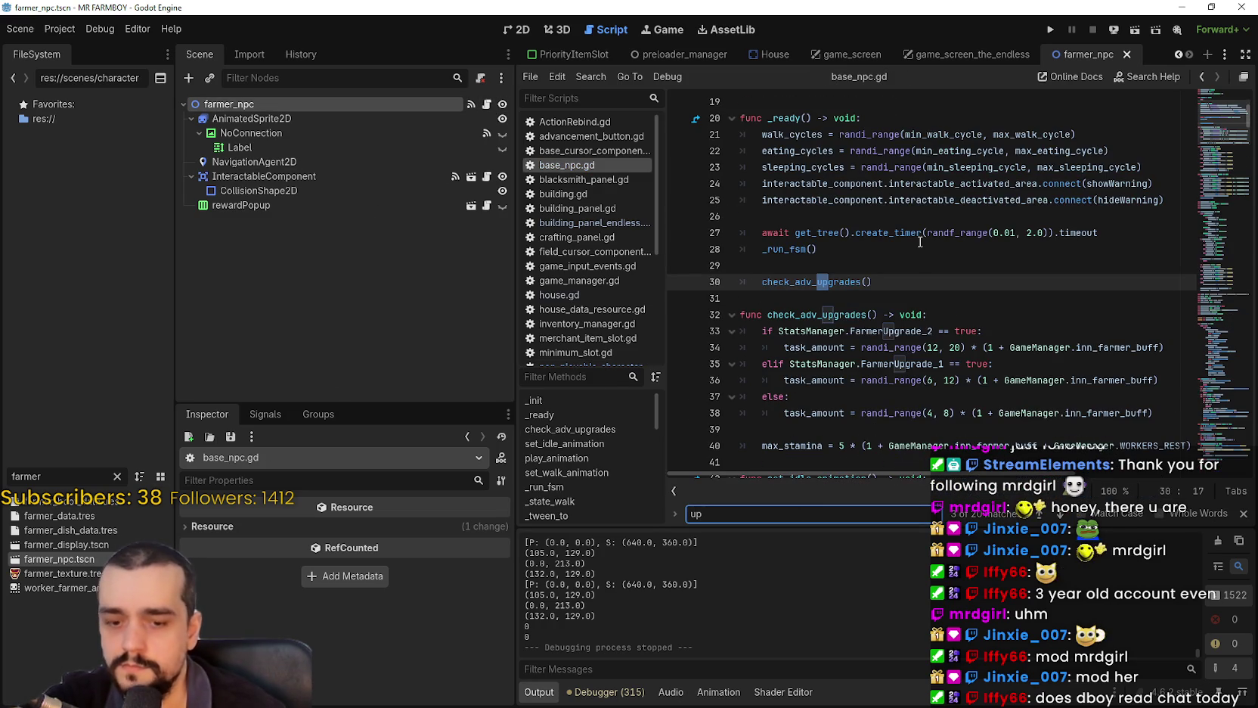
{"action": "type", "text": "keep"}
{"action": "scroll", "coordinate": [946, 326], "scroll_direction": "down", "scroll_amount": 1}
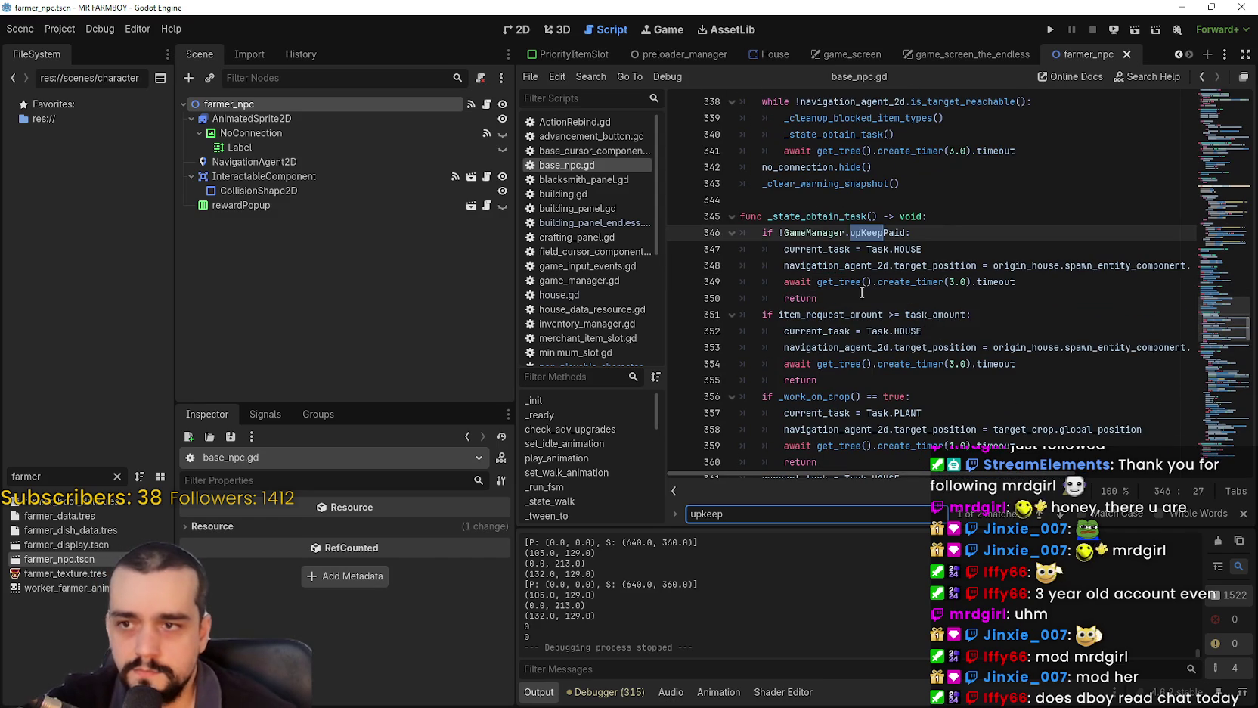
{"action": "left_click", "coordinate": [859, 293]}
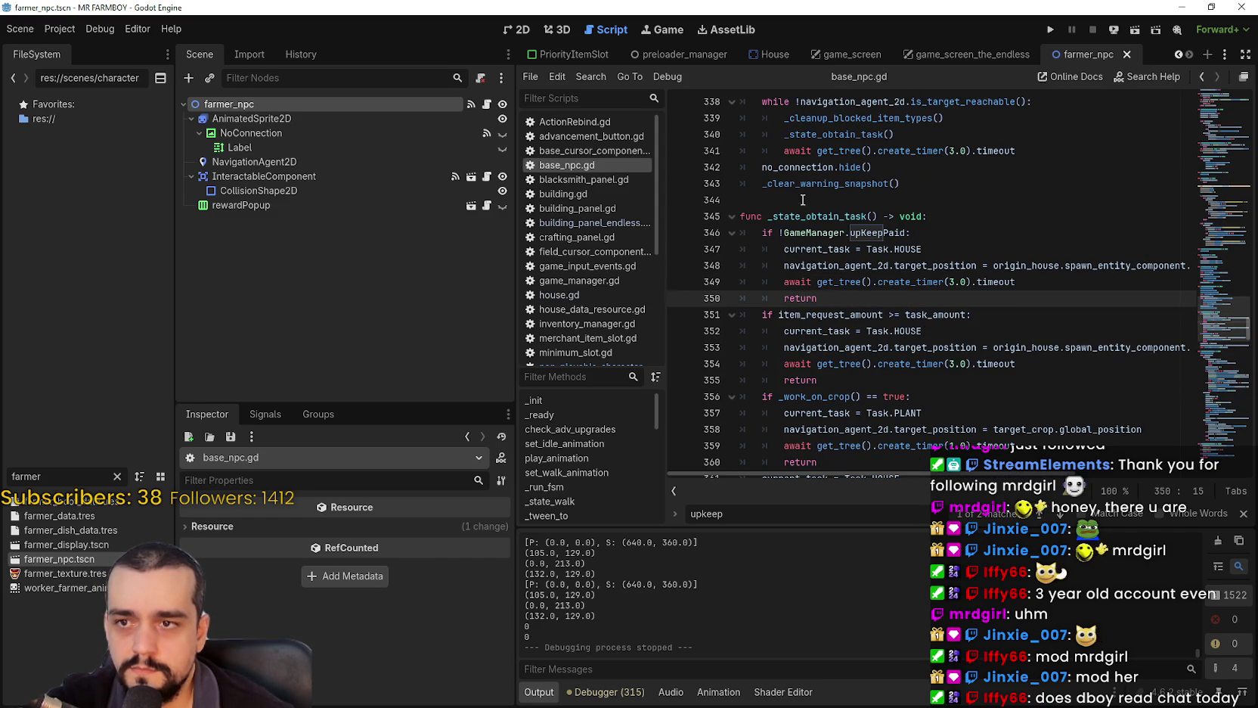
{"action": "scroll", "coordinate": [834, 277], "scroll_direction": "down", "scroll_amount": 1}
{"action": "scroll", "coordinate": [945, 239], "scroll_direction": "down", "scroll_amount": 1}
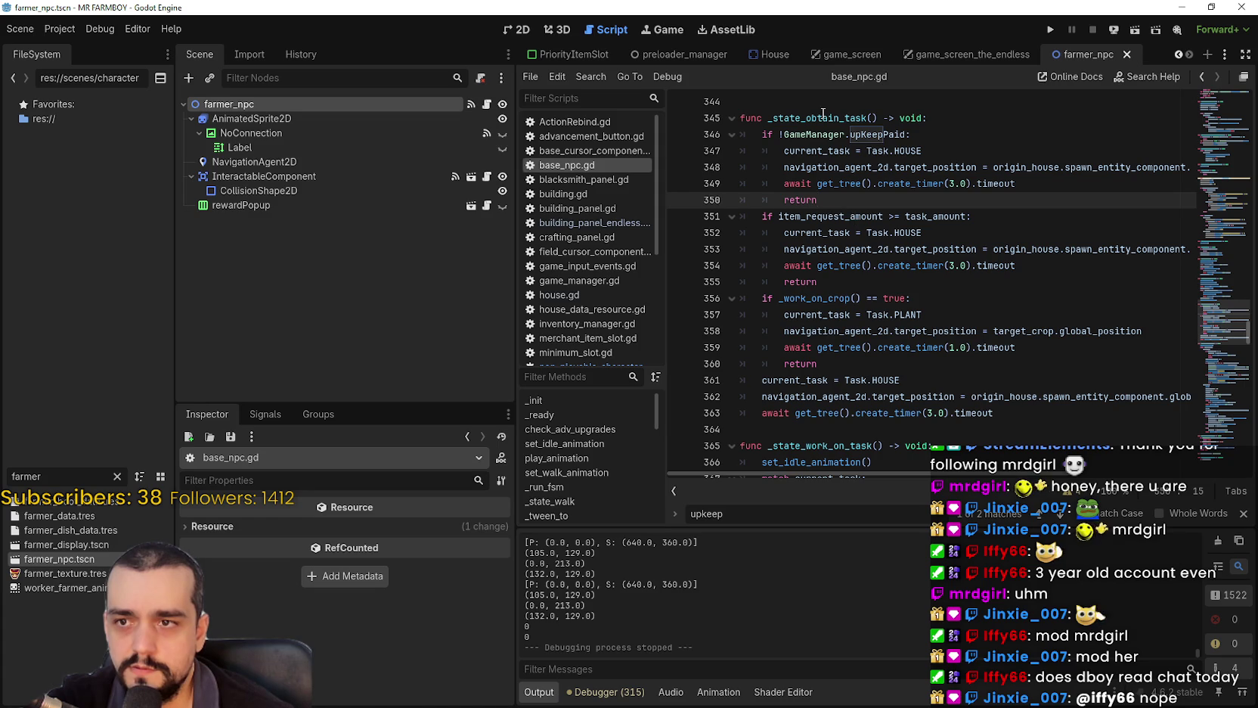
{"action": "left_click_drag", "start_coordinate": [900, 134], "coordinate": [810, 134]}
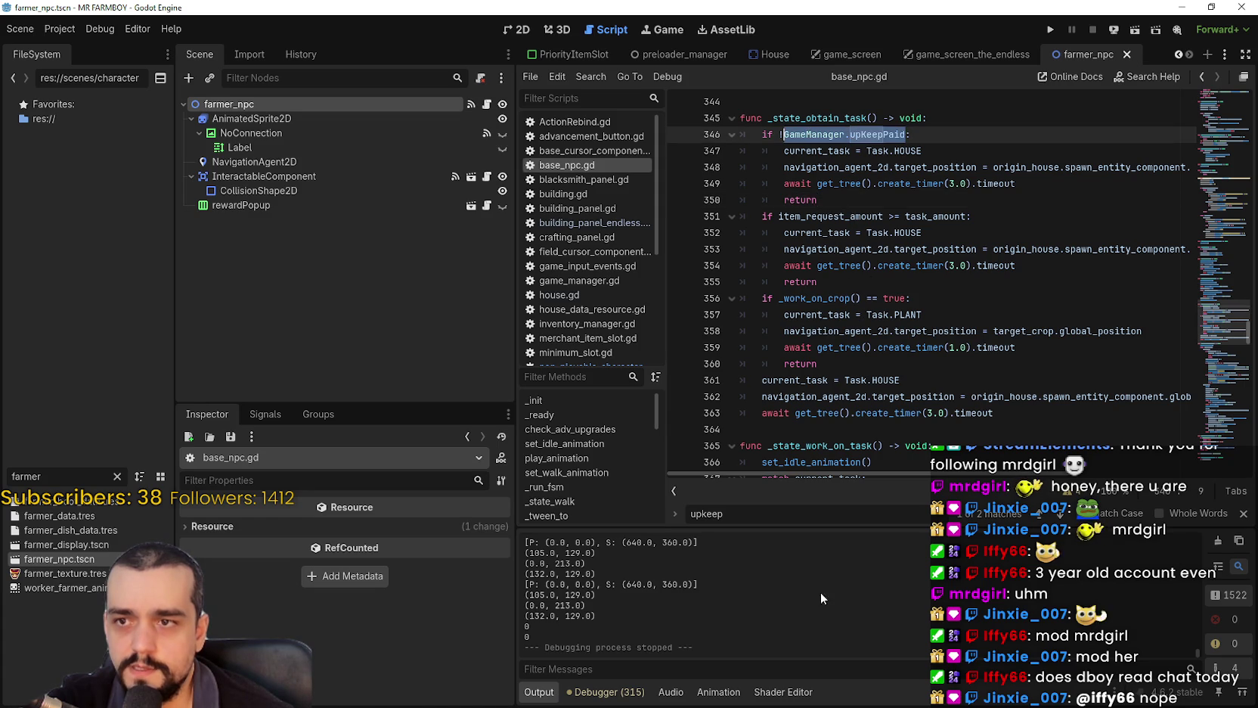
{"action": "double_click", "coordinate": [864, 133]}
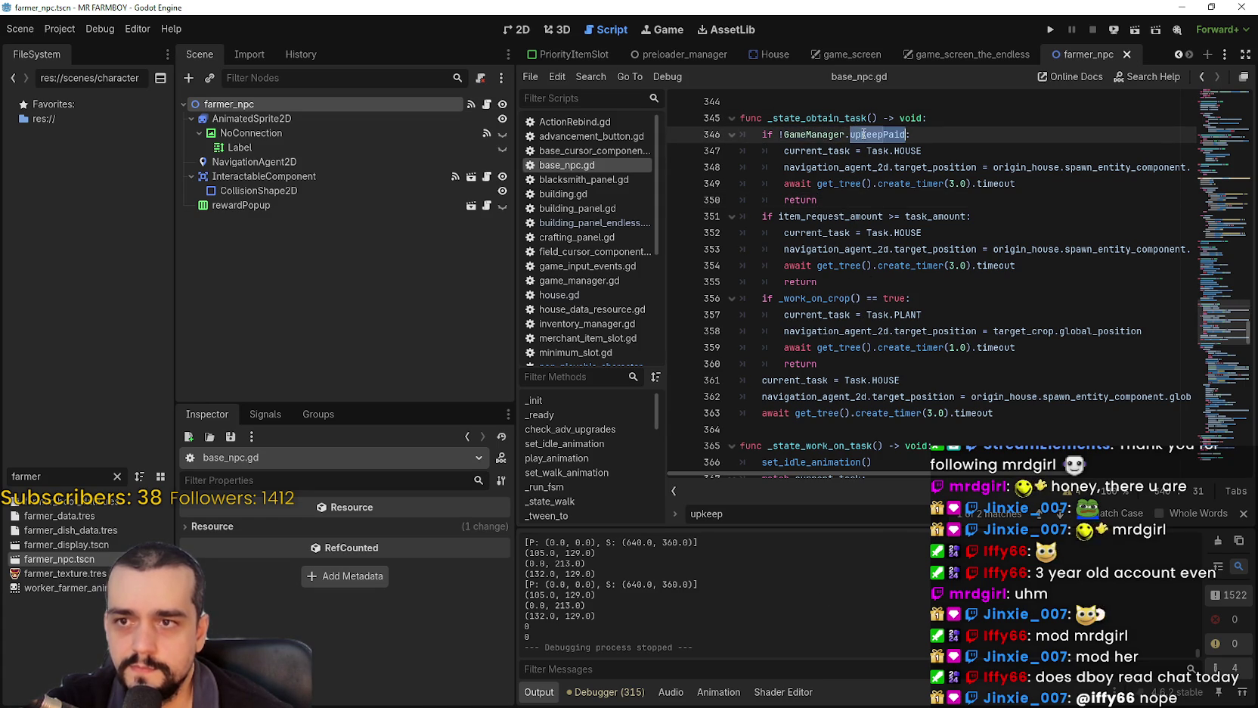
{"action": "key", "text": "ctrl+f"}
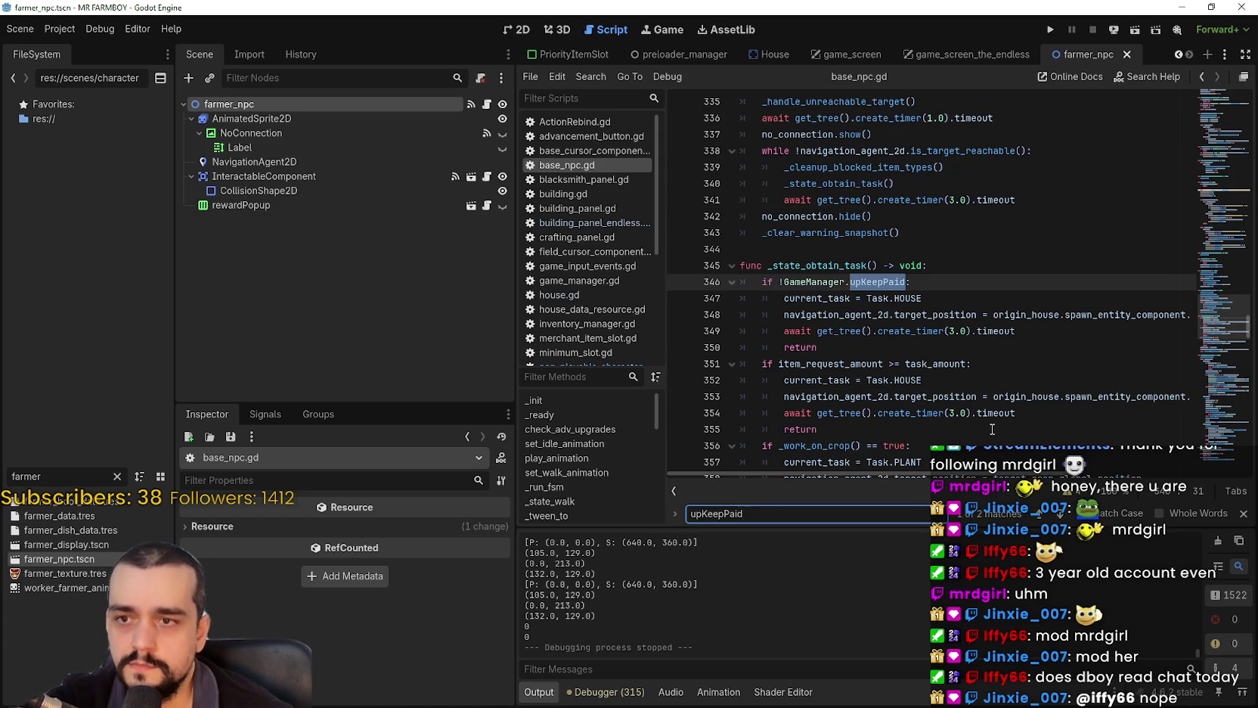
{"action": "left_click", "coordinate": [1061, 516]}
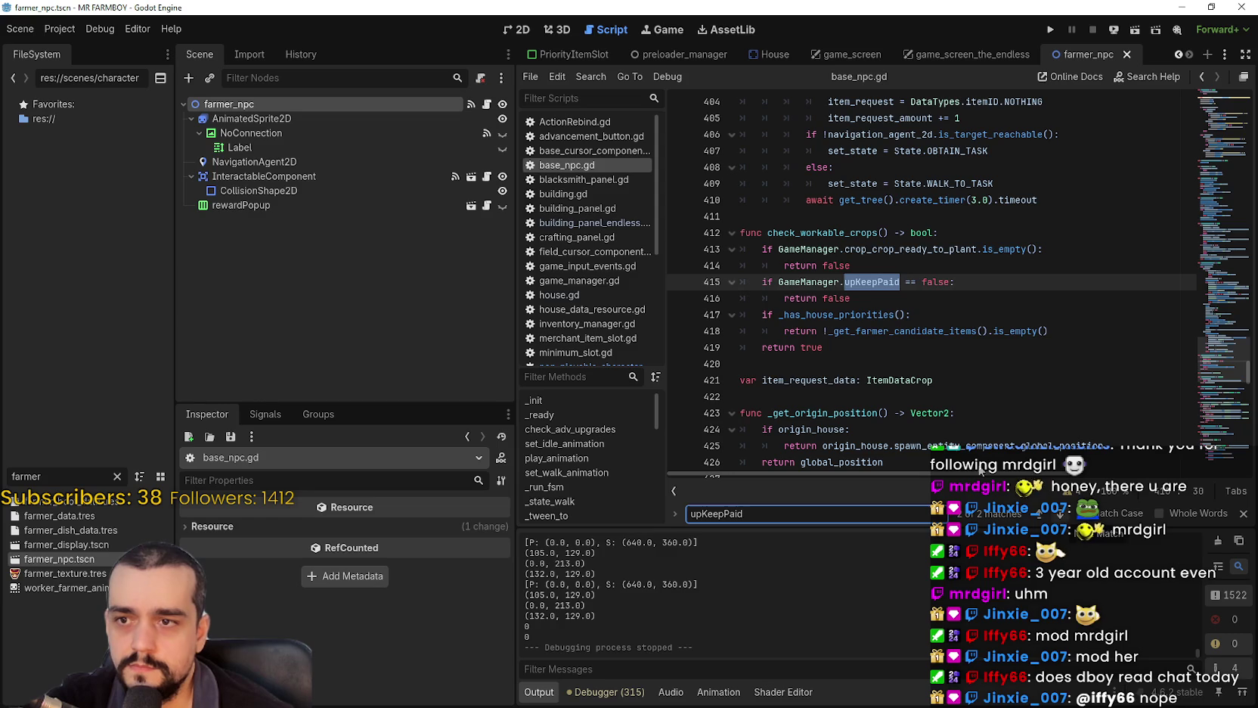
Comment out the upKeepPaid checks in check_workable_crops (lines 415–416) and _state_obtain_task (lines 346–350).
{"action": "left_click_drag", "start_coordinate": [867, 301], "coordinate": [739, 281]}
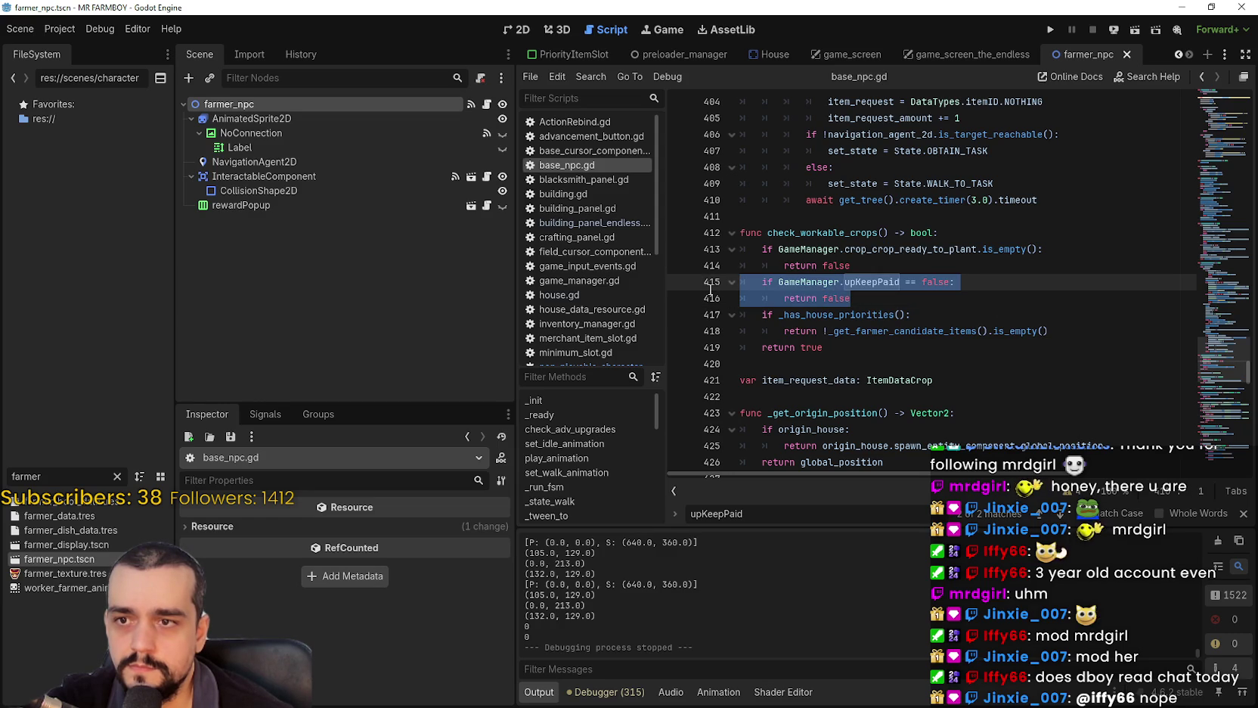
{"action": "key", "text": "ctrl+k"}
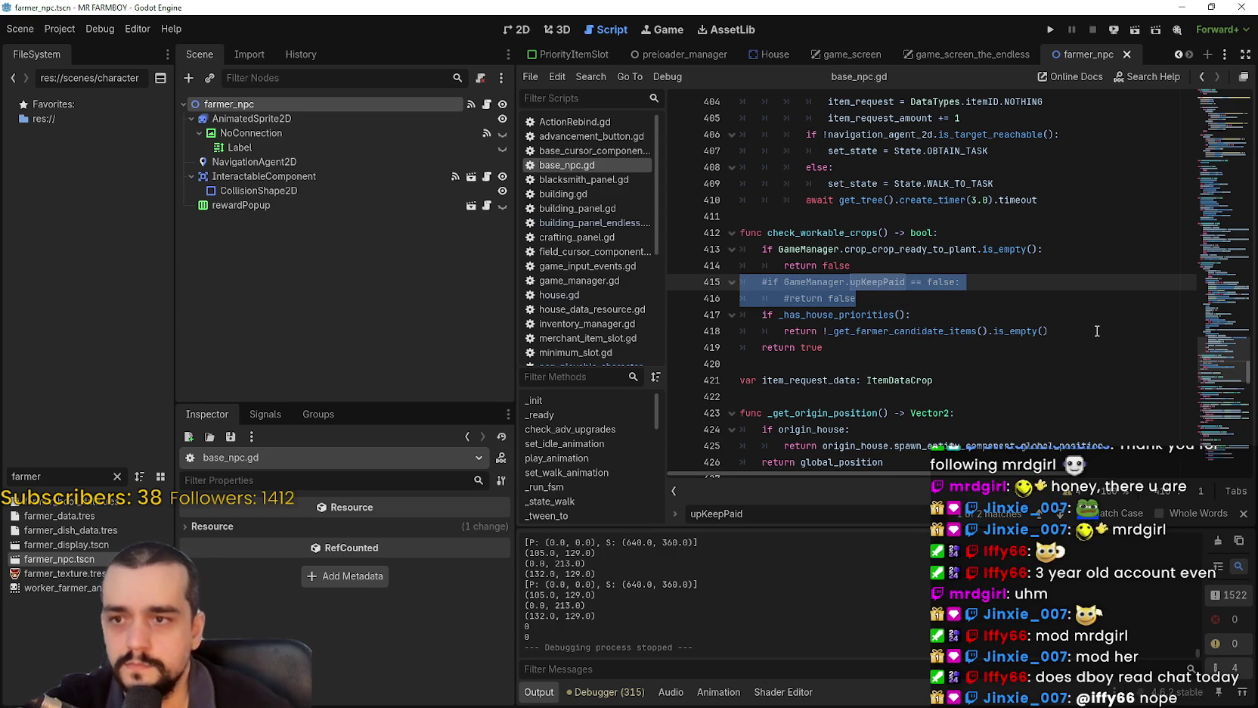
{"action": "key", "text": "F3"}
{"action": "left_click", "coordinate": [896, 314]}
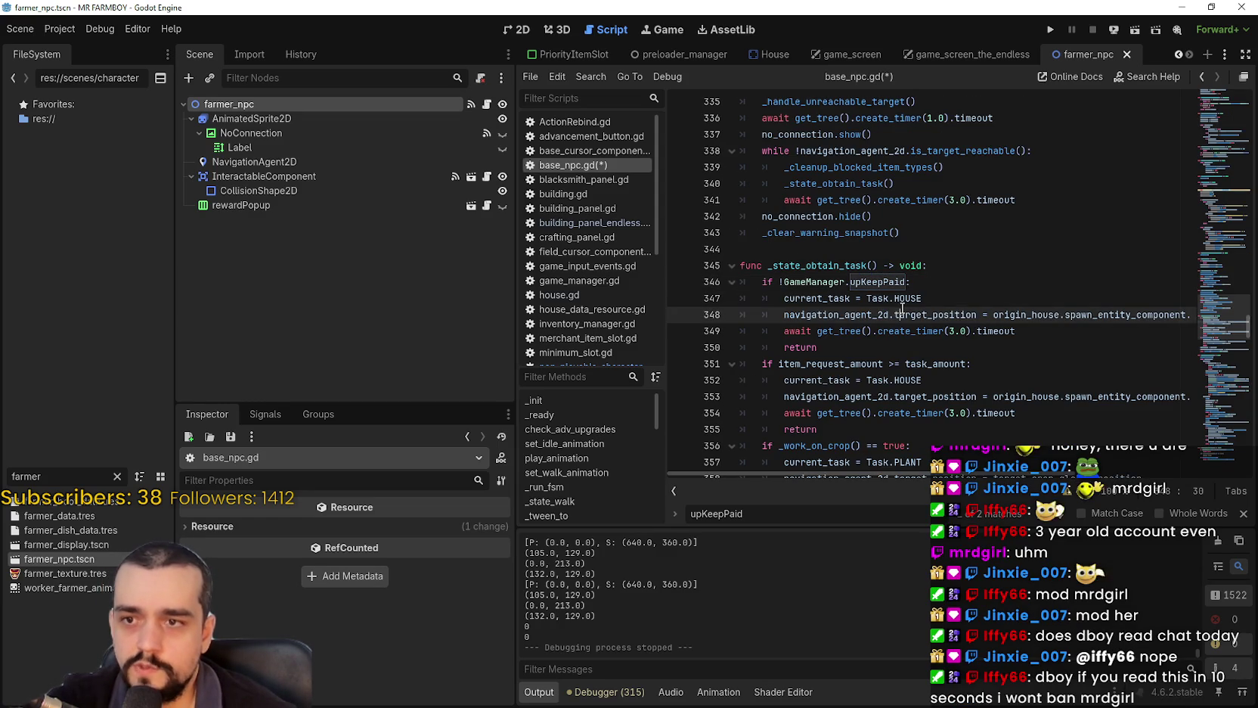
{"action": "left_click_drag", "start_coordinate": [817, 347], "coordinate": [739, 281]}
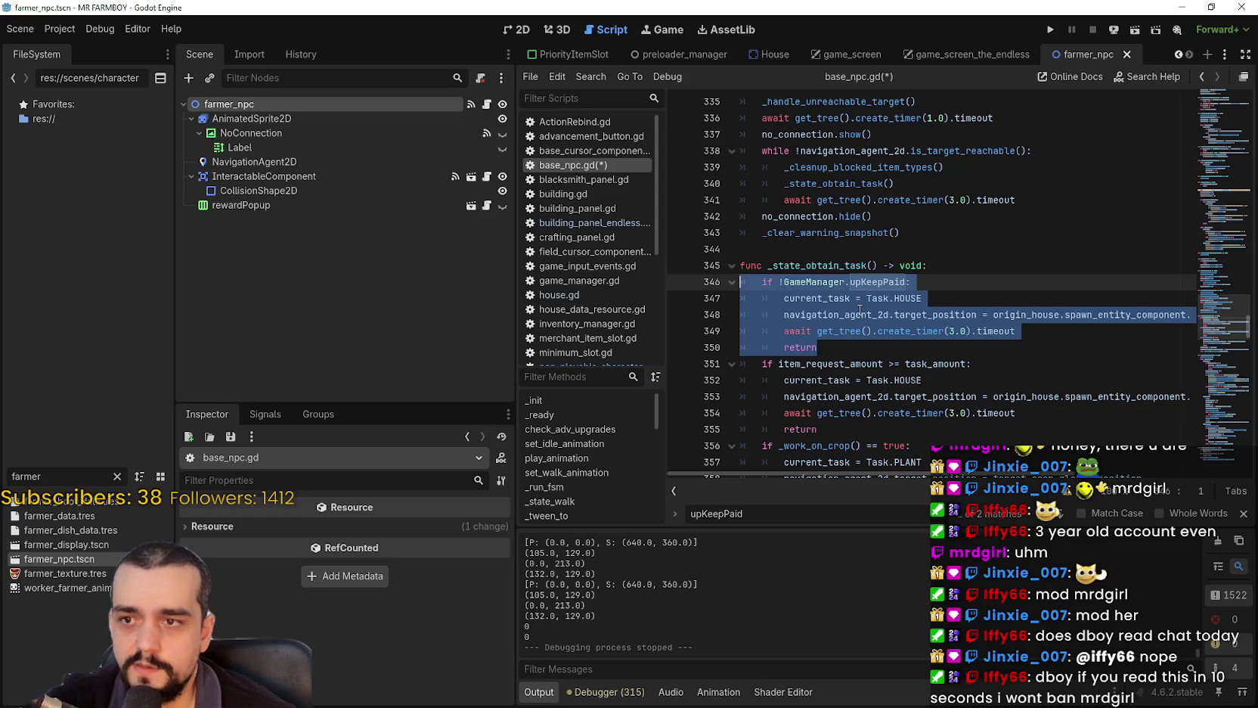
{"action": "key", "text": "ctrl+k"}
Save base_npc.gd and close the find bar.
{"action": "key", "text": "ctrl+s"}
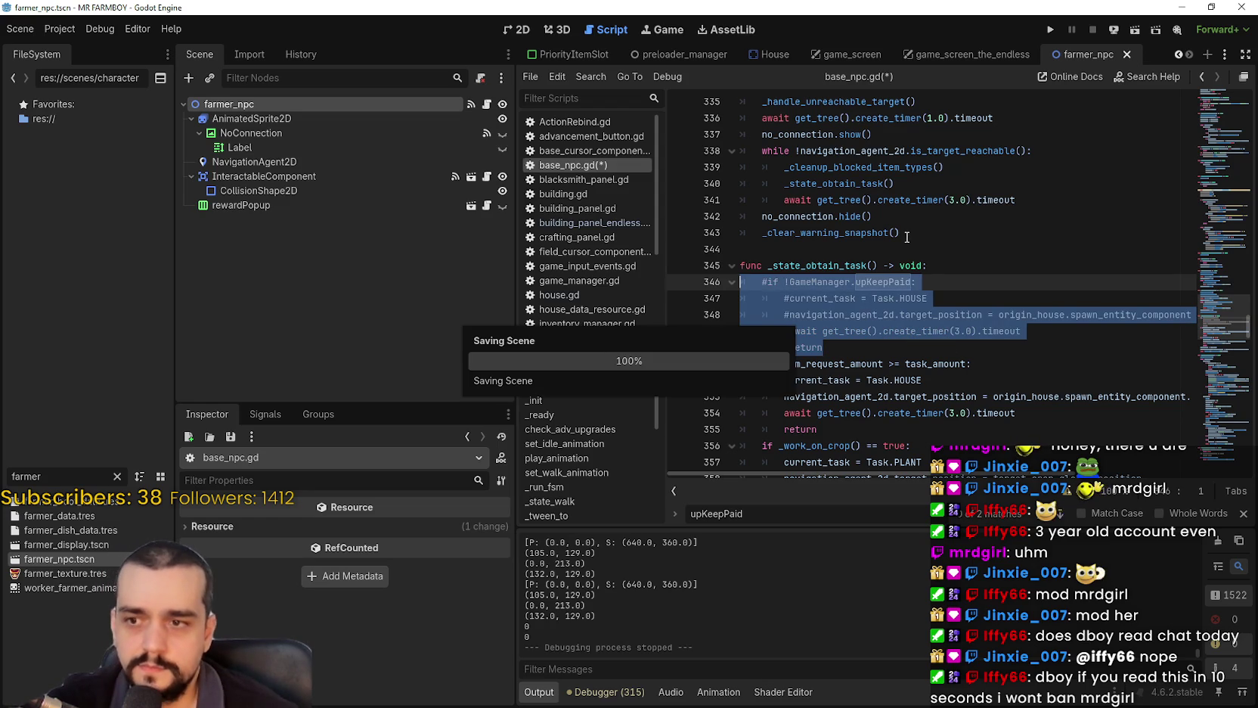
{"action": "left_click", "coordinate": [875, 251]}
{"action": "scroll", "coordinate": [876, 251], "scroll_direction": "up", "scroll_amount": 2}
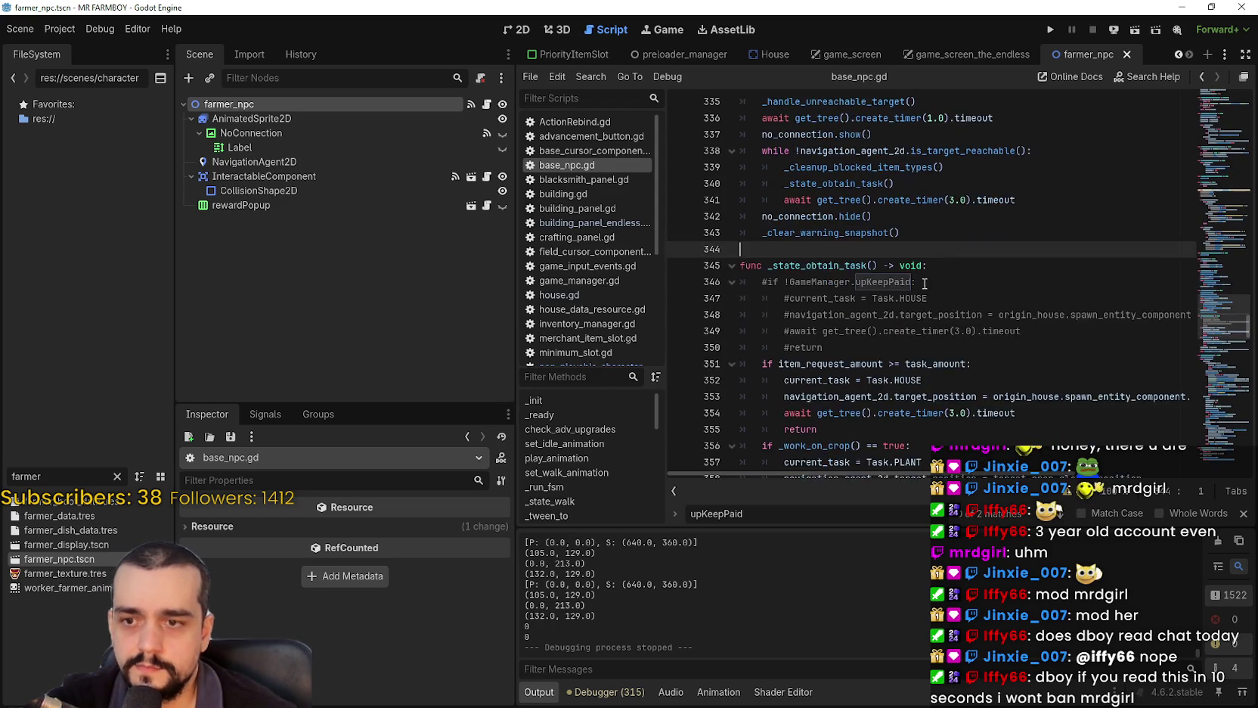
{"action": "left_click", "coordinate": [1243, 513]}
{"action": "left_click", "coordinate": [900, 318]}
{"action": "left_click", "coordinate": [917, 331]}
{"action": "left_click", "coordinate": [974, 236]}
{"action": "left_click", "coordinate": [1036, 360]}
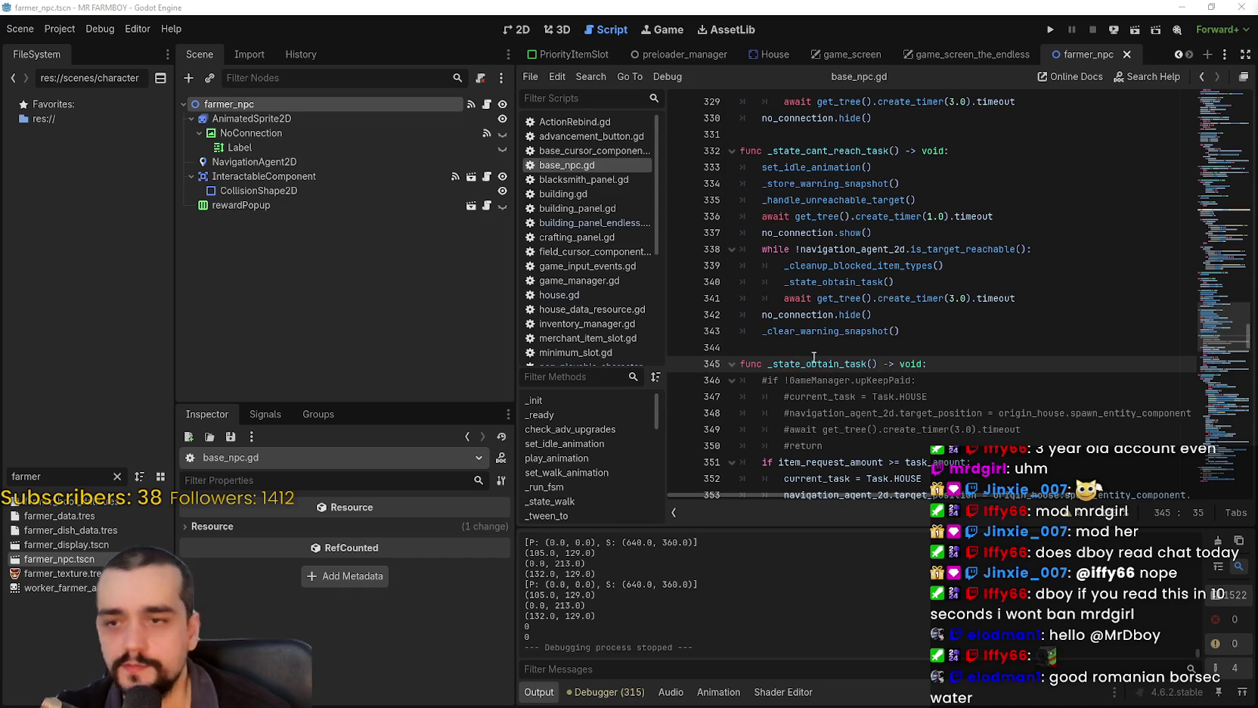
{"action": "left_click", "coordinate": [879, 343]}
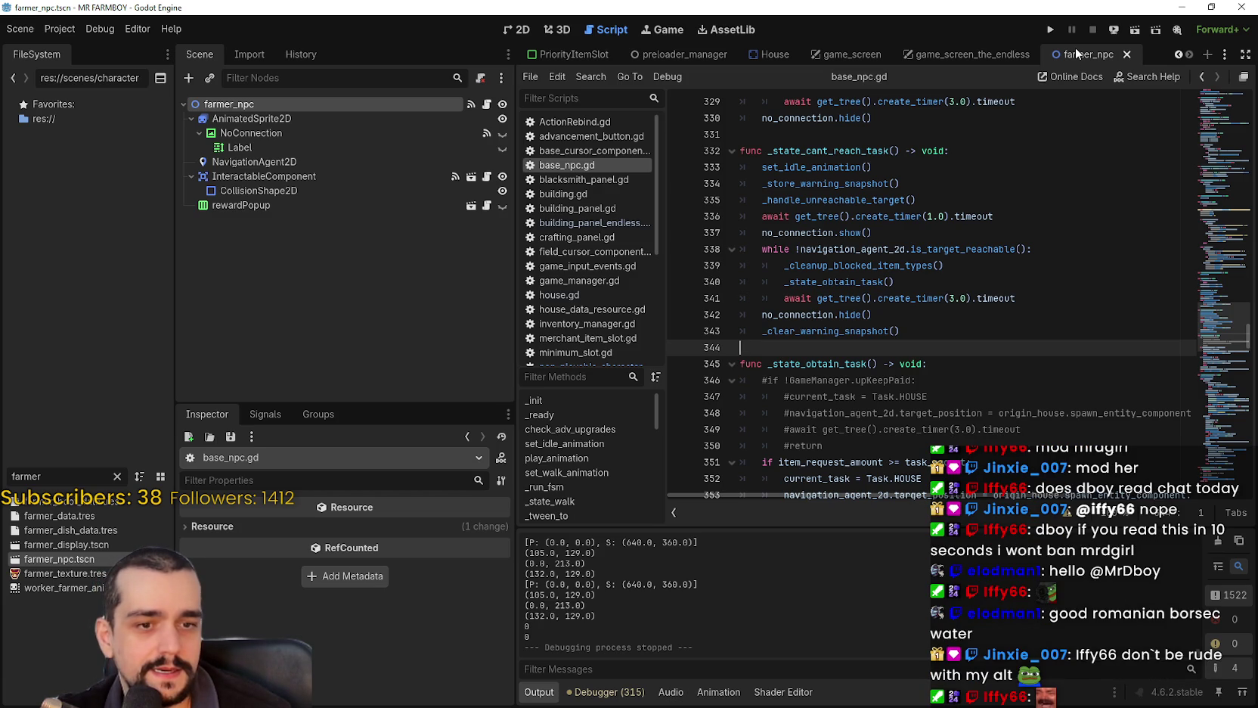
{"action": "left_click", "coordinate": [891, 298]}
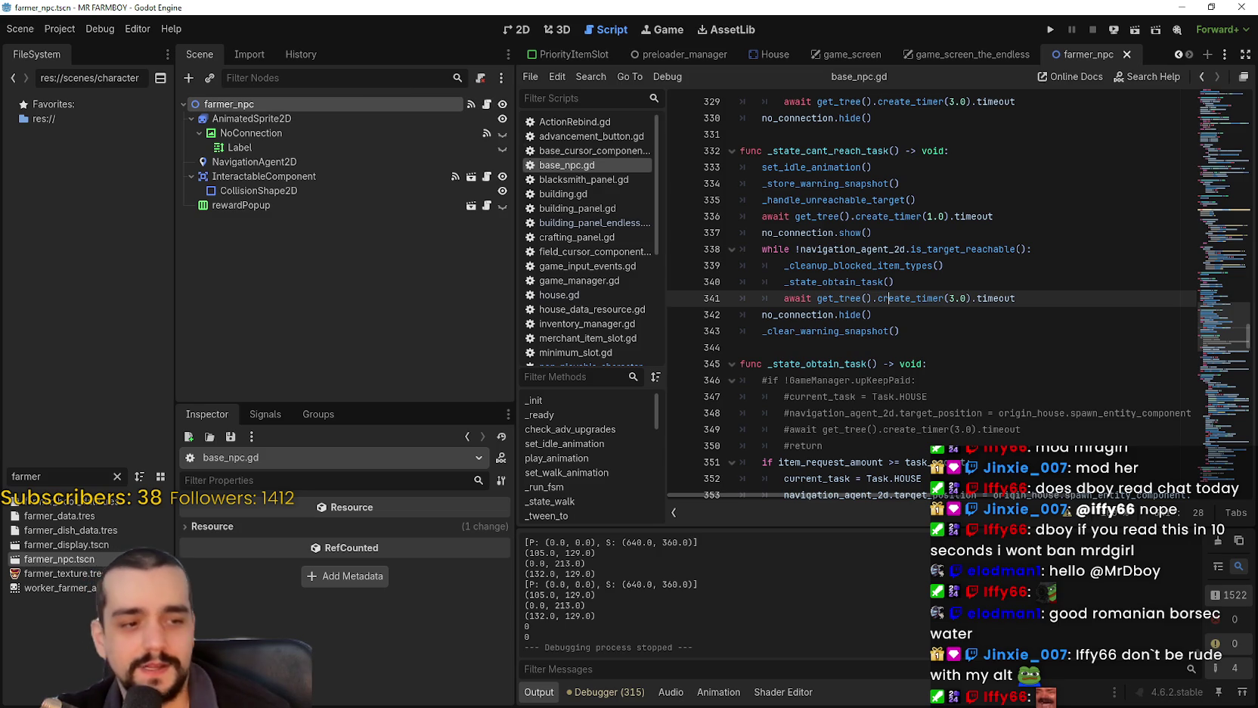
{"action": "key", "text": "alt+Tab"}
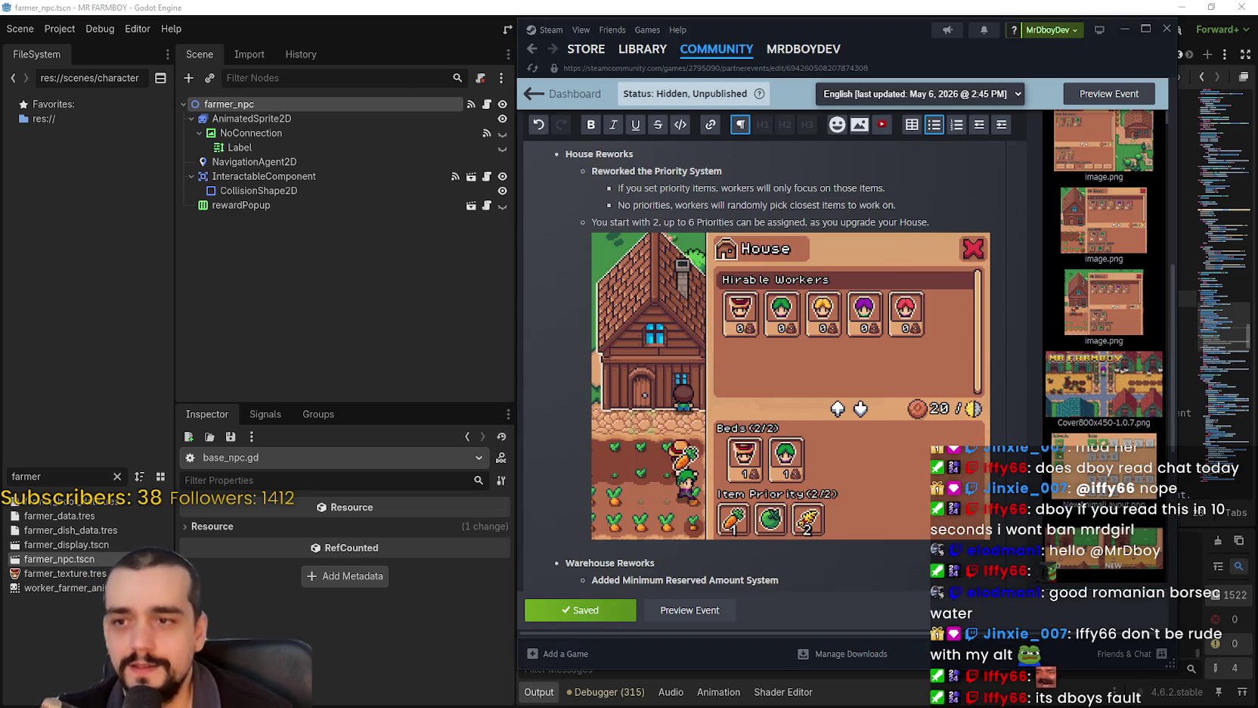
{"action": "key", "text": "alt+Tab"}
{"action": "key", "text": "alt+Tab"}
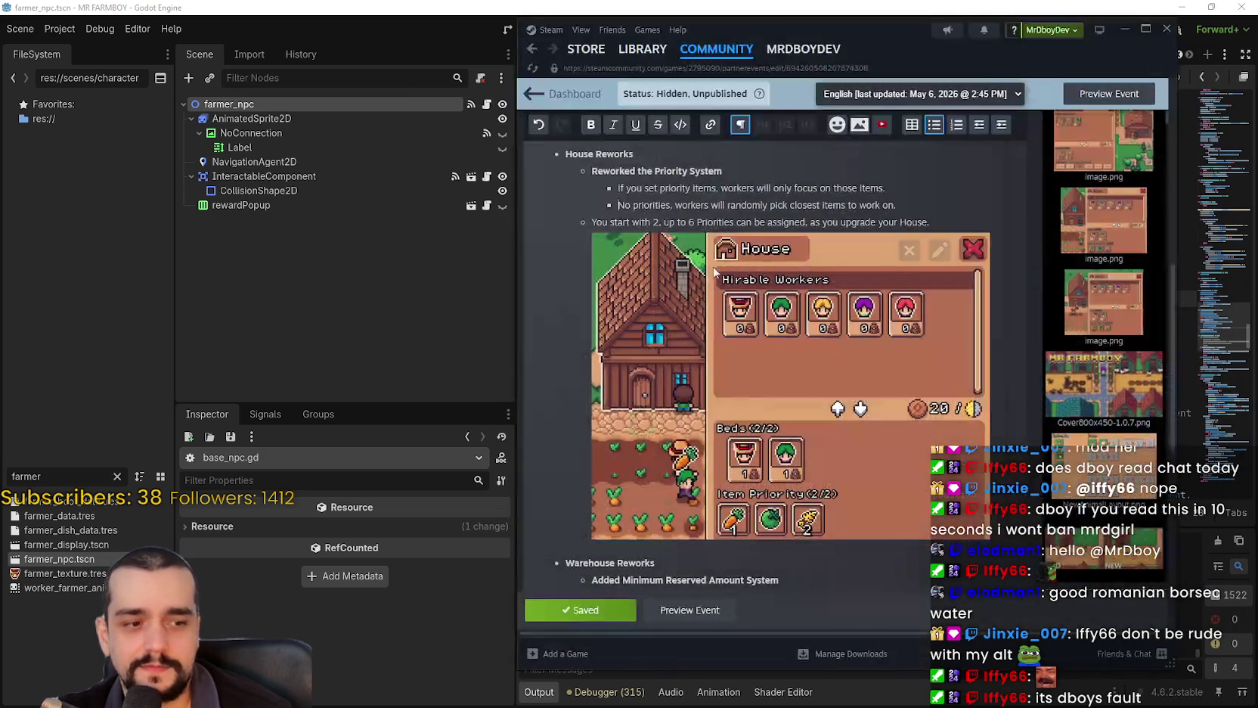
{"action": "scroll", "coordinate": [679, 440], "scroll_direction": "down", "scroll_amount": 5}
{"action": "scroll", "coordinate": [679, 441], "scroll_direction": "up", "scroll_amount": 5}
{"action": "scroll", "coordinate": [676, 445], "scroll_direction": "up", "scroll_amount": 5}
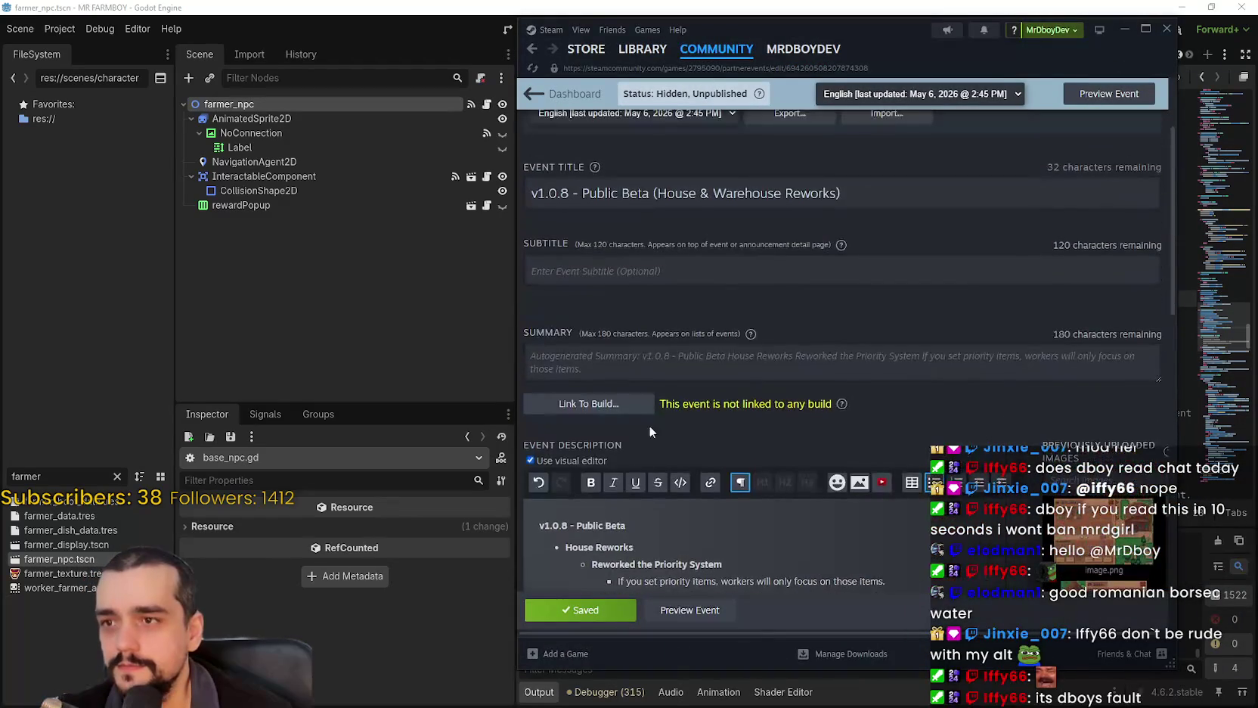
{"action": "scroll", "coordinate": [653, 409], "scroll_direction": "down", "scroll_amount": 3}
{"action": "left_click", "coordinate": [638, 8]}
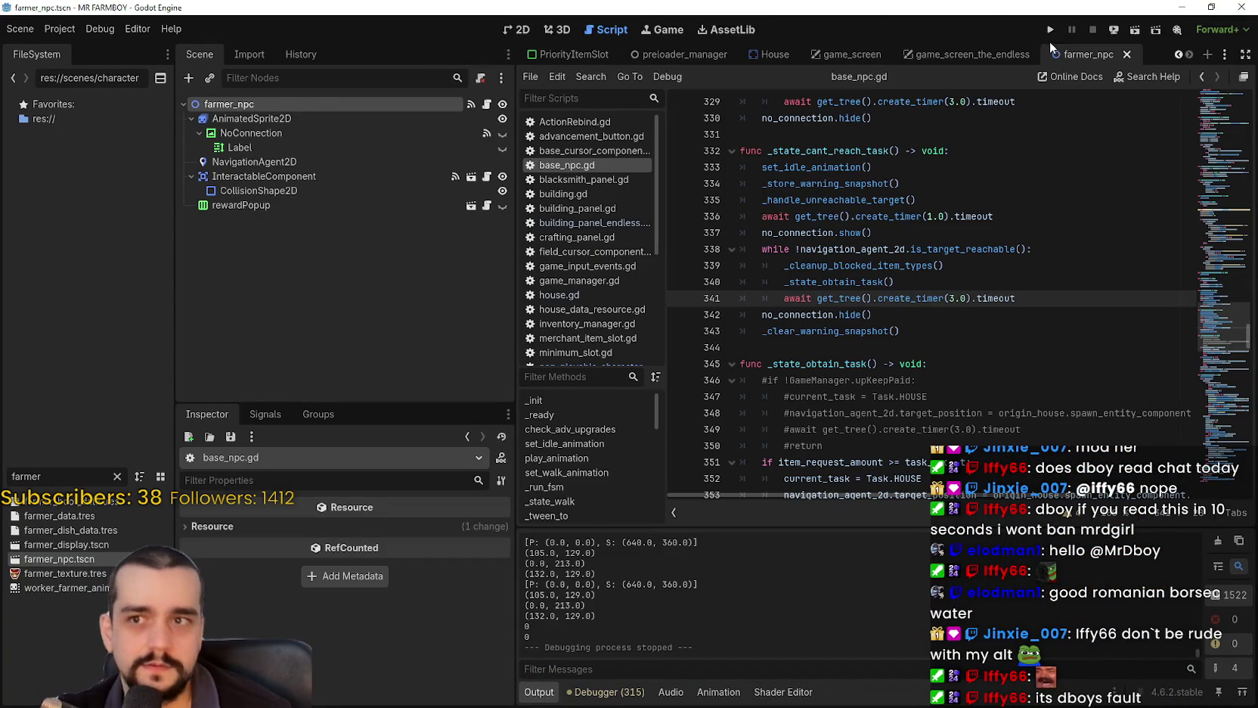
Run the project and load Save 7 from the Continue save list.
{"action": "left_click", "coordinate": [1050, 31]}
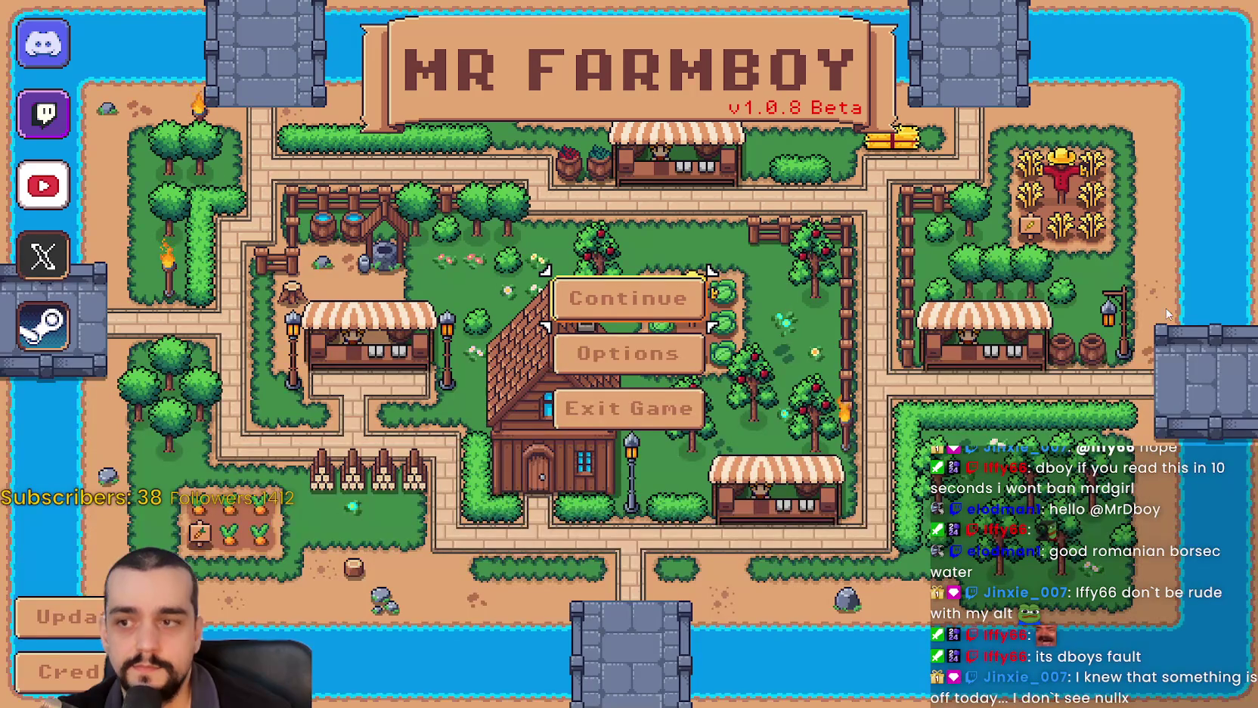
{"action": "left_click", "coordinate": [682, 300]}
{"action": "scroll", "coordinate": [683, 299], "scroll_direction": "down", "scroll_amount": 5}
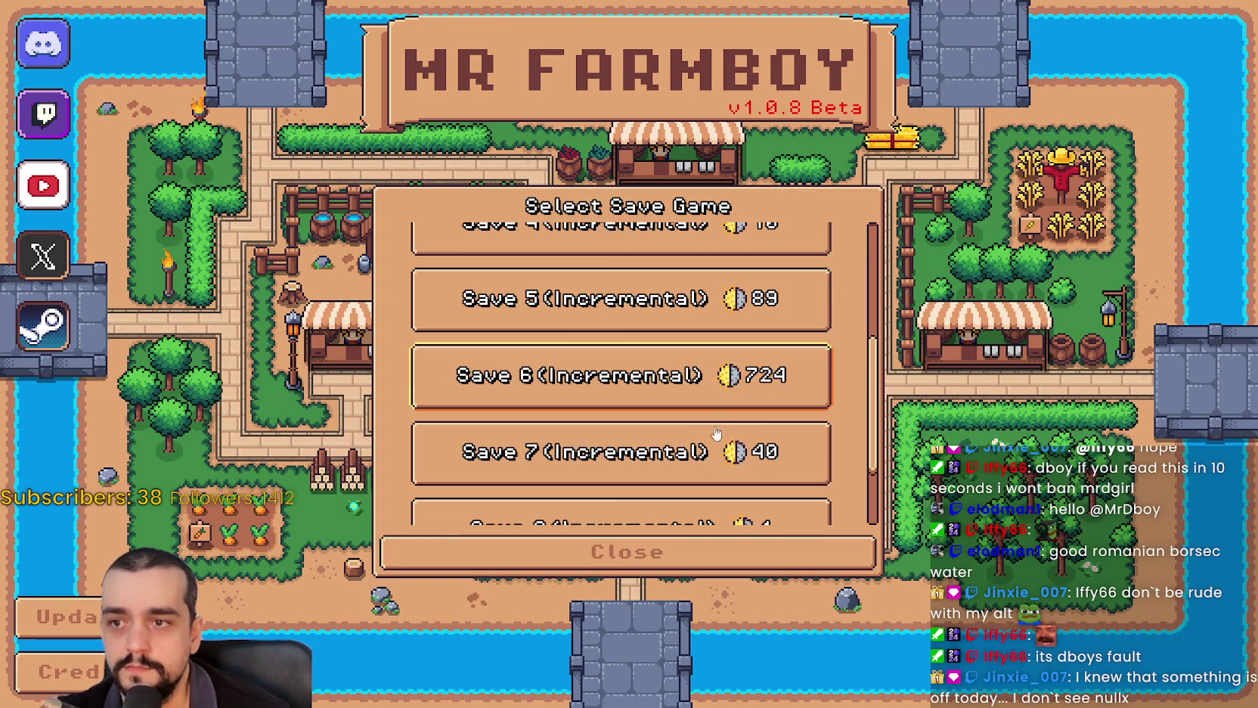
{"action": "scroll", "coordinate": [586, 346], "scroll_direction": "up", "scroll_amount": 3}
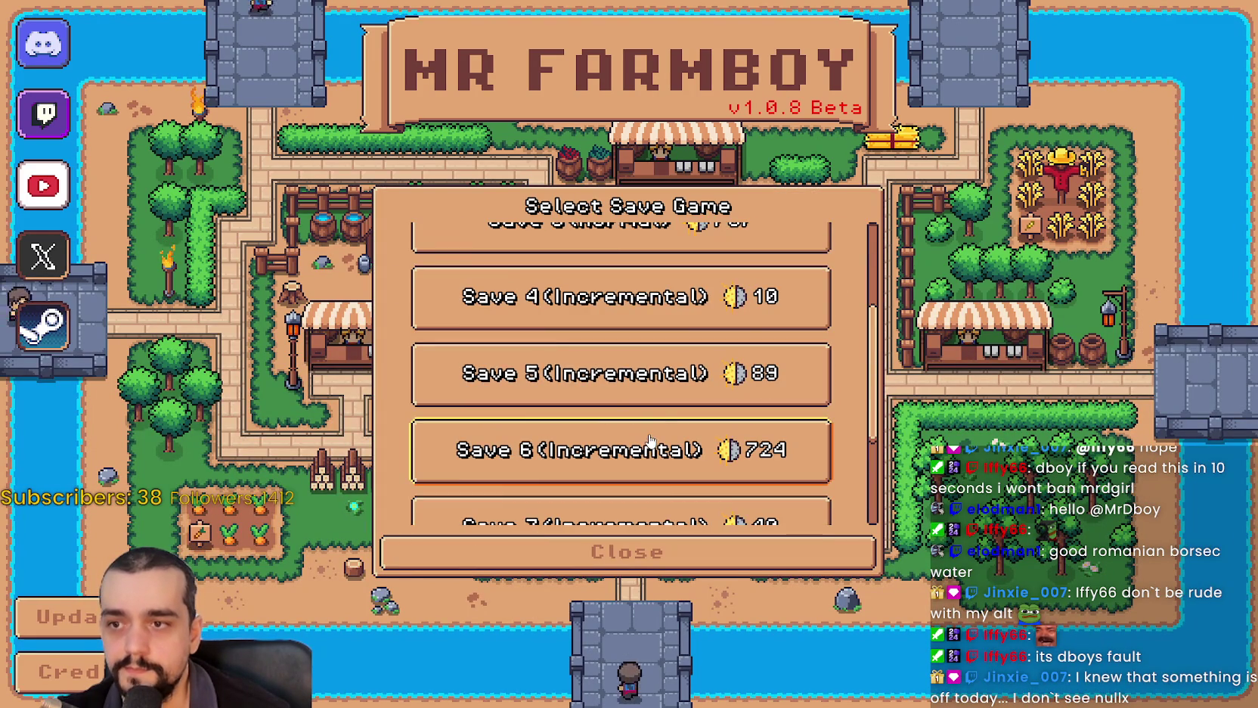
{"action": "scroll", "coordinate": [603, 428], "scroll_direction": "down", "scroll_amount": 4}
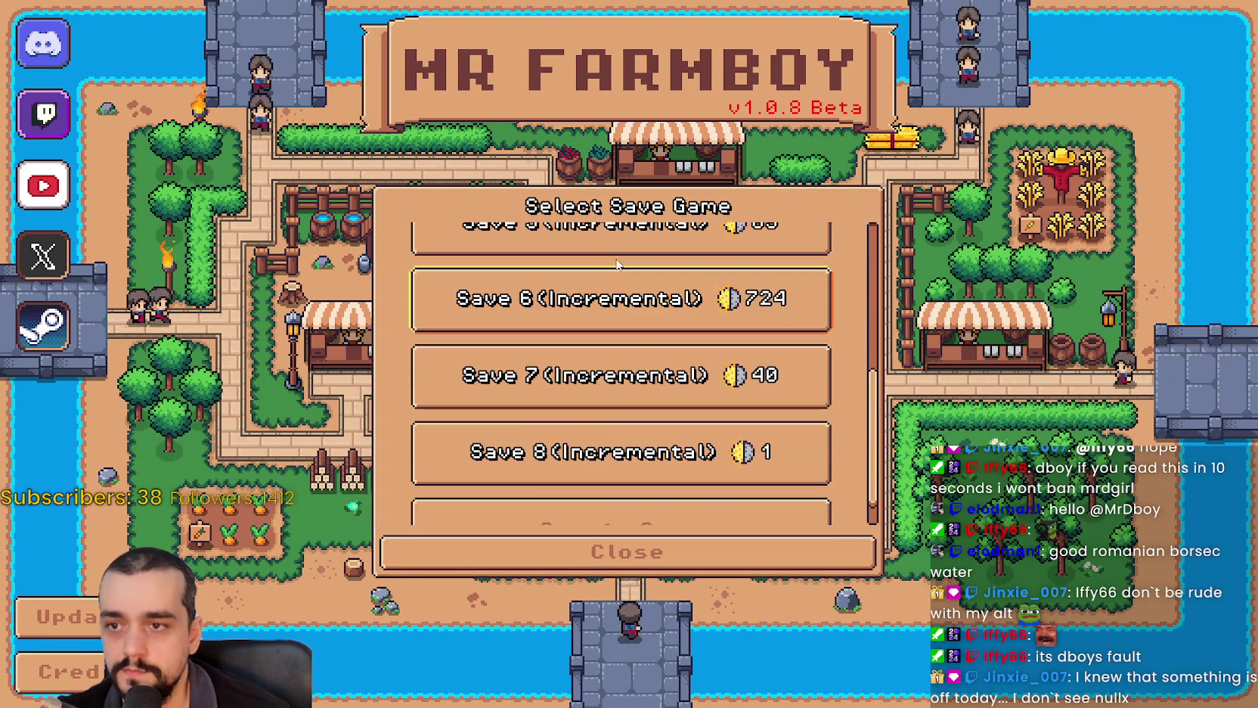
{"action": "scroll", "coordinate": [629, 376], "scroll_direction": "up", "scroll_amount": 1}
{"action": "scroll", "coordinate": [605, 363], "scroll_direction": "up", "scroll_amount": 1}
{"action": "scroll", "coordinate": [598, 356], "scroll_direction": "down", "scroll_amount": 1}
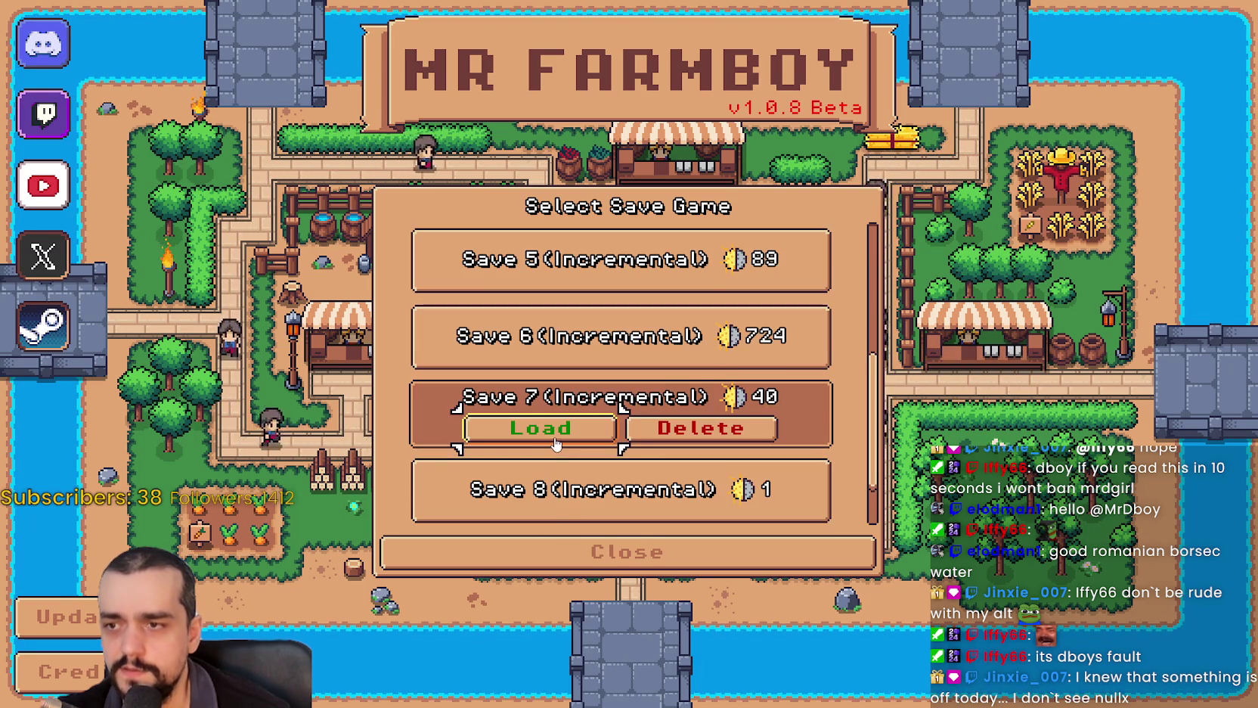
{"action": "left_click", "coordinate": [552, 430]}
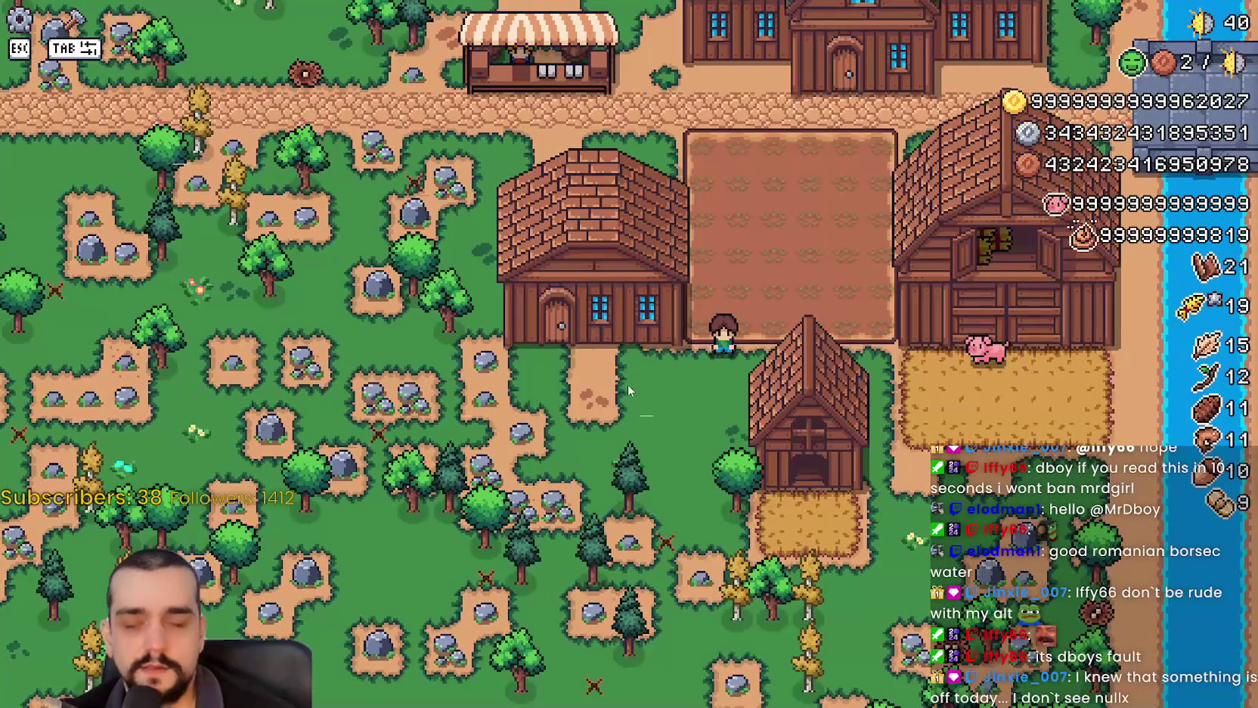
Leave the Save 7 farm for the title screen and reopen the save list.
{"action": "key", "text": "w"}
{"action": "key", "text": "Escape"}
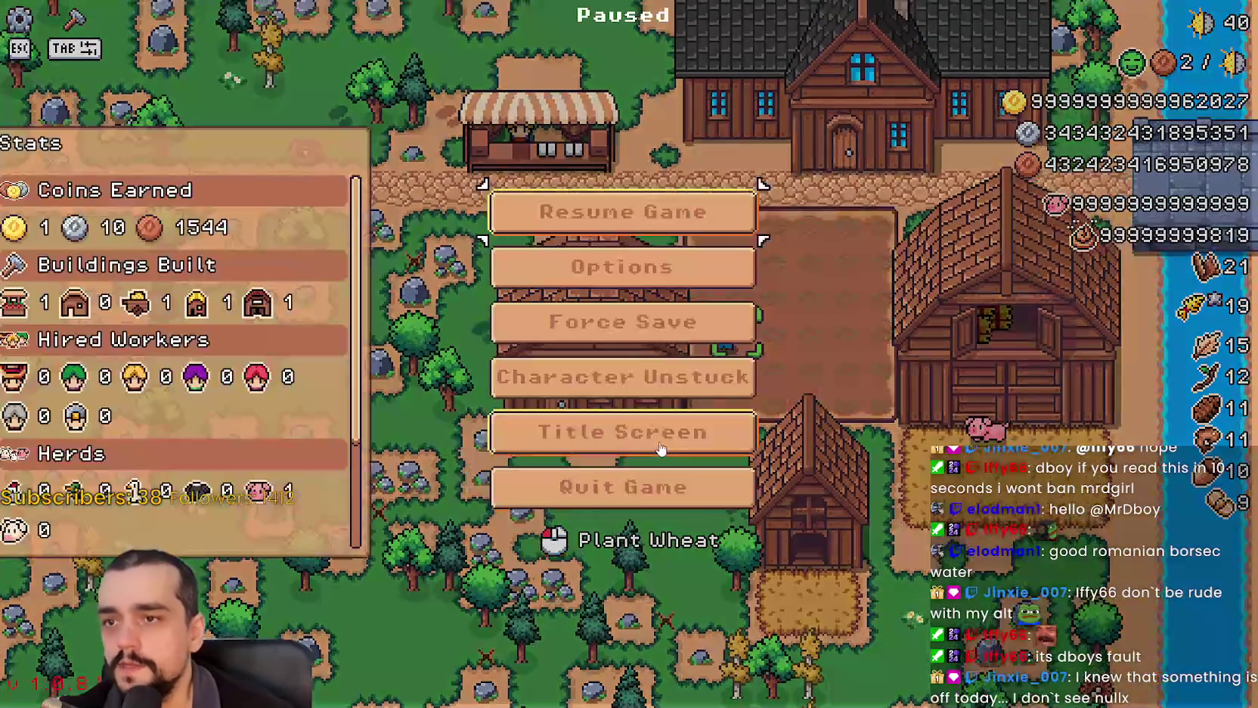
{"action": "left_click", "coordinate": [711, 430]}
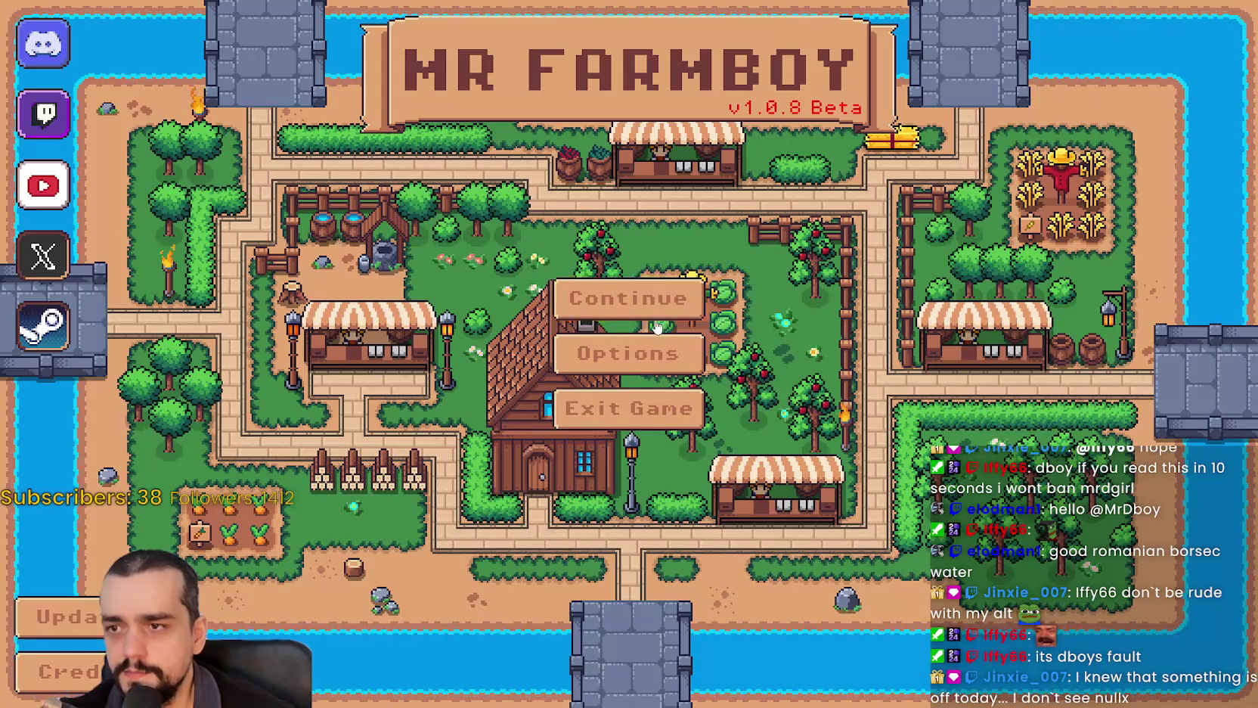
{"action": "left_click", "coordinate": [663, 288]}
{"action": "scroll", "coordinate": [718, 423], "scroll_direction": "down", "scroll_amount": 3}
{"action": "scroll", "coordinate": [741, 446], "scroll_direction": "down", "scroll_amount": 1}
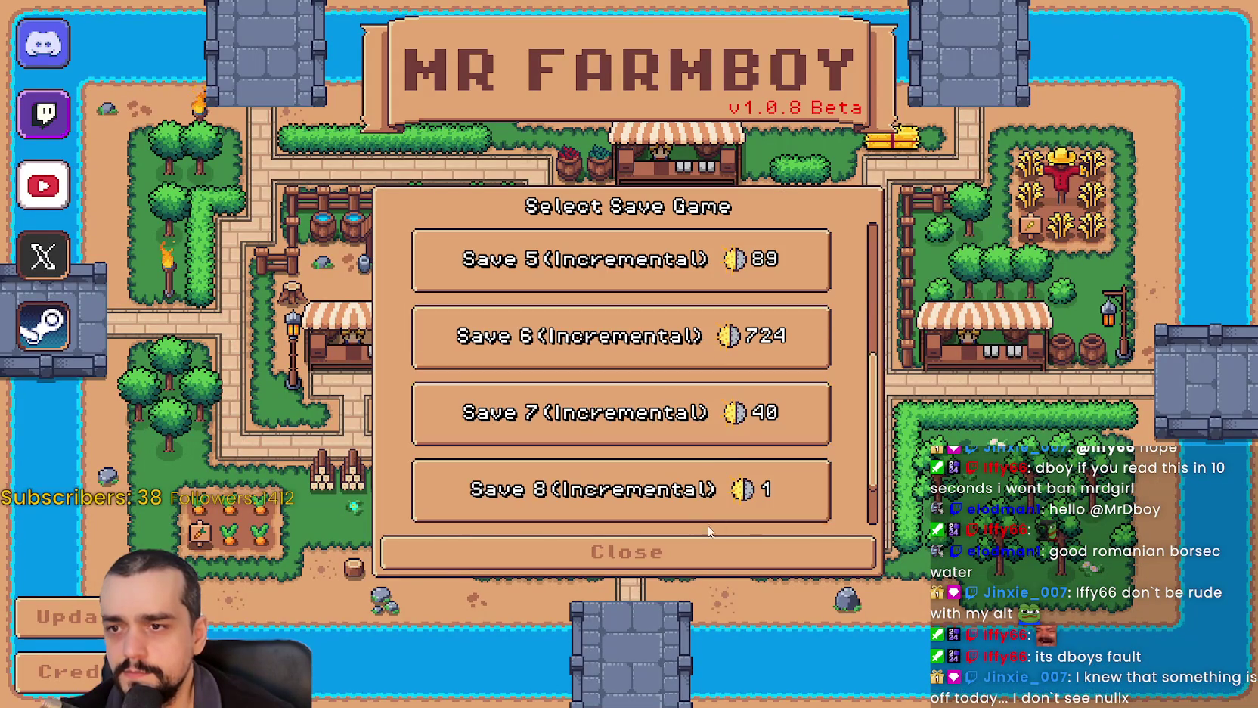
Load Save 5 and swap the fish for the 25 fiber on the market sell list.
{"action": "left_click", "coordinate": [663, 281]}
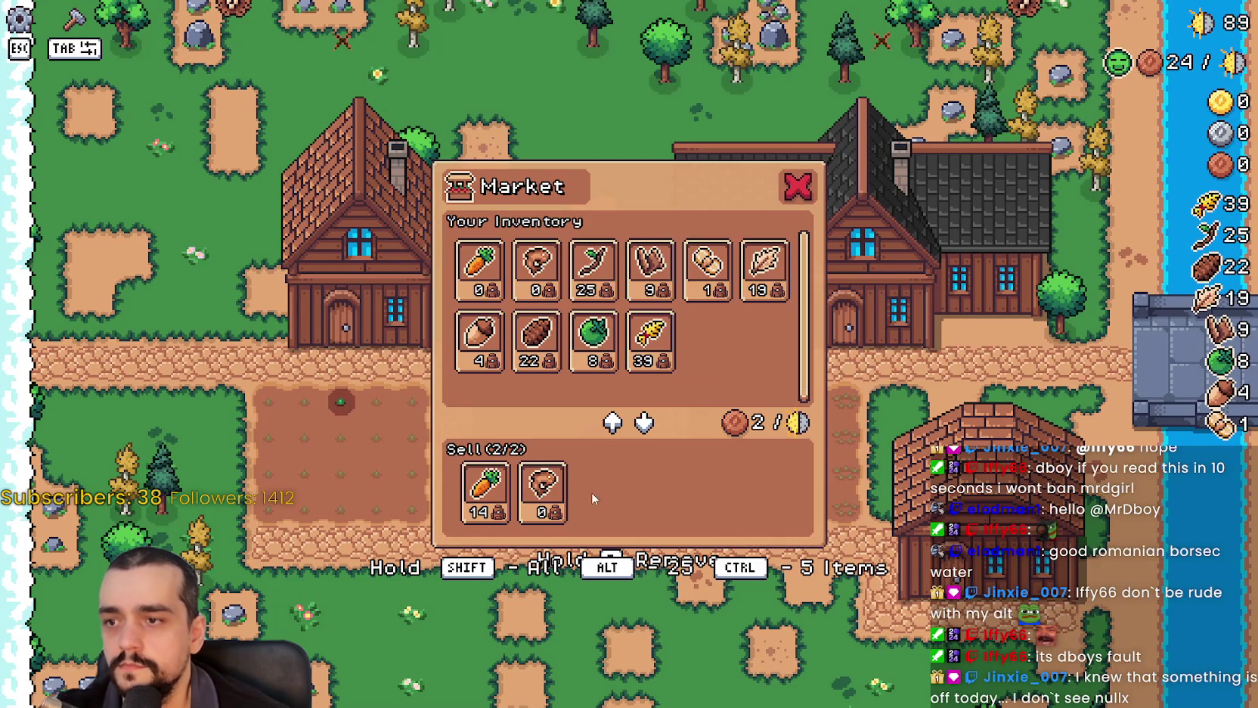
{"action": "left_click", "coordinate": [542, 491]}
{"action": "left_click", "coordinate": [594, 269]}
{"action": "key", "text": "Escape"}
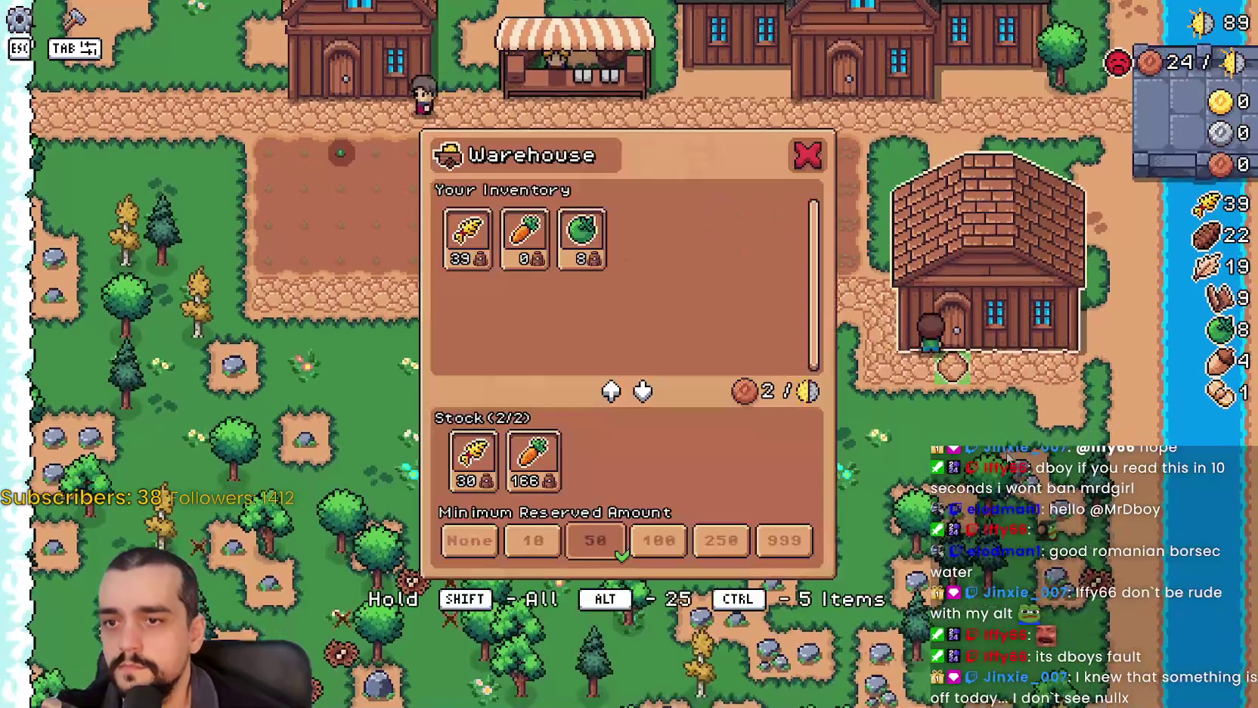
{"action": "key", "text": "Escape"}
Walk the farmer around the fields with WASD, ending beside the worker.
{"action": "key", "text": "w"}
{"action": "key", "text": "a"}
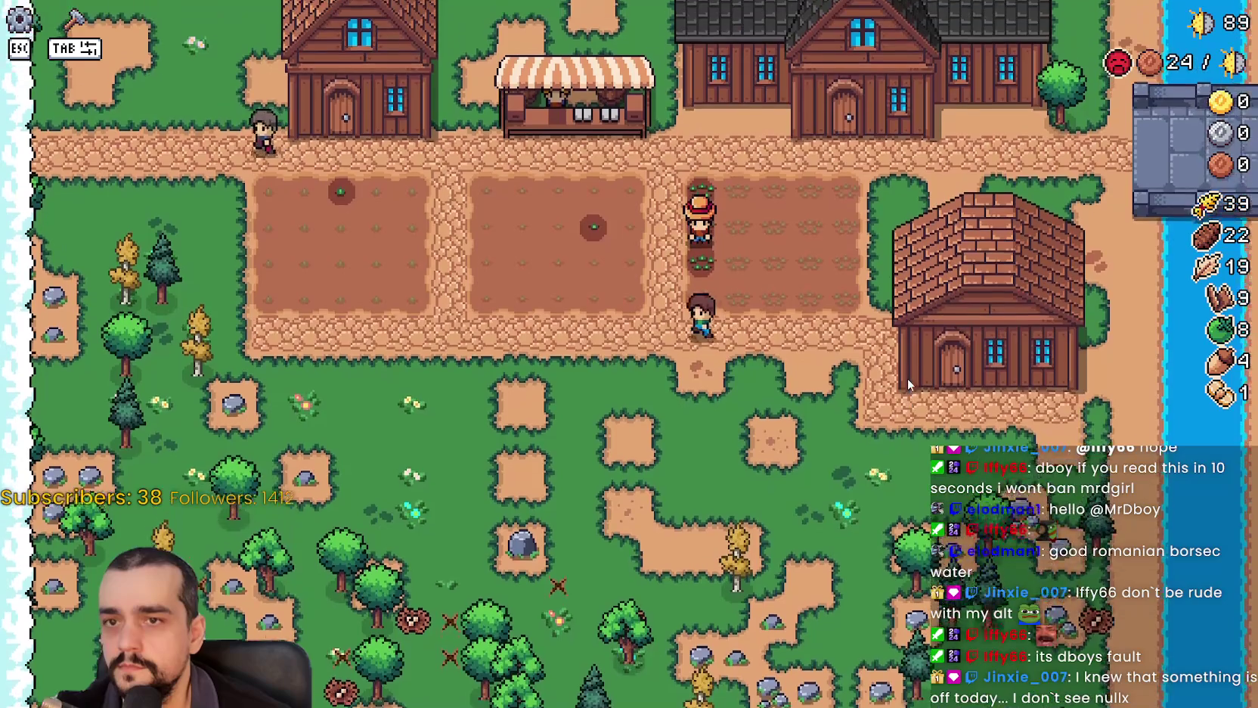
{"action": "key", "text": "s"}
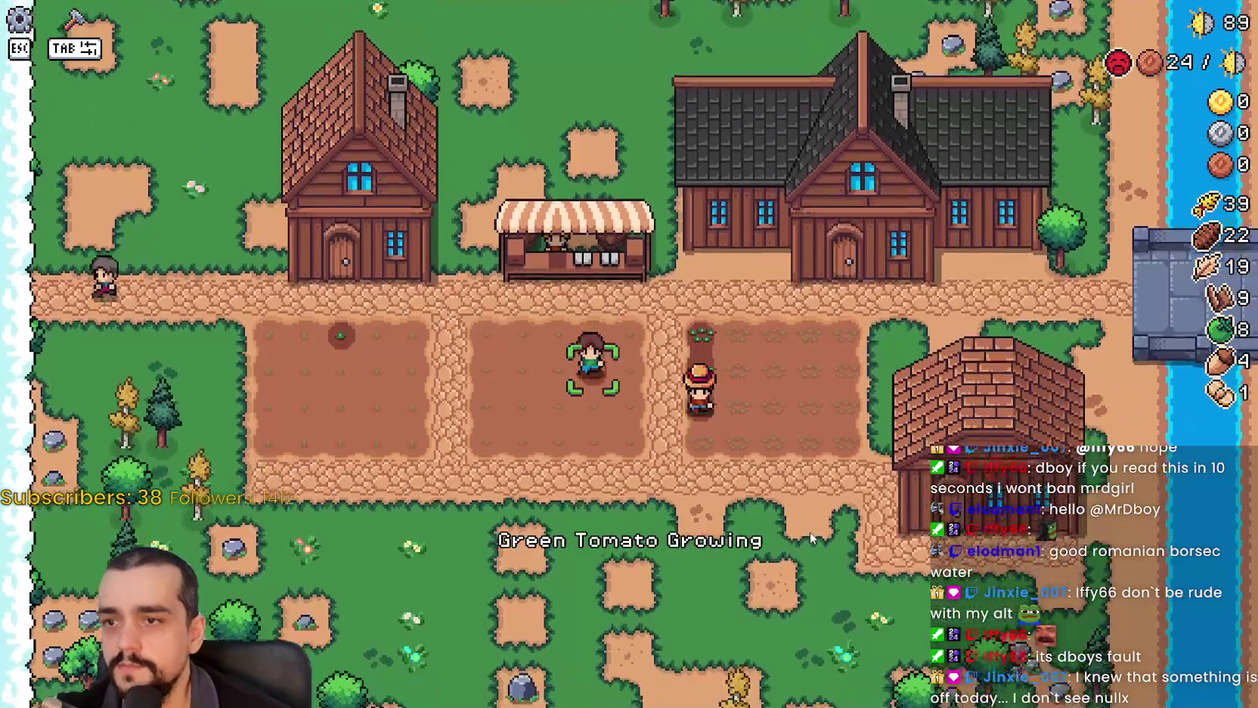
{"action": "scroll", "coordinate": [884, 423], "scroll_direction": "up", "scroll_amount": 2}
{"action": "scroll", "coordinate": [883, 424], "scroll_direction": "down", "scroll_amount": 3}
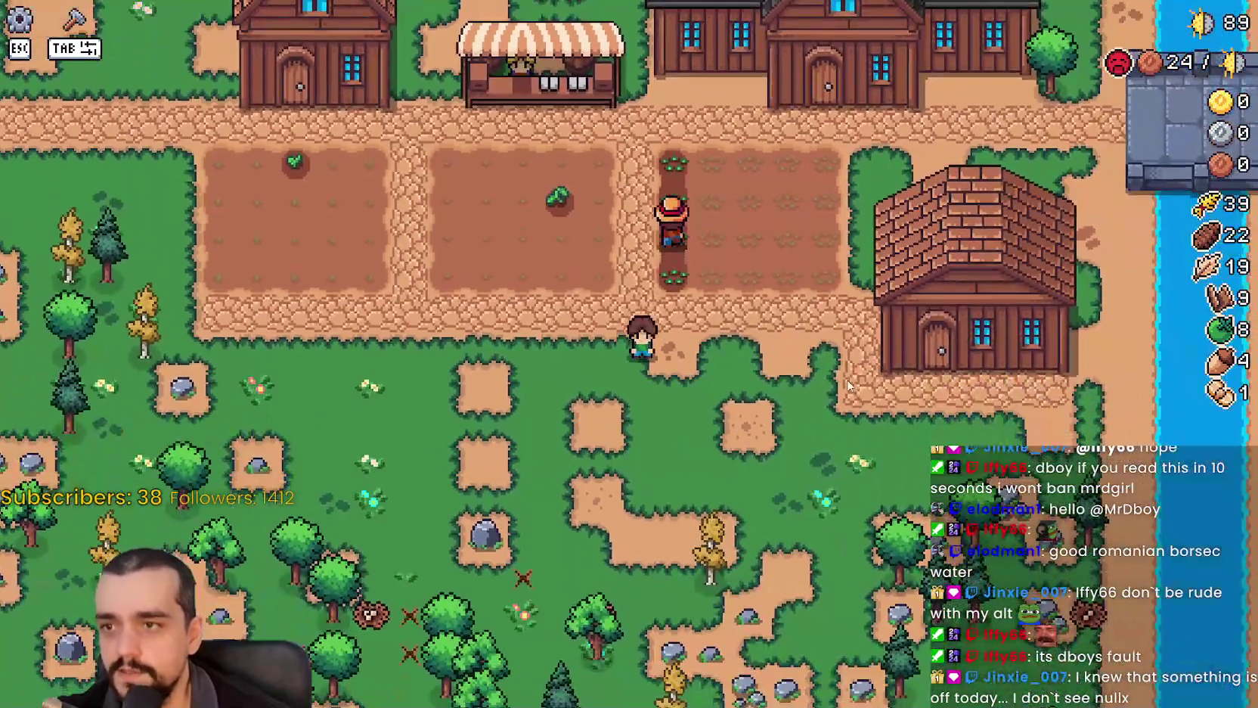
{"action": "key", "text": "d"}
{"action": "key", "text": "w"}
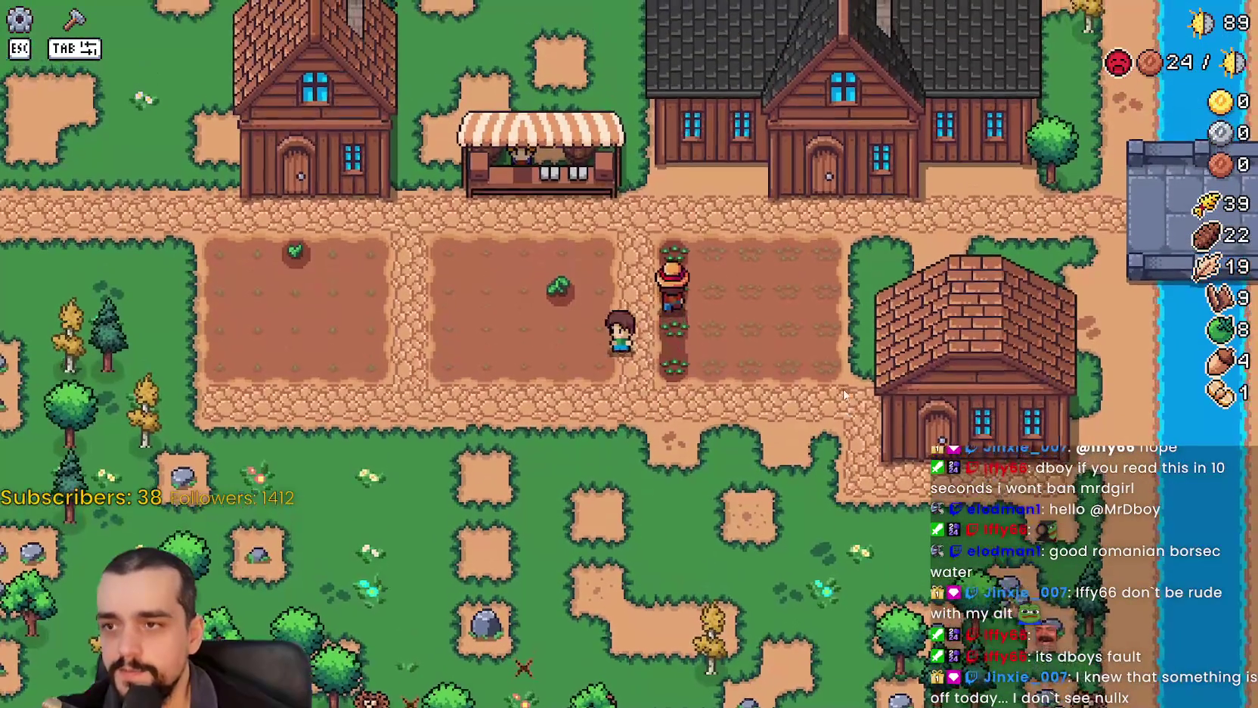
{"action": "key", "text": "d"}
{"action": "key", "text": "w"}
{"action": "key", "text": "d"}
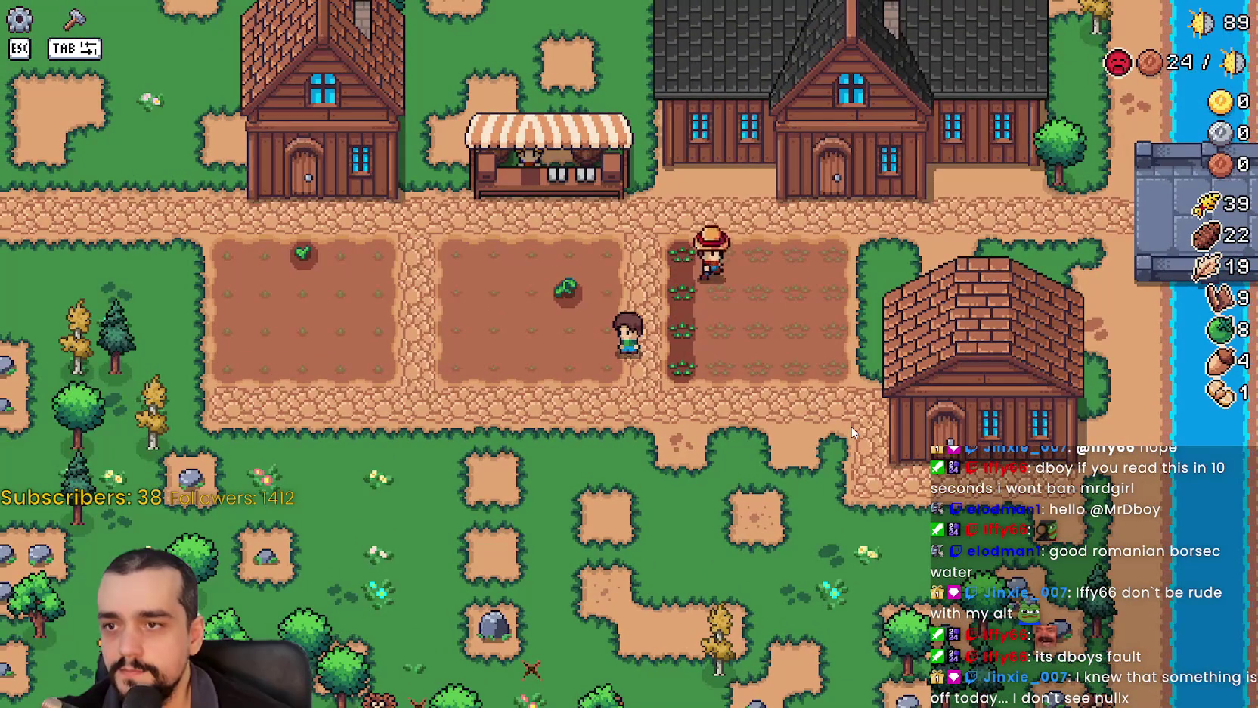
{"action": "mouse_move", "coordinate": [1107, 76]}
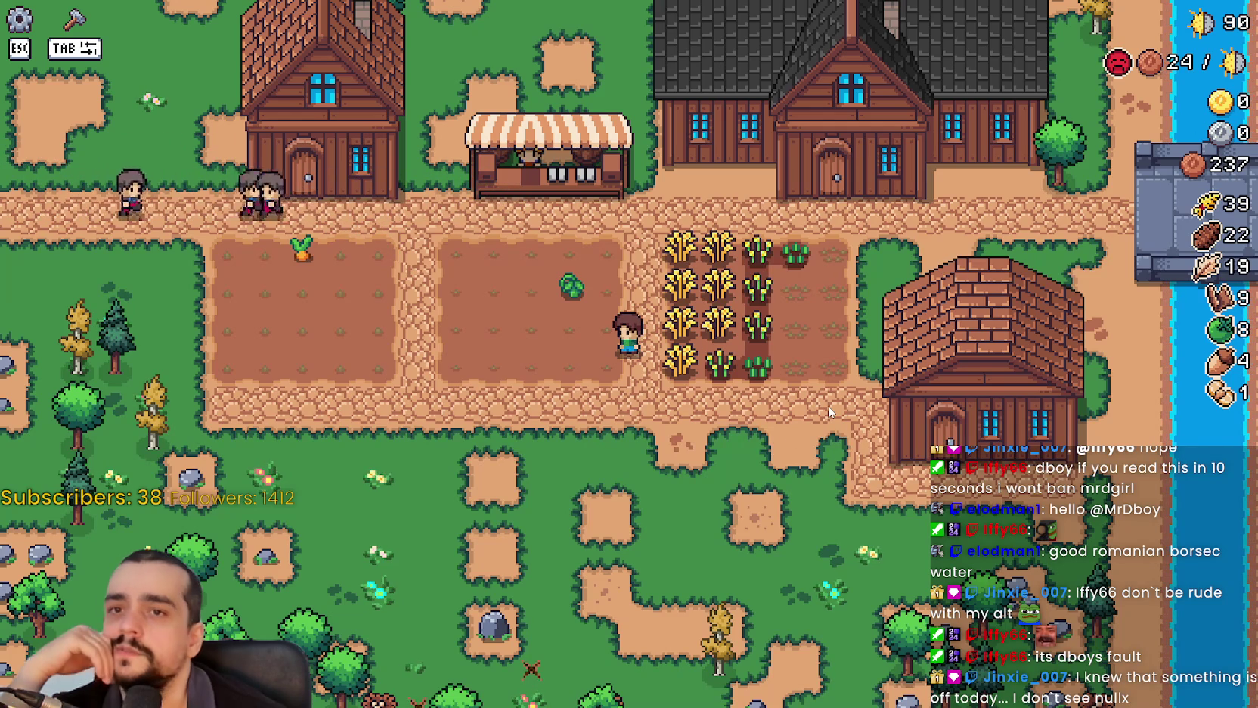
Watch the workers farm at 0 coins, check Upkeep, then bring up Steam's v1.0.8 event editor.
{"action": "mouse_move", "coordinate": [1149, 62]}
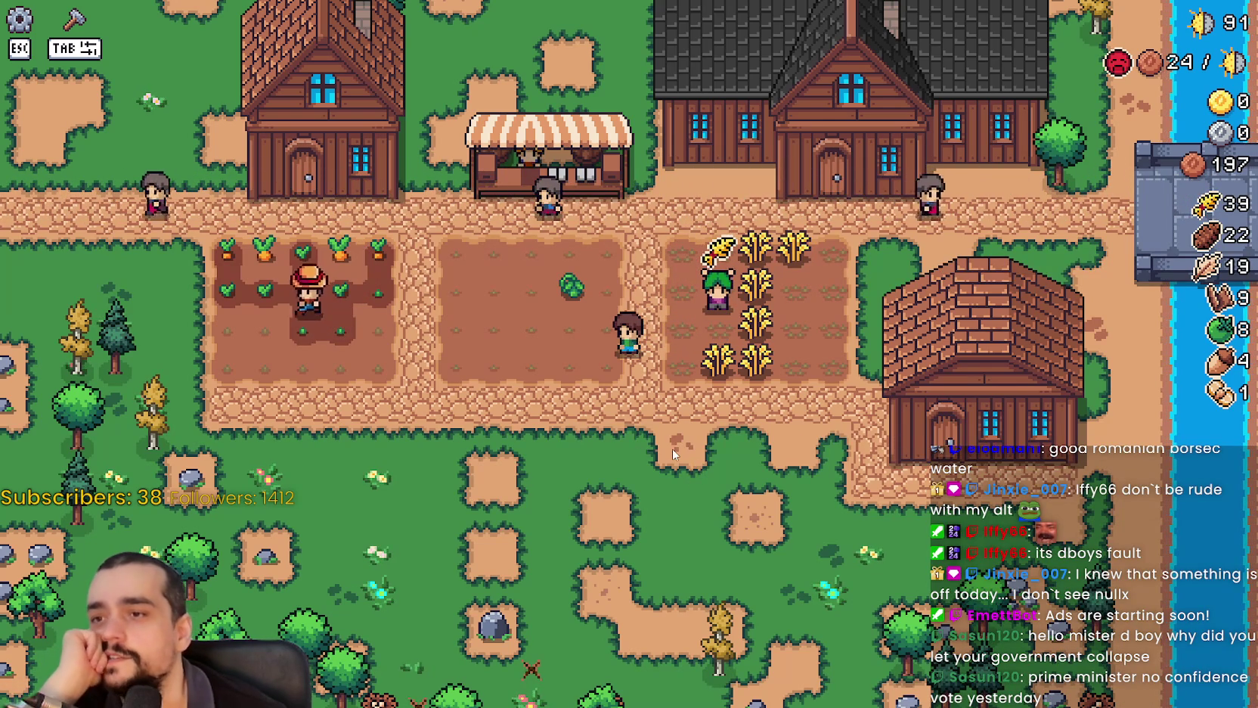
{"action": "scroll", "coordinate": [671, 402], "scroll_direction": "up", "scroll_amount": 2}
{"action": "scroll", "coordinate": [671, 403], "scroll_direction": "down", "scroll_amount": 2}
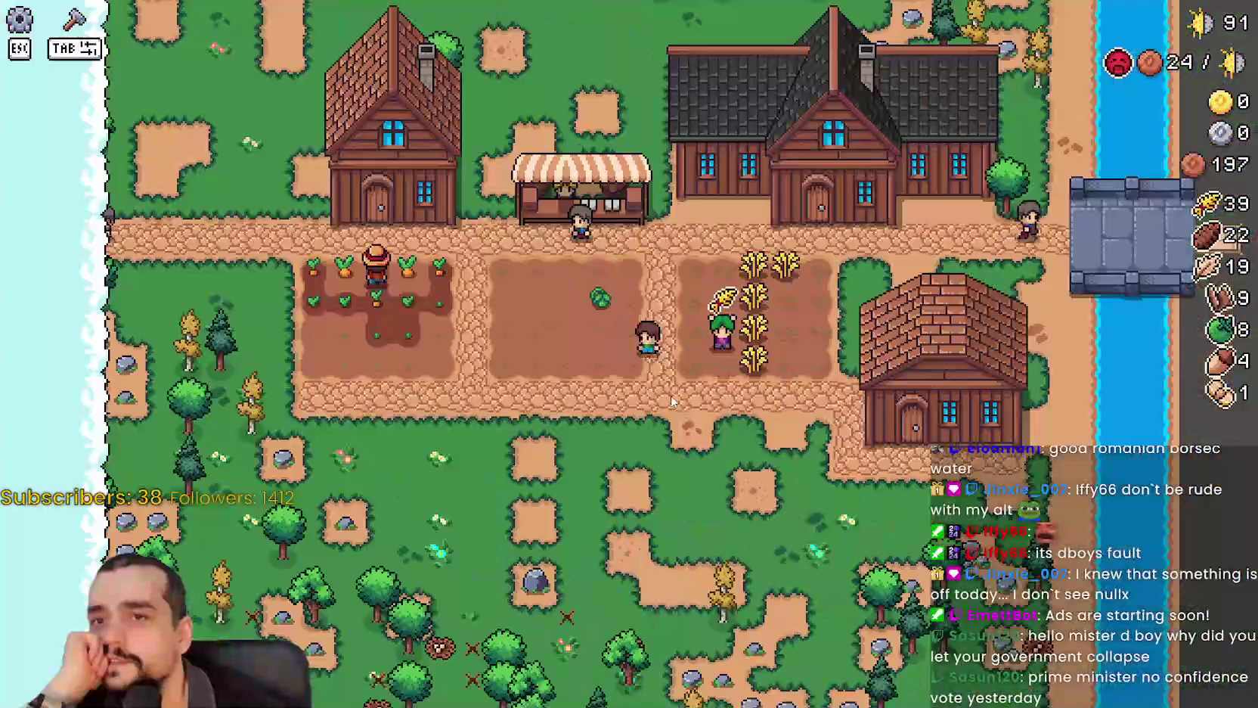
{"action": "scroll", "coordinate": [679, 391], "scroll_direction": "up", "scroll_amount": 3}
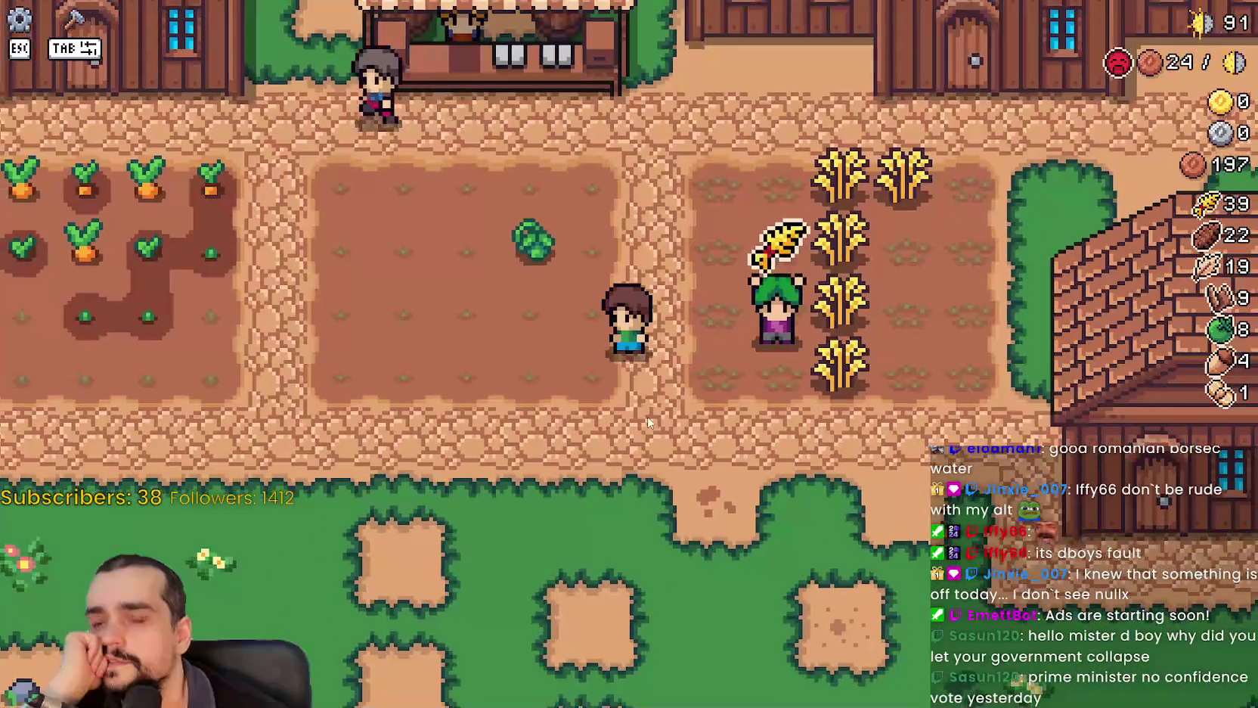
{"action": "scroll", "coordinate": [648, 423], "scroll_direction": "down", "scroll_amount": 2}
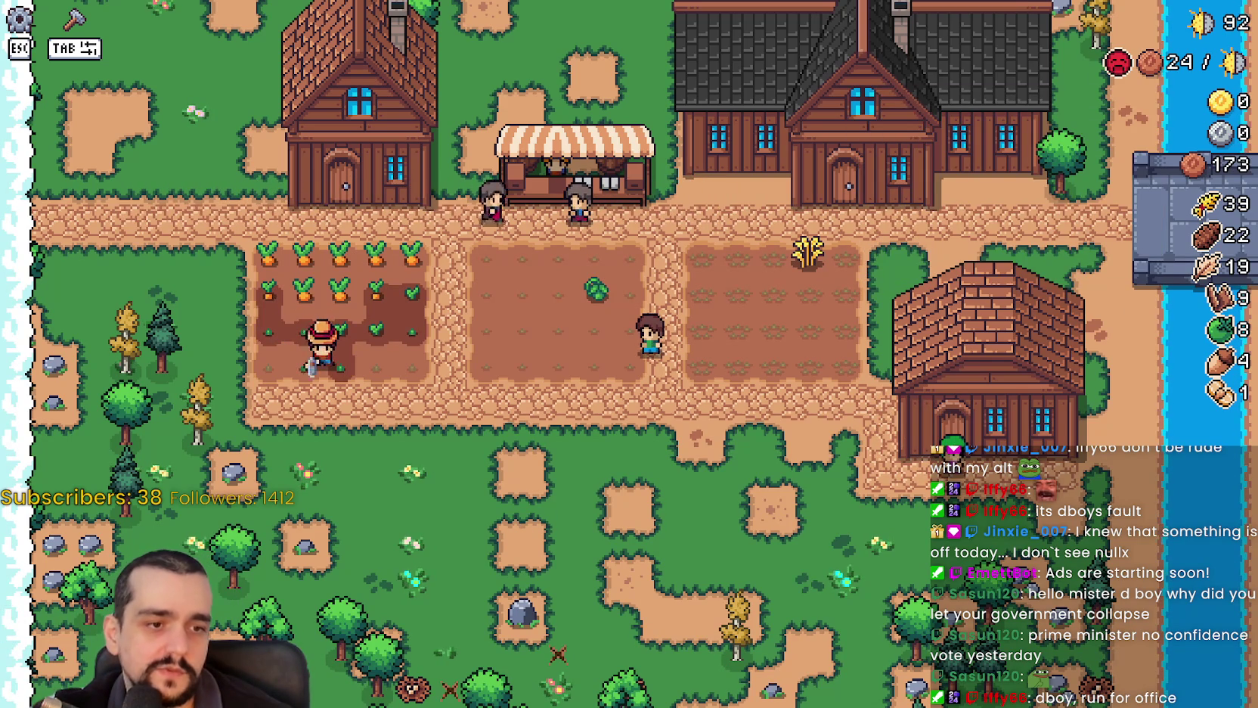
{"action": "key", "text": "alt+Tab"}
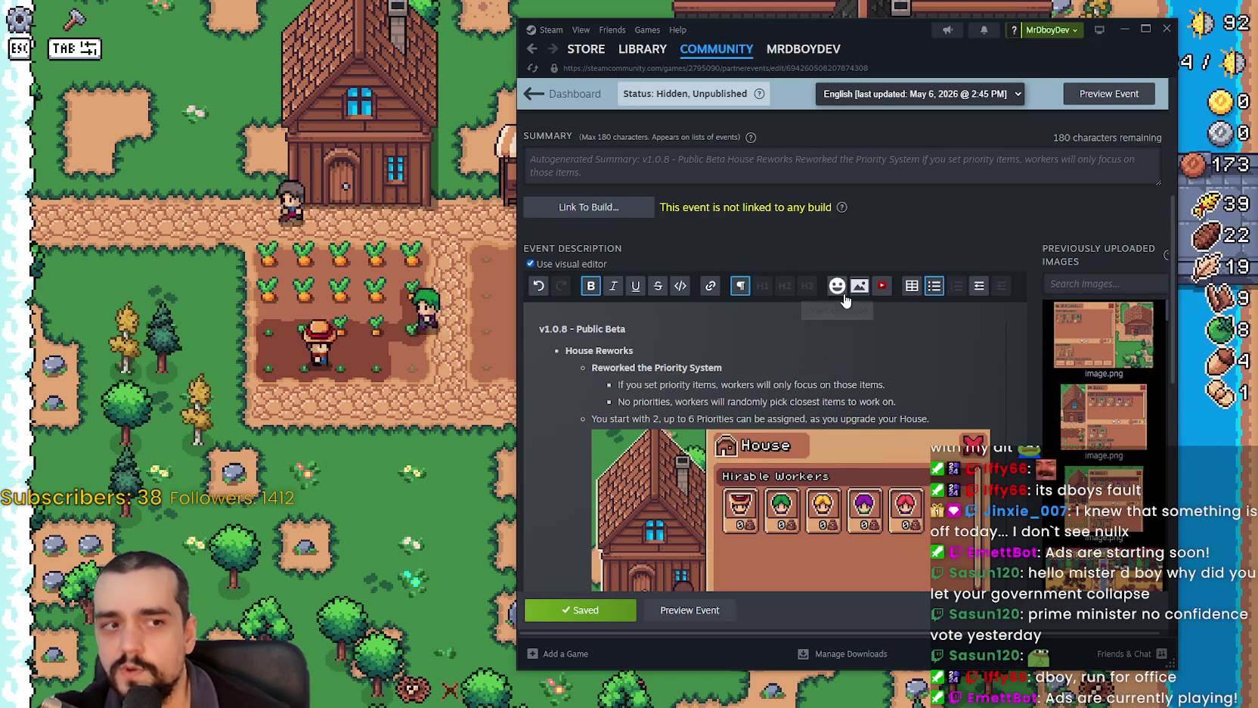
{"action": "scroll", "coordinate": [718, 321], "scroll_direction": "down", "scroll_amount": 3}
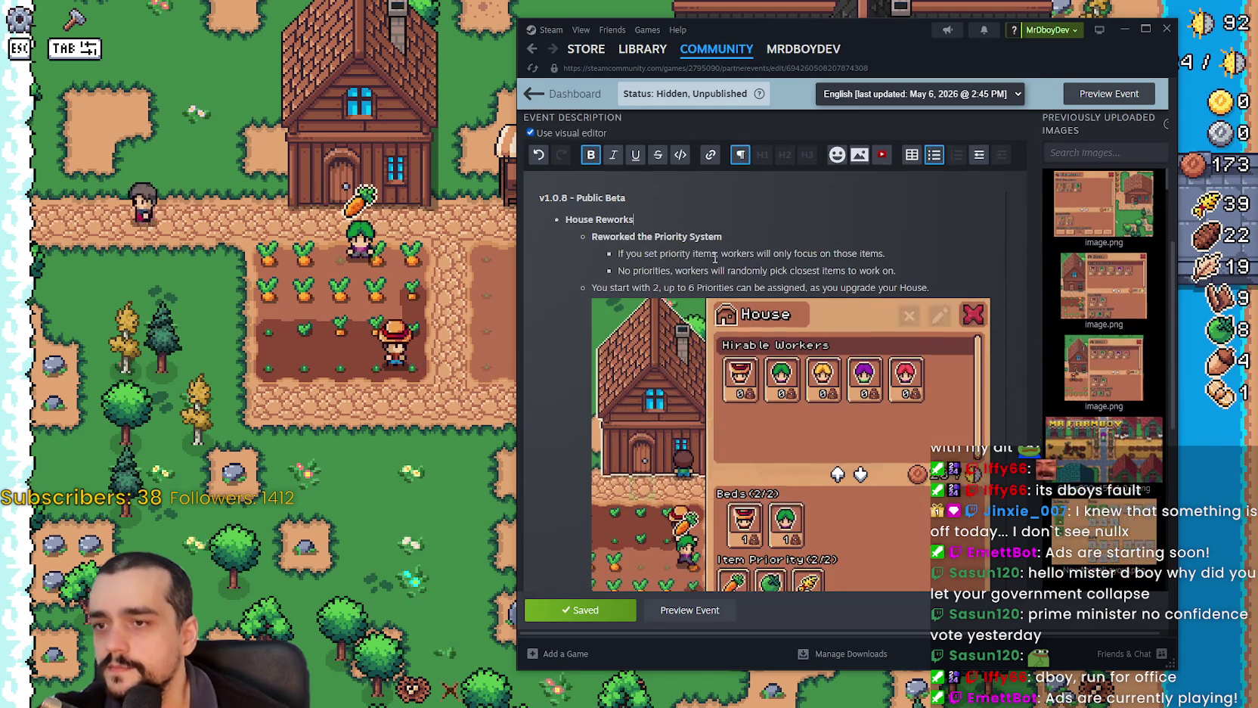
{"action": "scroll", "coordinate": [813, 441], "scroll_direction": "down", "scroll_amount": 3}
{"action": "scroll", "coordinate": [740, 306], "scroll_direction": "up", "scroll_amount": 4}
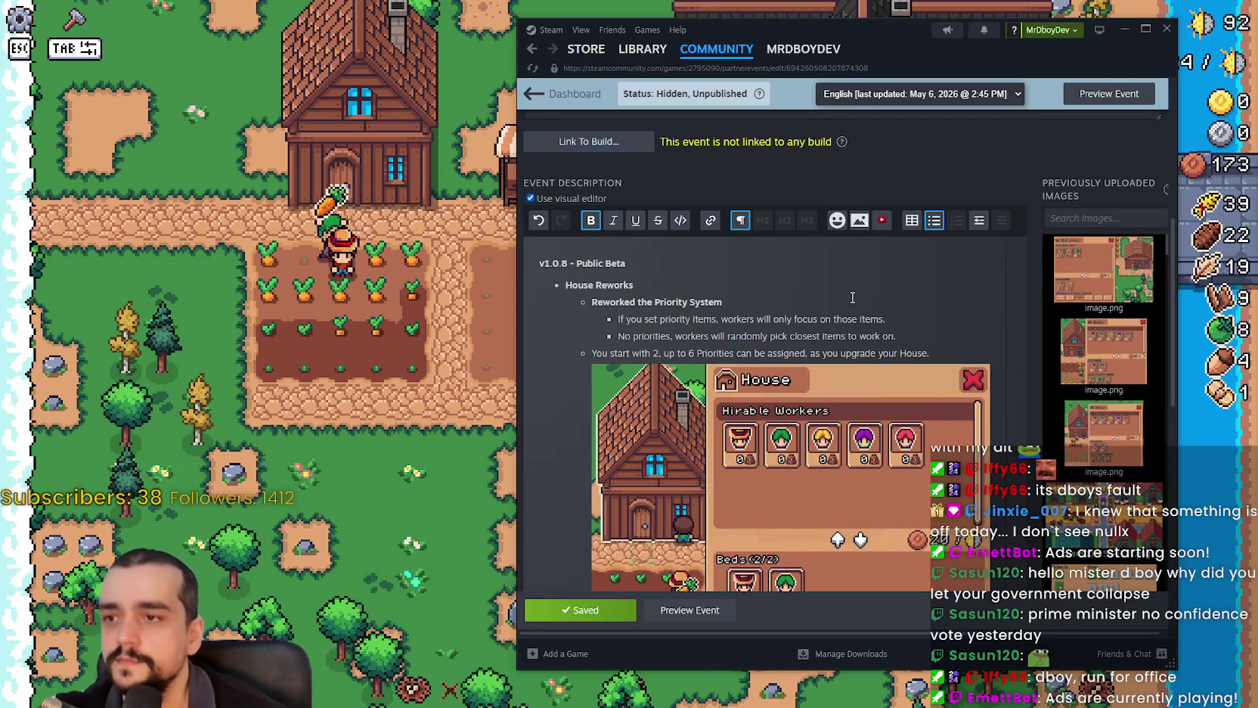
{"action": "scroll", "coordinate": [807, 327], "scroll_direction": "down", "scroll_amount": 15}
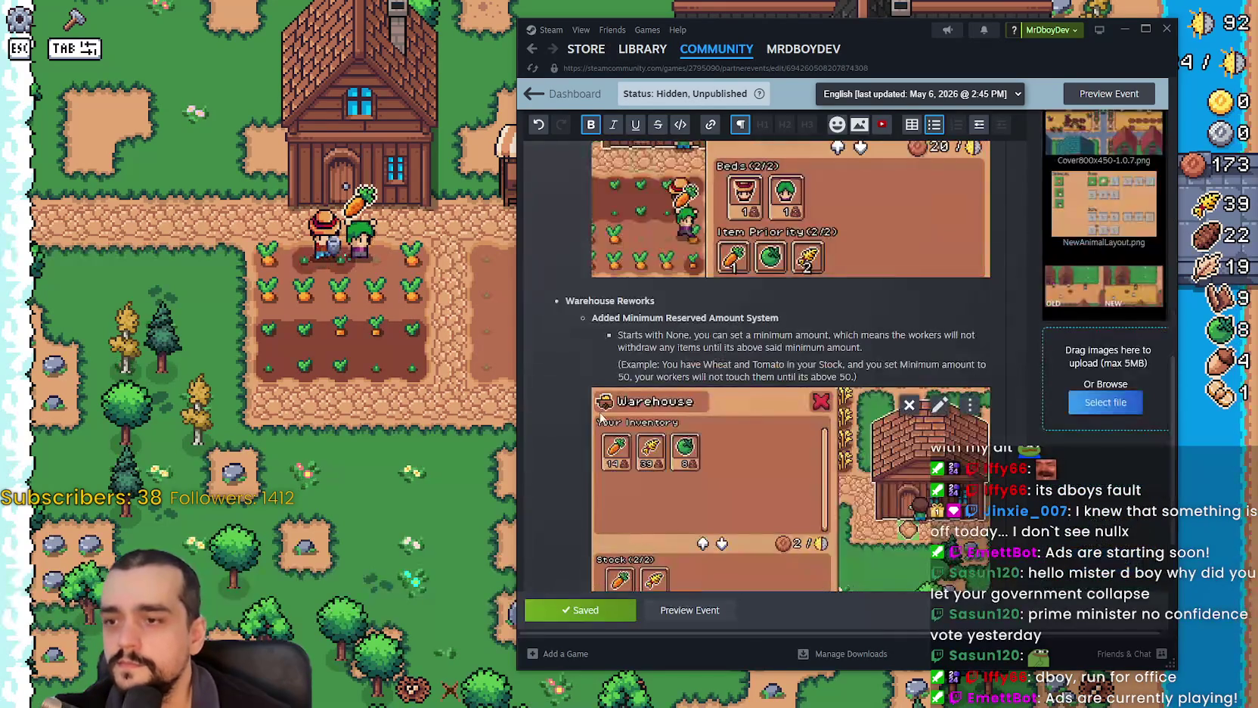
{"action": "scroll", "coordinate": [685, 465], "scroll_direction": "up", "scroll_amount": 12}
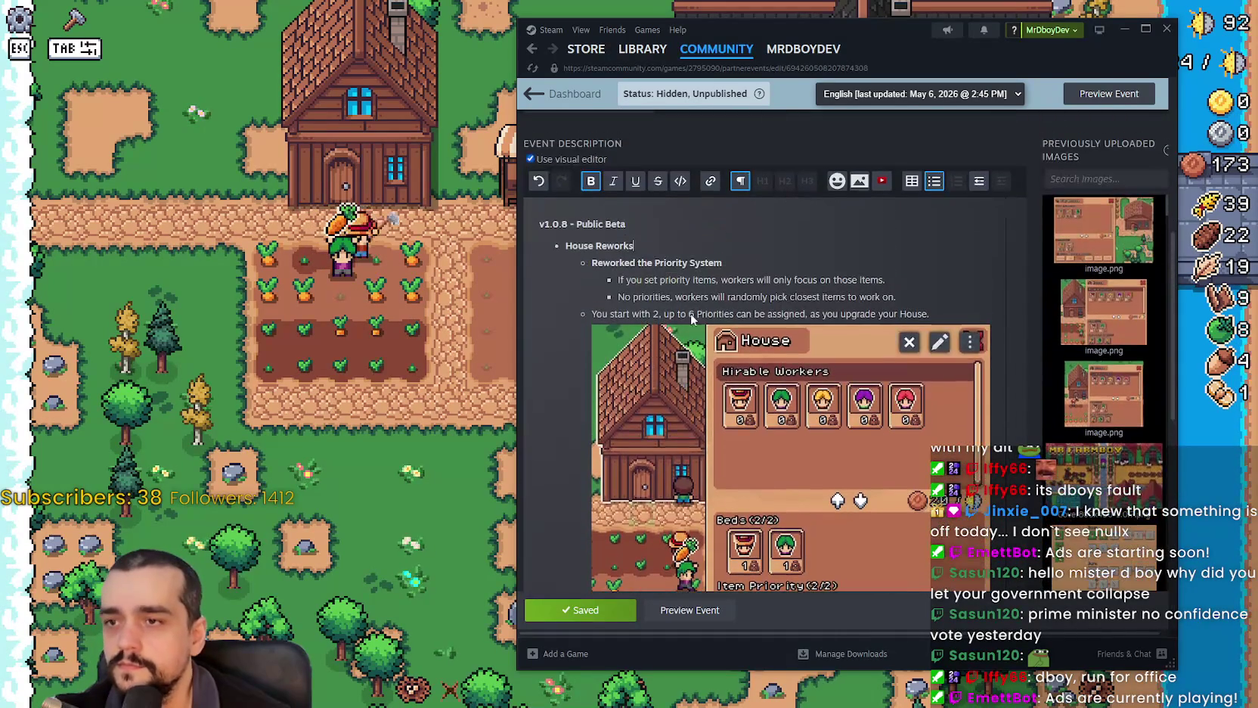
{"action": "scroll", "coordinate": [746, 318], "scroll_direction": "up", "scroll_amount": 1}
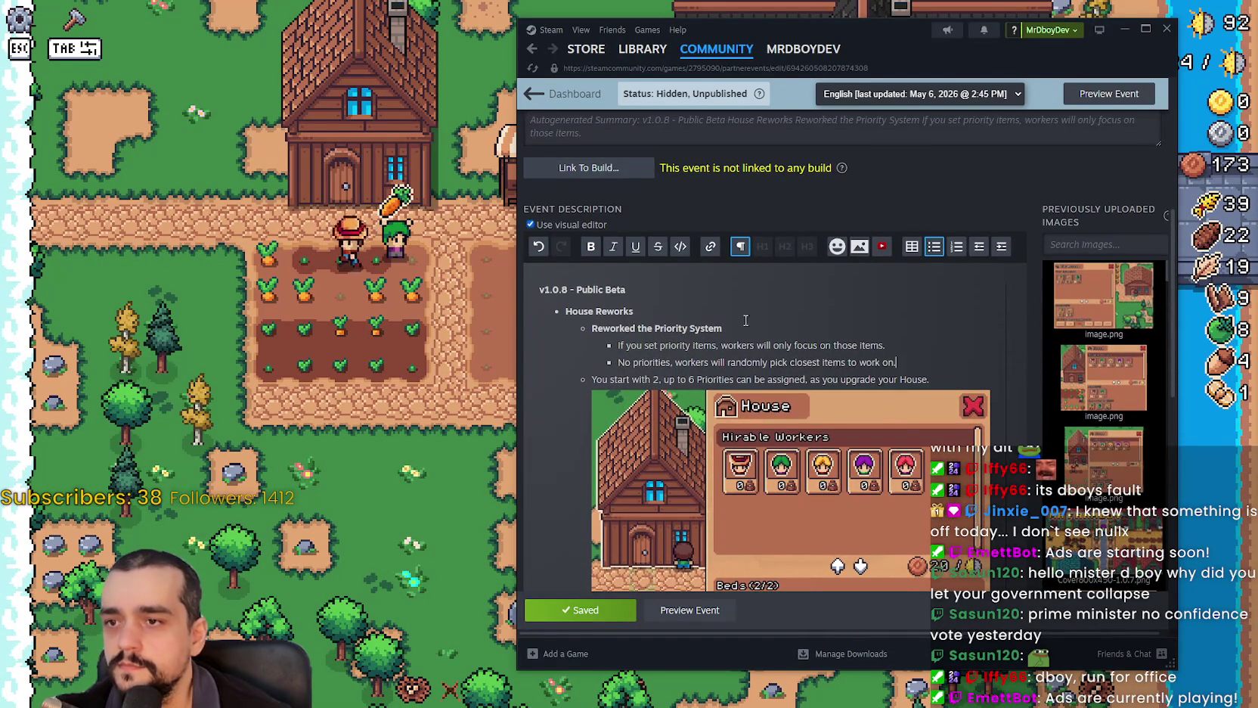
{"action": "mouse_move", "coordinate": [942, 382]}
{"action": "left_mouse_down"}
{"action": "mouse_move", "coordinate": [597, 376]}
{"action": "mouse_move", "coordinate": [603, 360]}
{"action": "mouse_move", "coordinate": [573, 341]}
{"action": "left_mouse_up"}
{"action": "left_click_drag", "start_coordinate": [723, 331], "coordinate": [589, 300]}
{"action": "left_click_drag", "start_coordinate": [949, 376], "coordinate": [625, 343]}
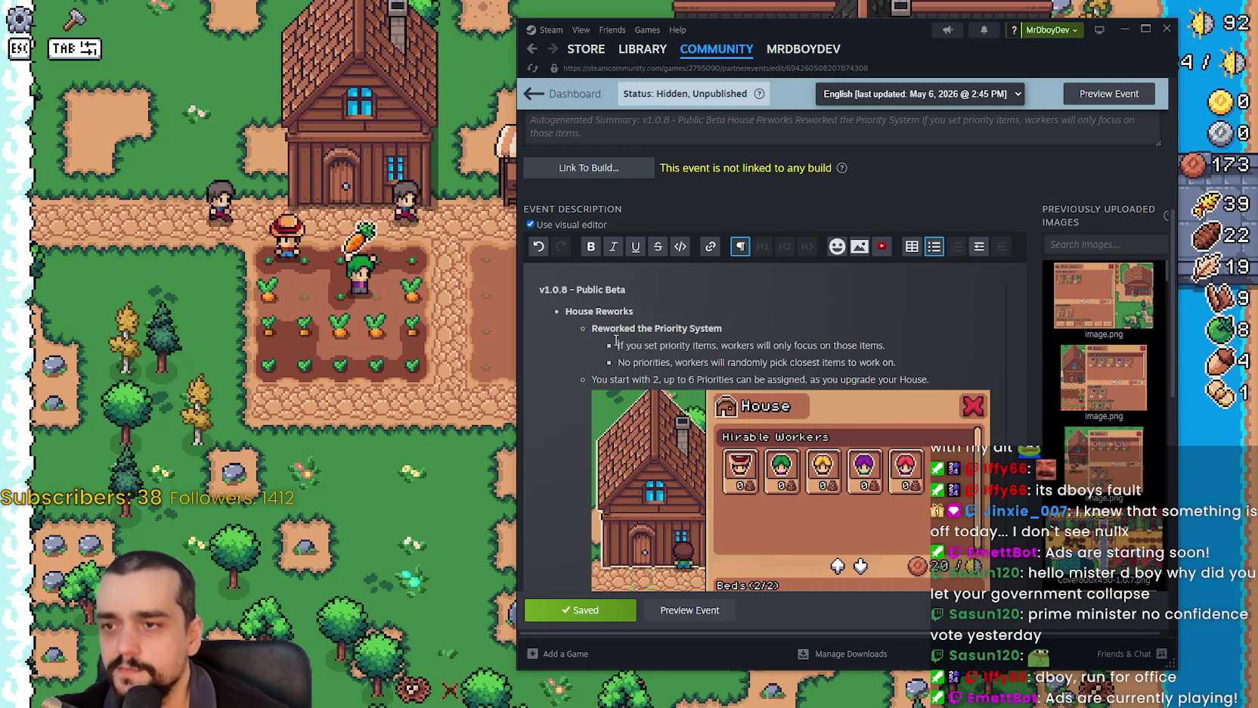
{"action": "left_click_drag", "start_coordinate": [899, 363], "coordinate": [618, 342]}
{"action": "left_click", "coordinate": [946, 378]}
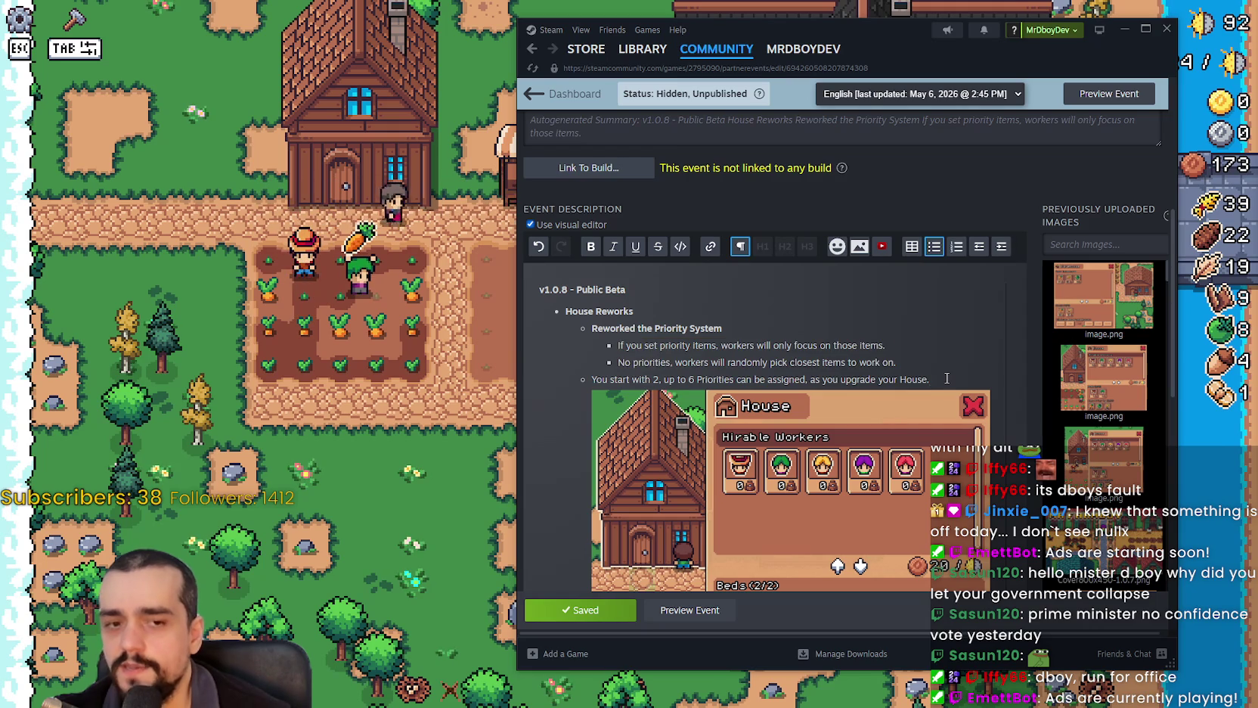
{"action": "left_click_drag", "start_coordinate": [947, 378], "coordinate": [648, 352]}
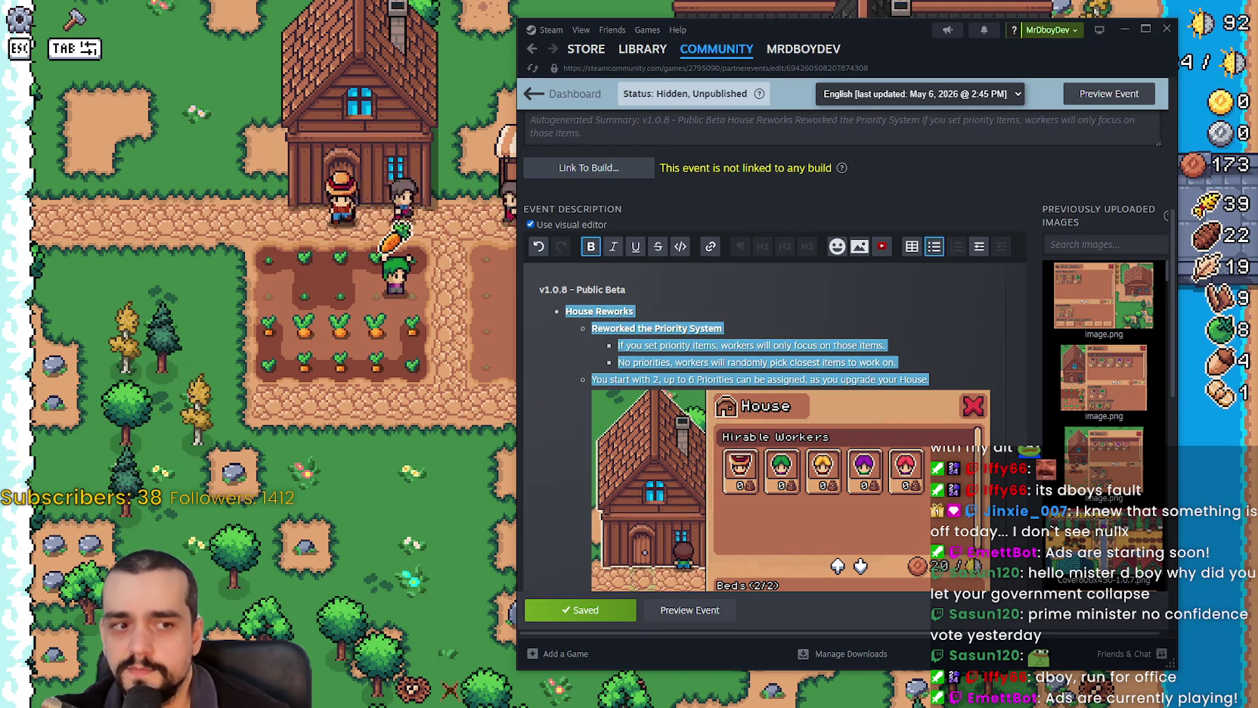
{"action": "left_click", "coordinate": [846, 345]}
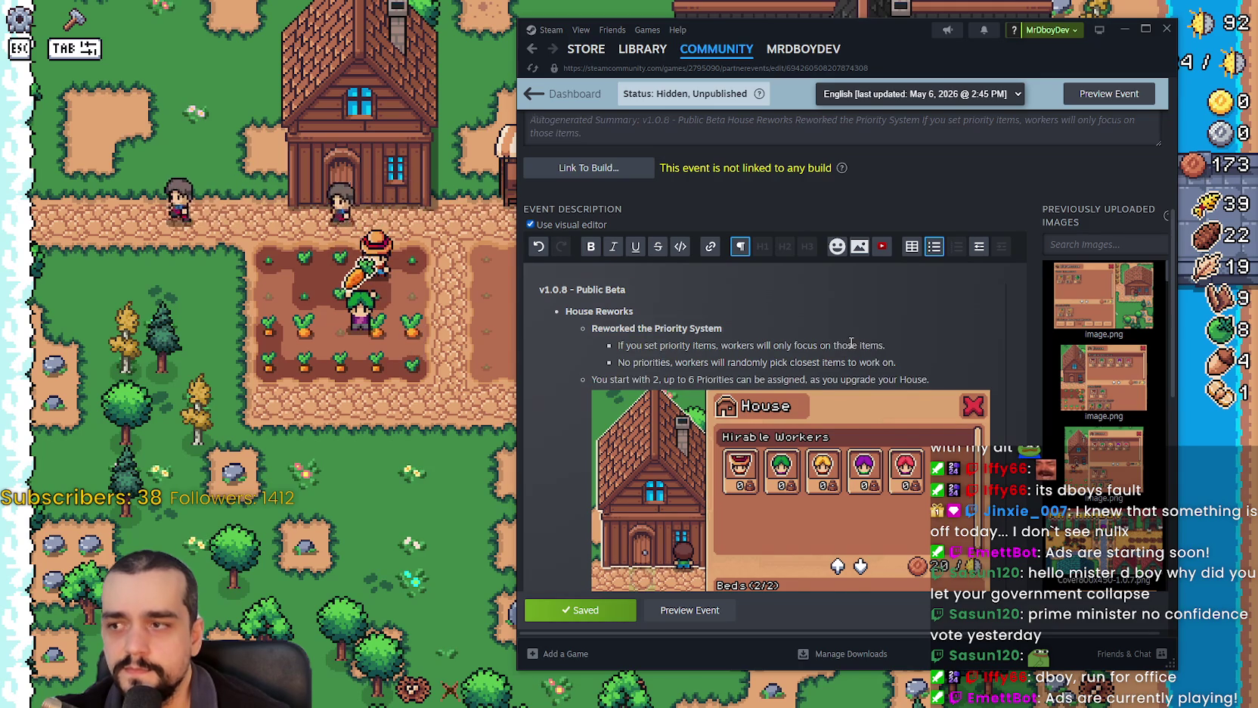
{"action": "scroll", "coordinate": [846, 345], "scroll_direction": "down", "scroll_amount": 1}
{"action": "mouse_move", "coordinate": [930, 313]}
{"action": "left_mouse_down"}
{"action": "mouse_move", "coordinate": [582, 318]}
{"action": "mouse_move", "coordinate": [574, 242]}
{"action": "mouse_move", "coordinate": [564, 224]}
{"action": "mouse_move", "coordinate": [540, 226]}
{"action": "mouse_move", "coordinate": [593, 282]}
{"action": "mouse_move", "coordinate": [605, 318]}
{"action": "mouse_move", "coordinate": [597, 261]}
{"action": "mouse_move", "coordinate": [617, 280]}
{"action": "left_mouse_up"}
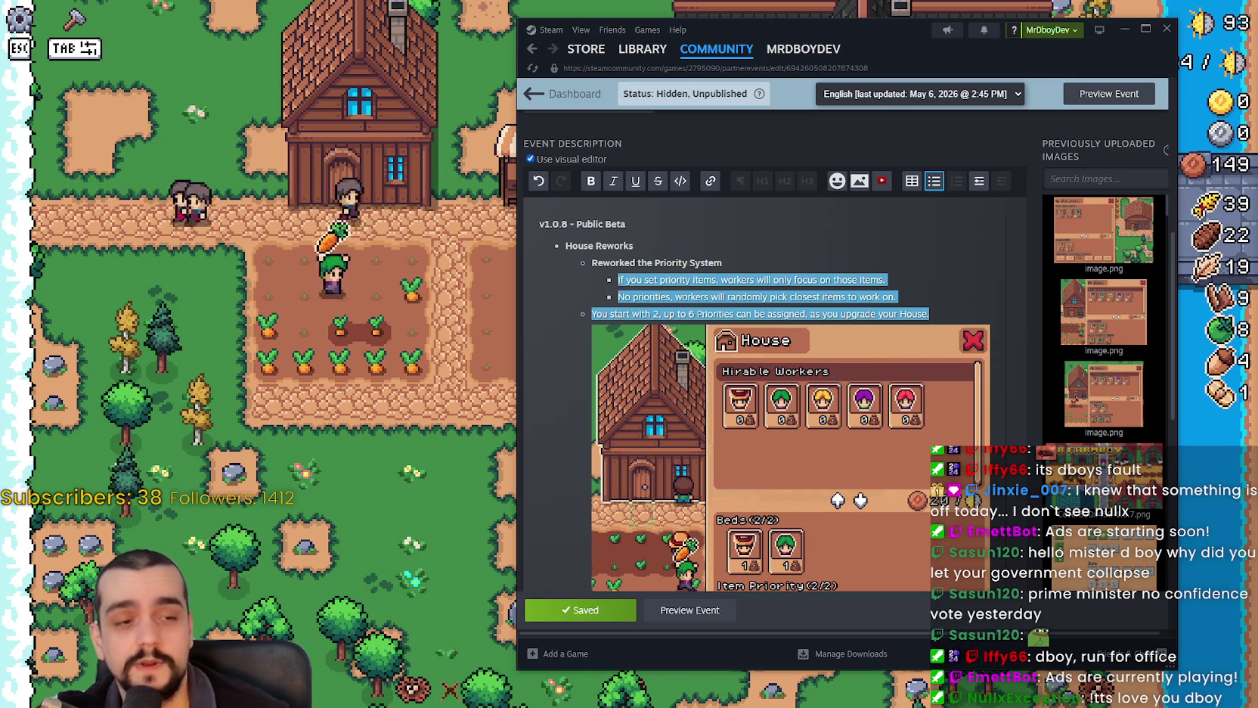
Select and deselect the House Reworks and priority bullet lines in the v1.0.8 description.
{"action": "left_click", "coordinate": [761, 284]}
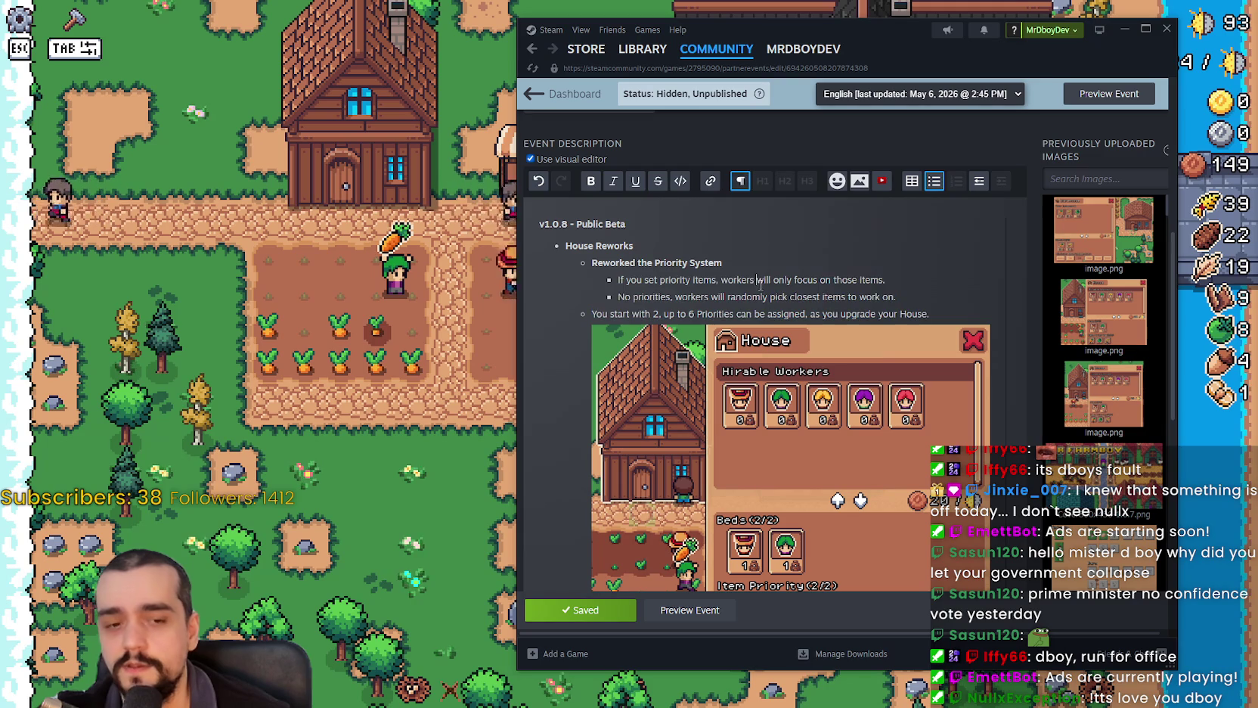
{"action": "left_click_drag", "start_coordinate": [972, 321], "coordinate": [647, 276]}
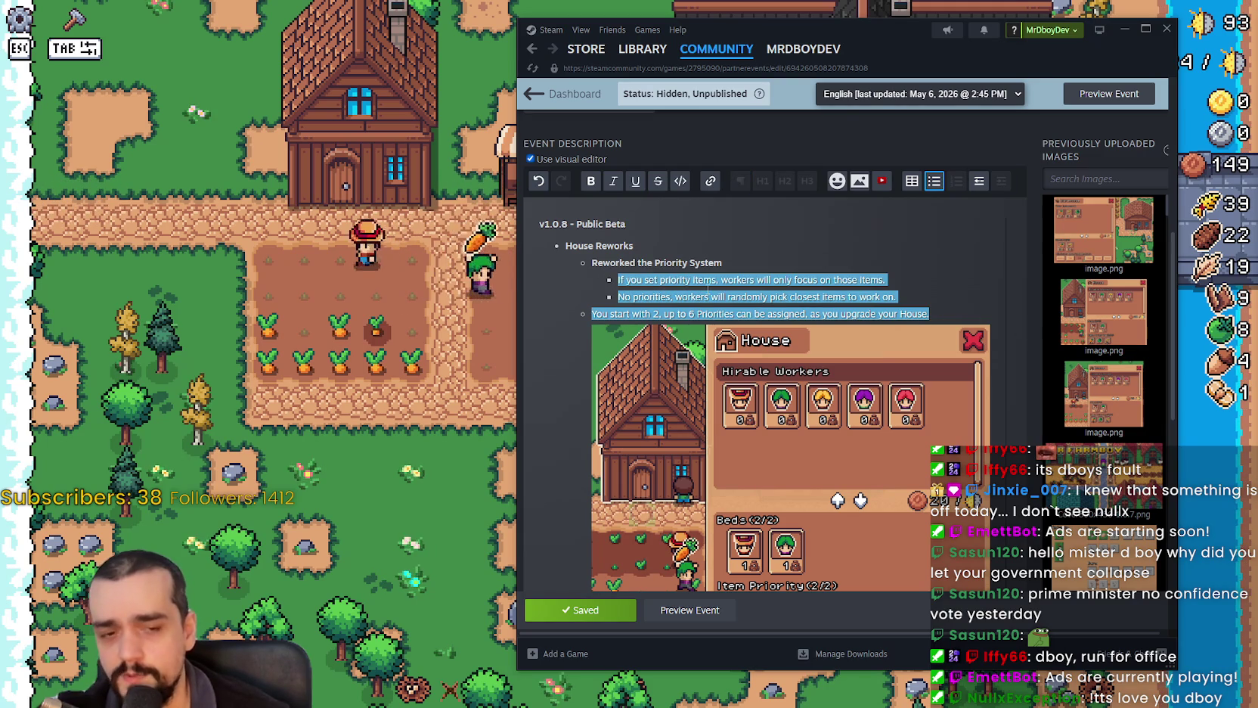
{"action": "left_click", "coordinate": [743, 286]}
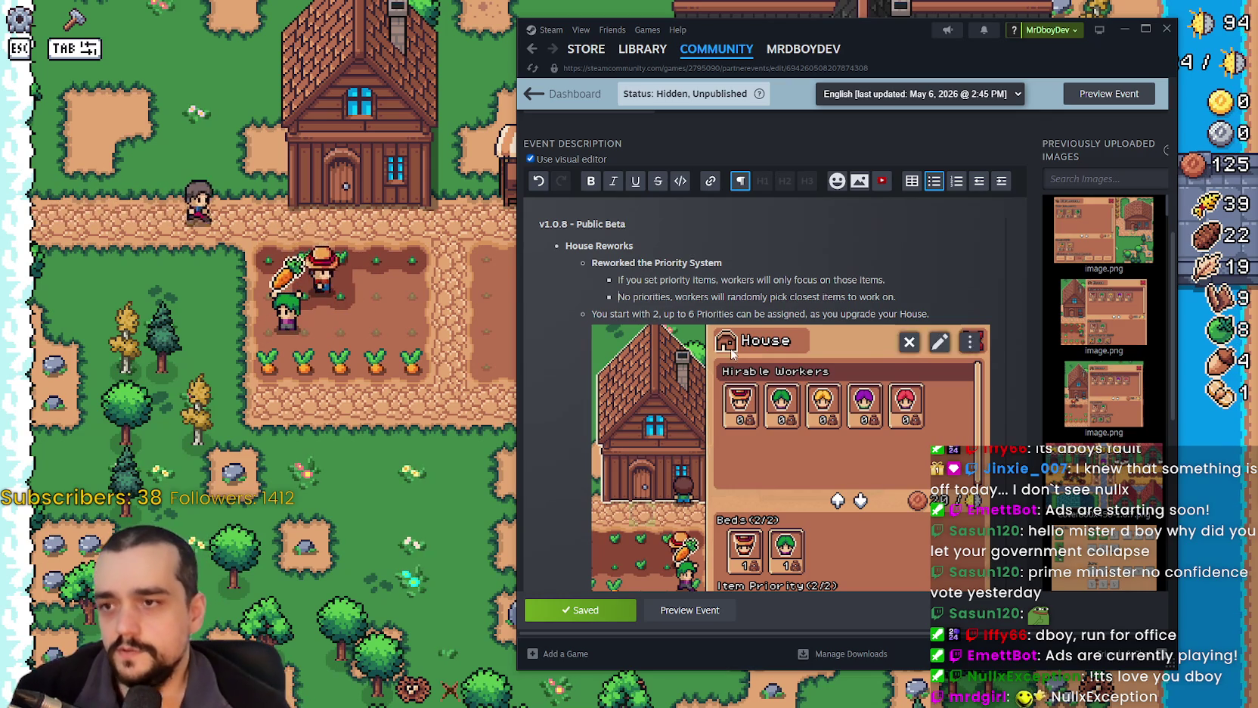
{"action": "left_click", "coordinate": [886, 274]}
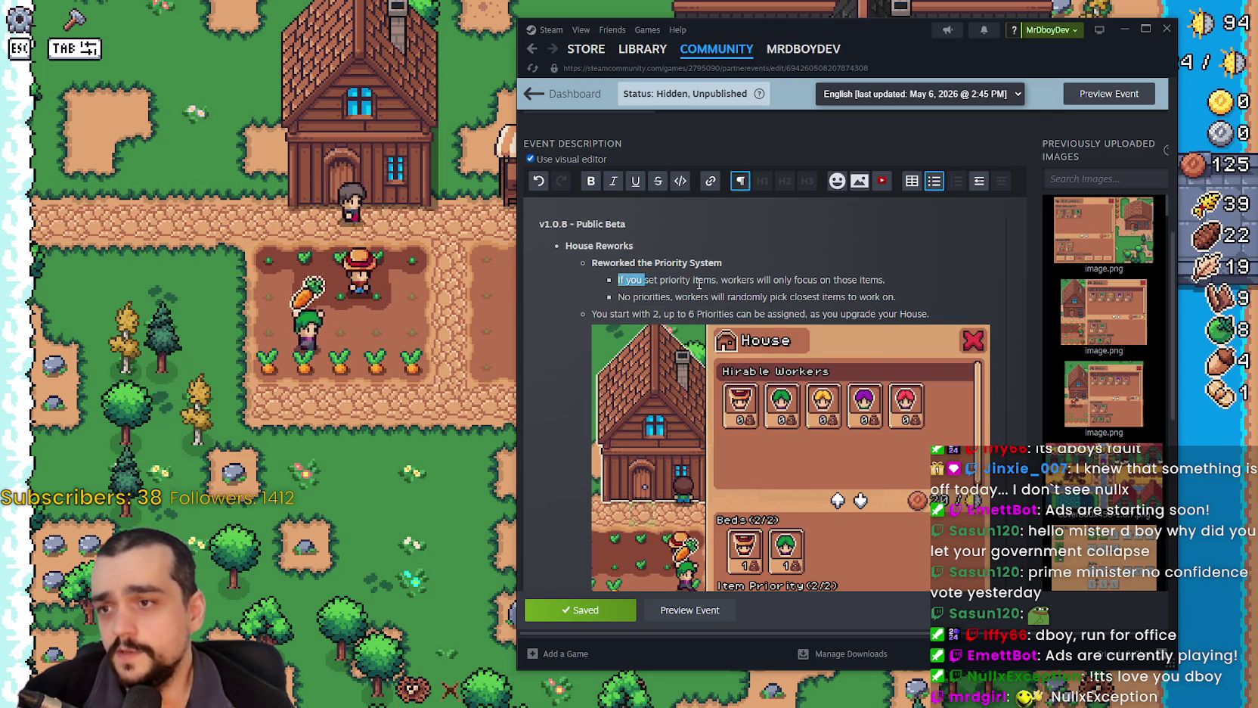
{"action": "left_click_drag", "start_coordinate": [897, 297], "coordinate": [616, 279]}
{"action": "left_click_drag", "start_coordinate": [930, 314], "coordinate": [605, 283]}
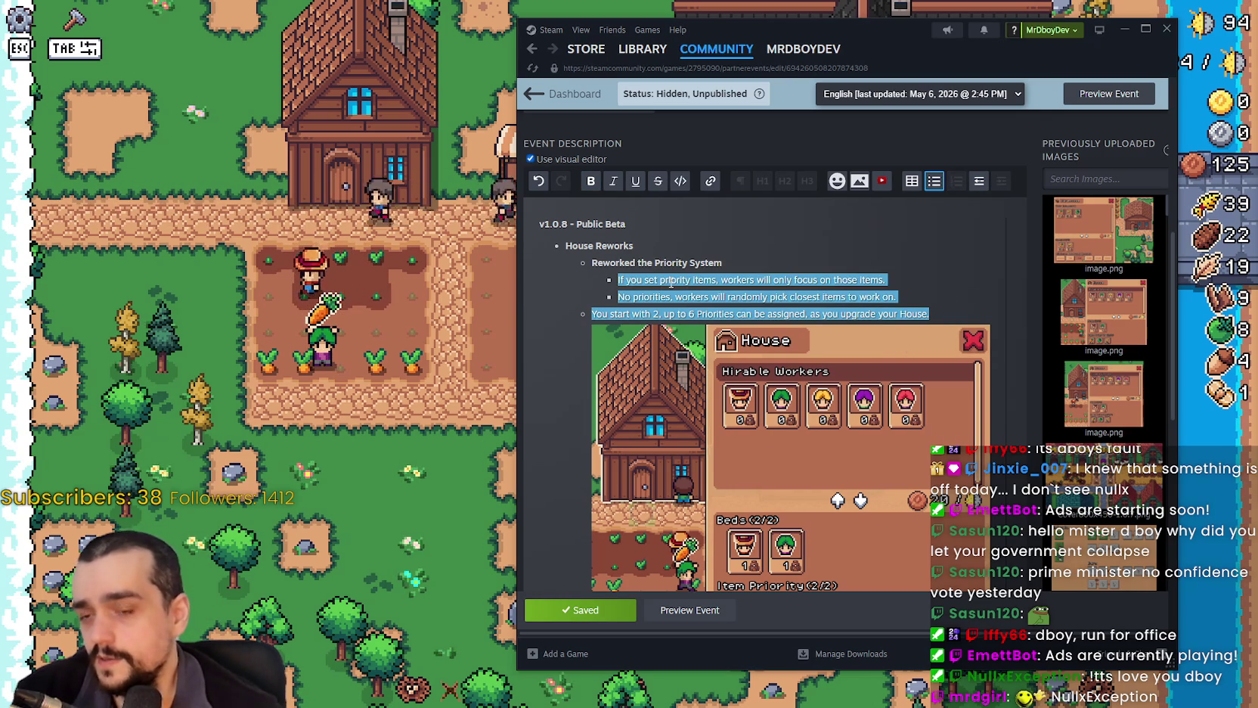
{"action": "left_click_drag", "start_coordinate": [929, 314], "coordinate": [563, 245]}
{"action": "left_click", "coordinate": [724, 279]}
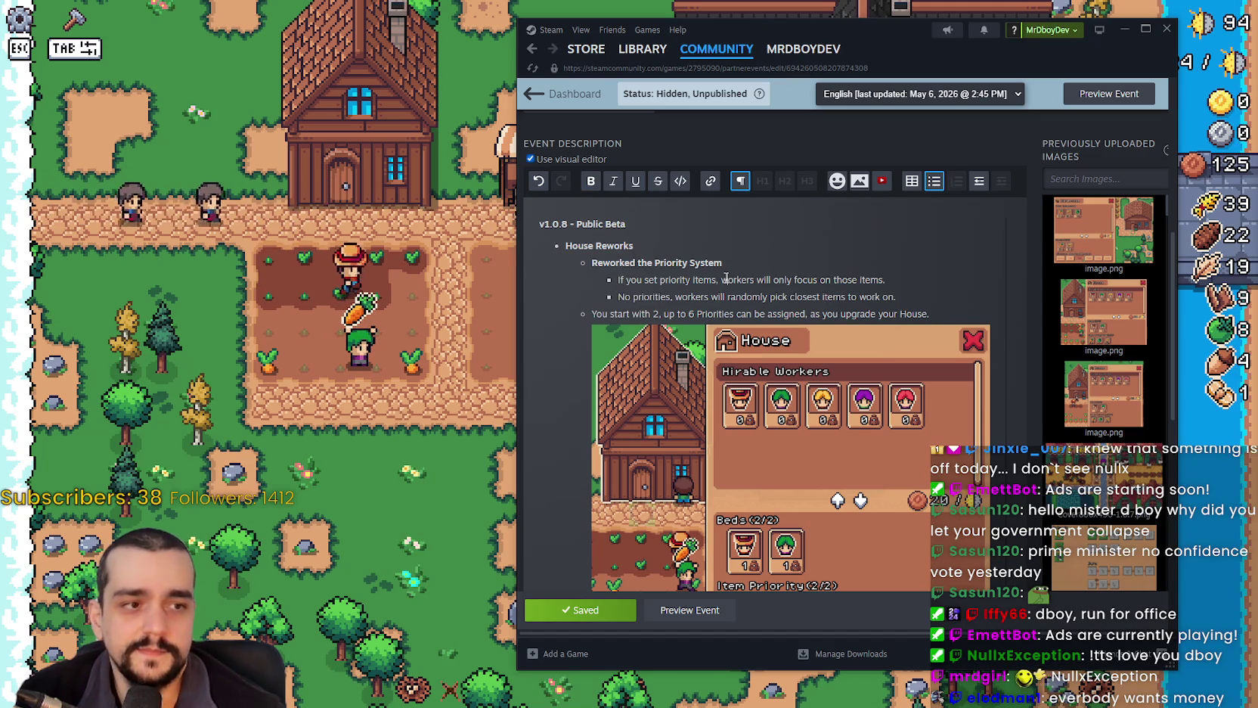
{"action": "left_click_drag", "start_coordinate": [896, 297], "coordinate": [590, 262]}
{"action": "left_click_drag", "start_coordinate": [929, 314], "coordinate": [554, 256]}
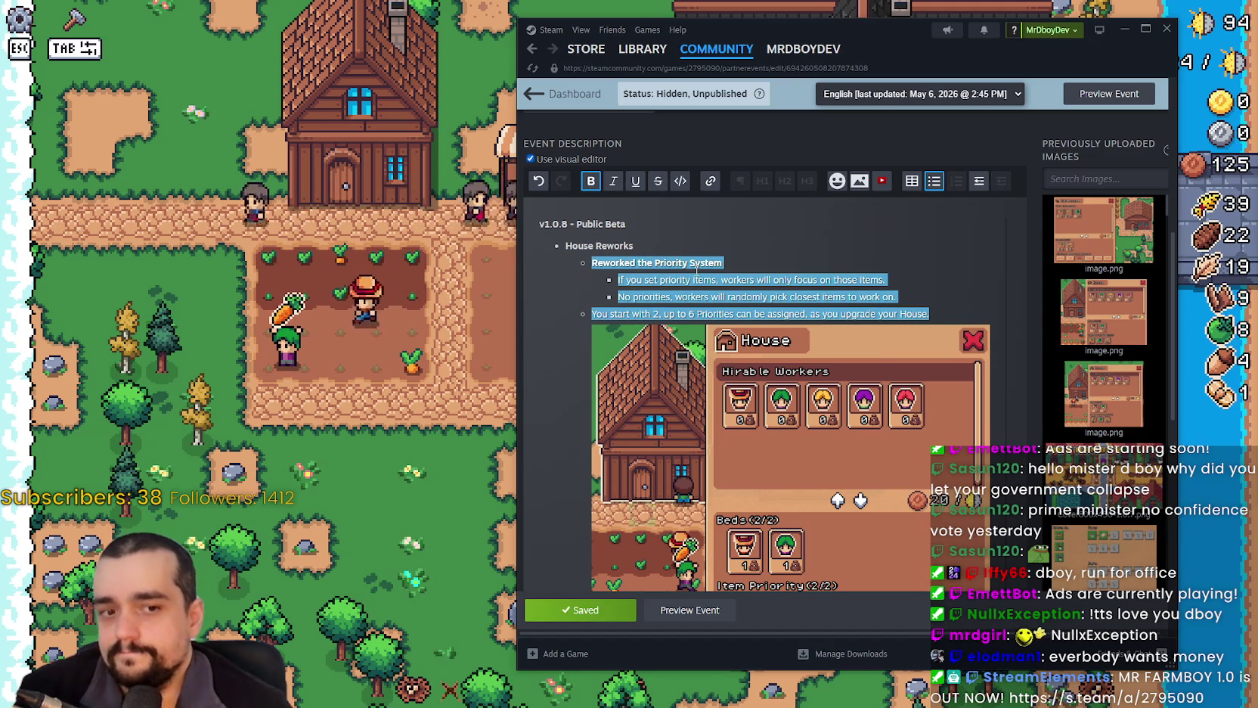
{"action": "left_click_drag", "start_coordinate": [929, 314], "coordinate": [533, 241]}
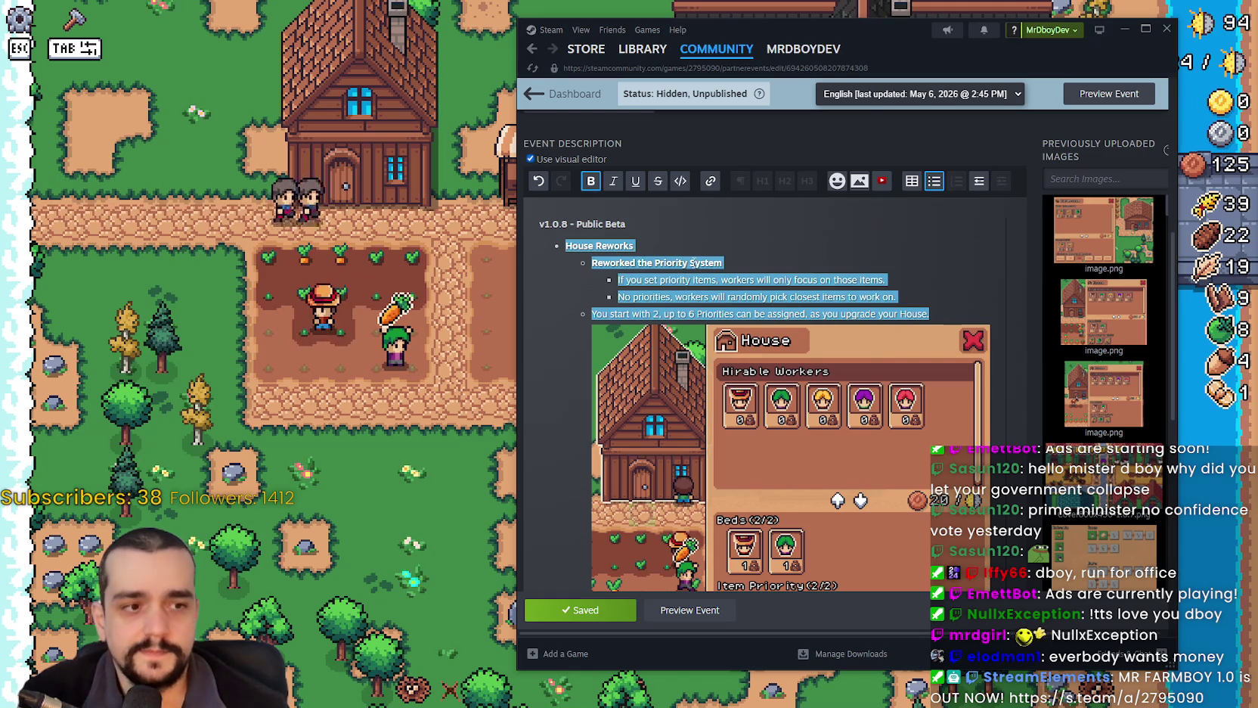
{"action": "left_click", "coordinate": [893, 257]}
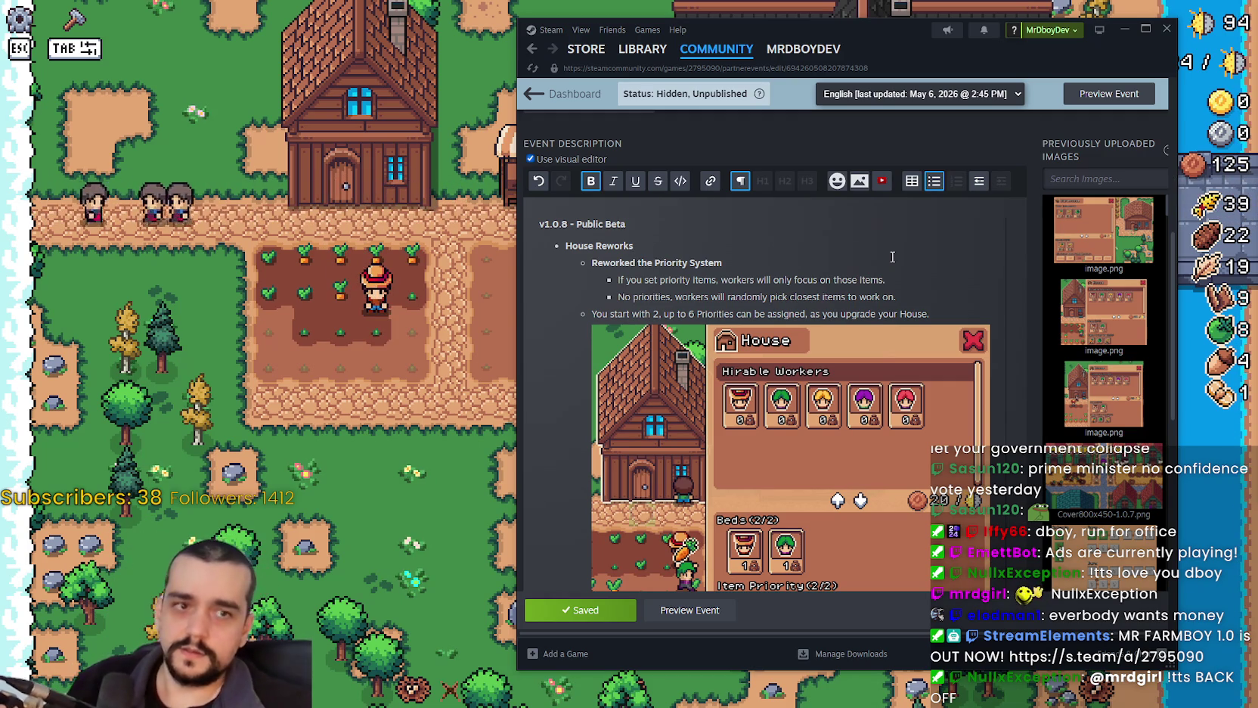
Review the 'with 2, up to 6' priorities wording, then hide Steam to return to the game.
{"action": "left_click", "coordinate": [924, 313]}
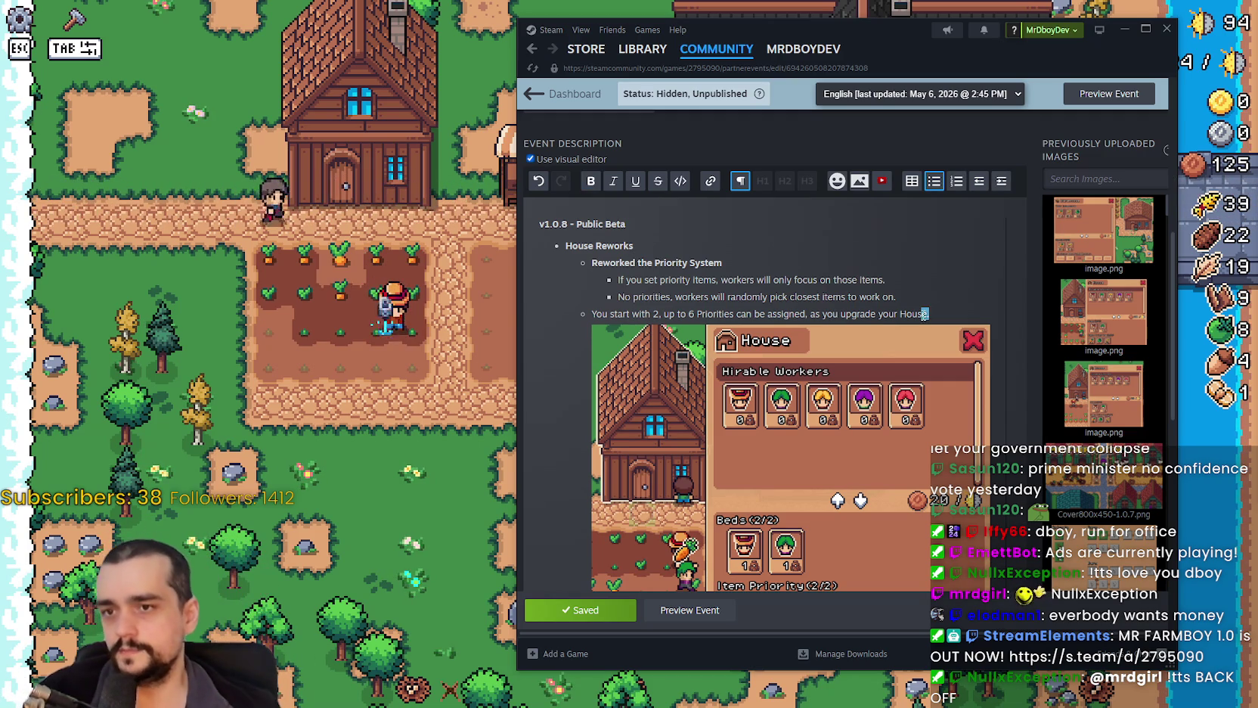
{"action": "left_click", "coordinate": [943, 312]}
{"action": "scroll", "coordinate": [756, 270], "scroll_direction": "down", "scroll_amount": 2}
{"action": "scroll", "coordinate": [681, 302], "scroll_direction": "up", "scroll_amount": 2}
{"action": "left_click_drag", "start_coordinate": [647, 316], "coordinate": [725, 318]}
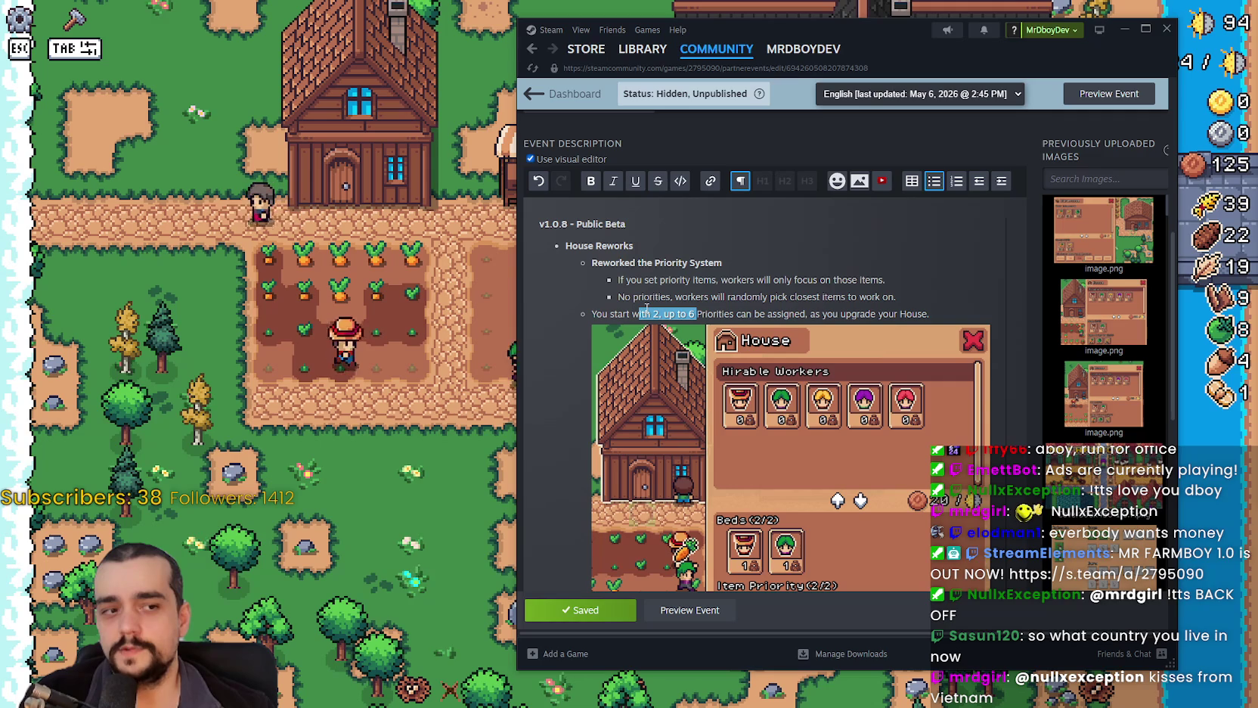
{"action": "left_click", "coordinate": [845, 276]}
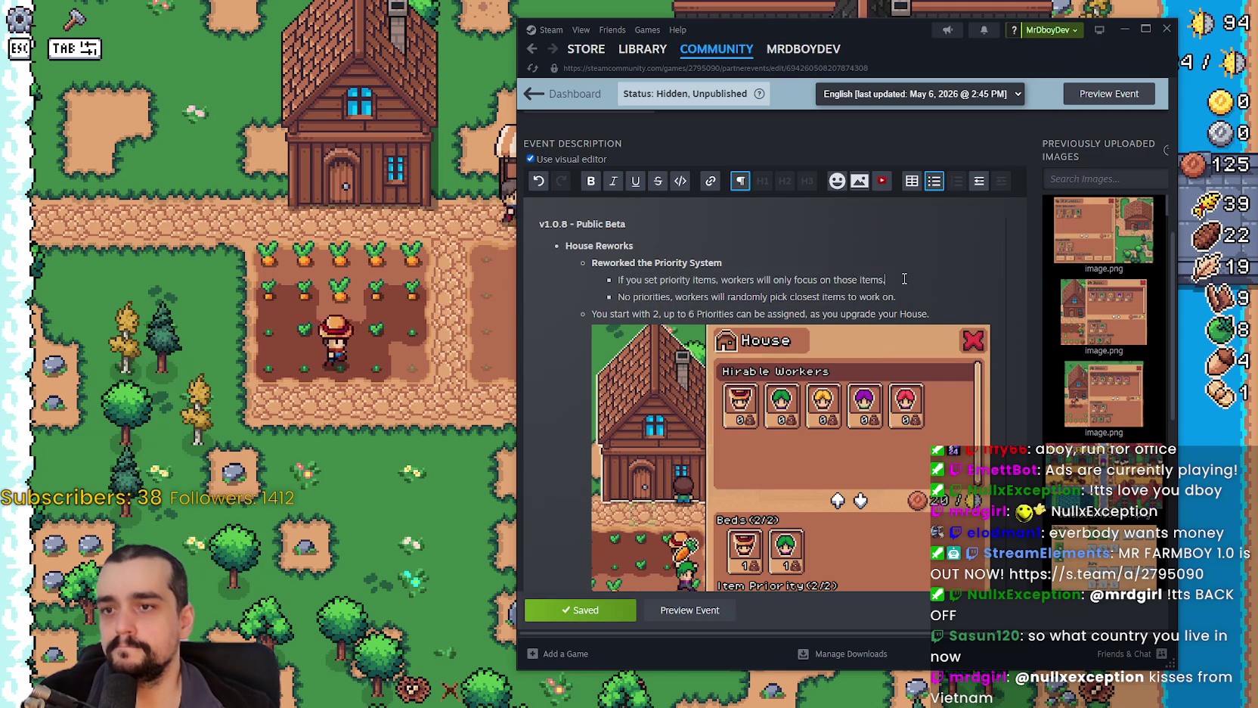
{"action": "key", "text": "alt+Tab"}
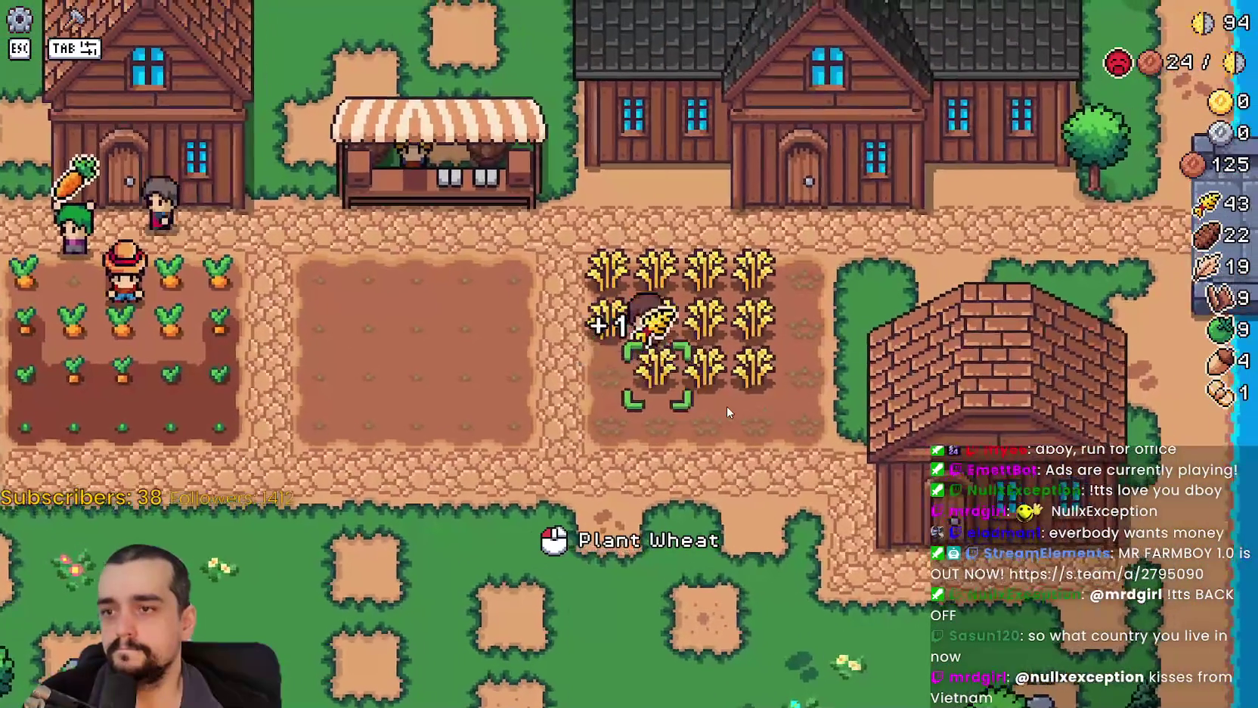
Water a green tomato tile and harvest the wheat rows, bringing wheat to 54.
{"action": "scroll", "coordinate": [726, 406], "scroll_direction": "down", "scroll_amount": 3}
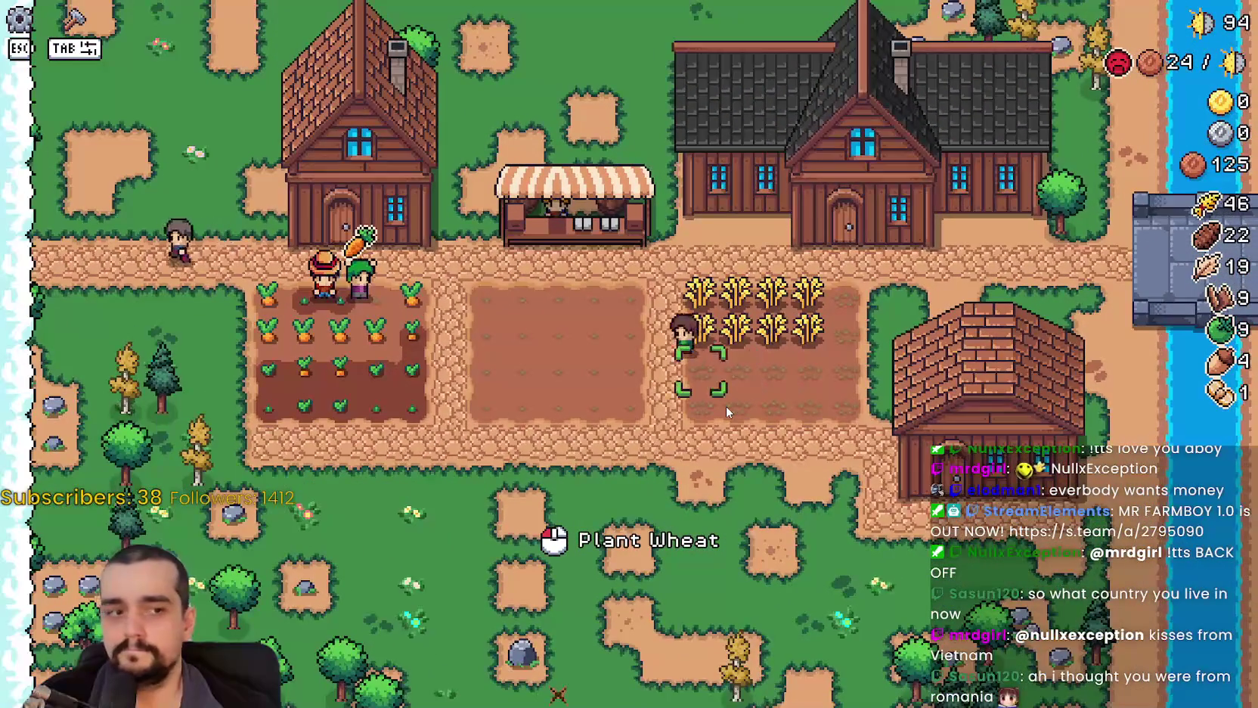
{"action": "key", "text": "w"}
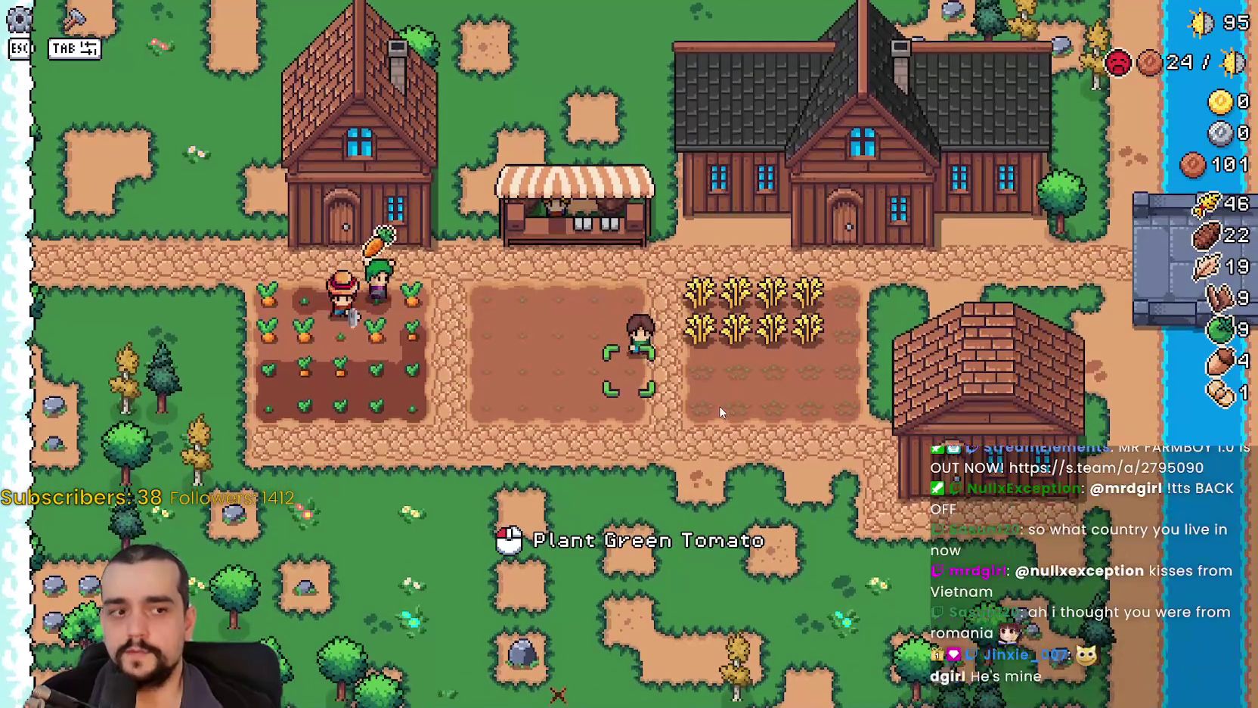
{"action": "key", "text": "s"}
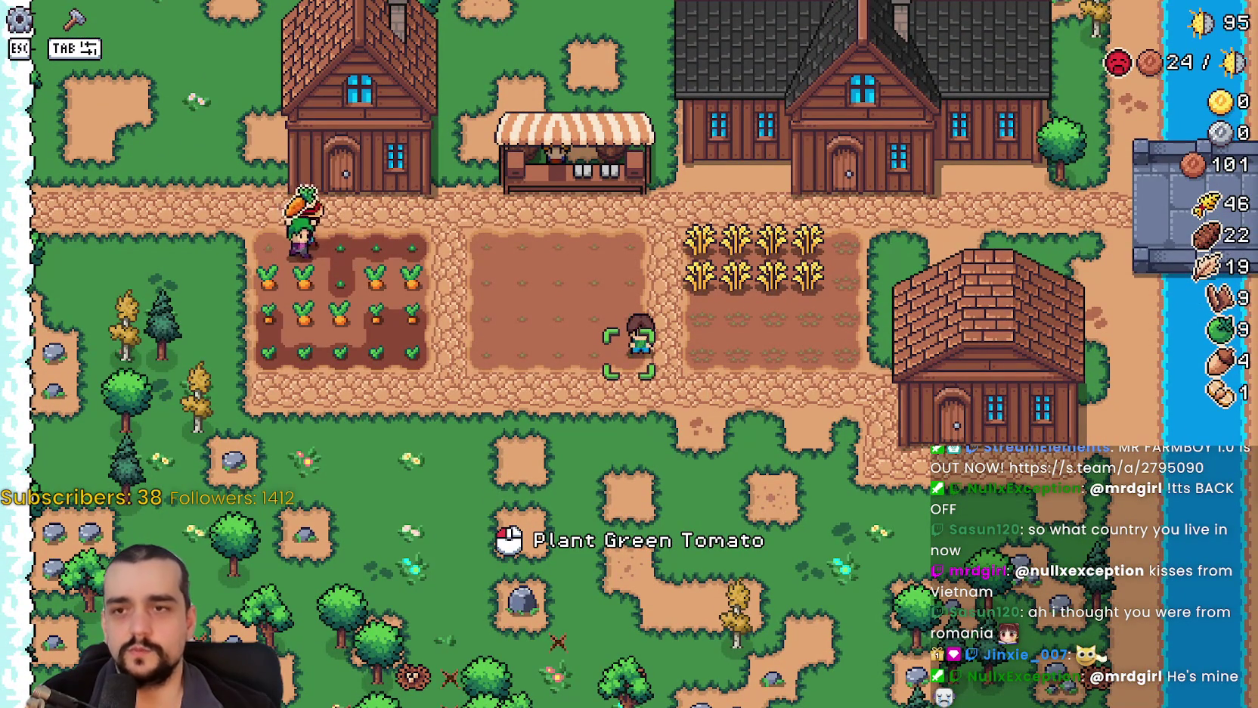
{"action": "key", "text": "a"}
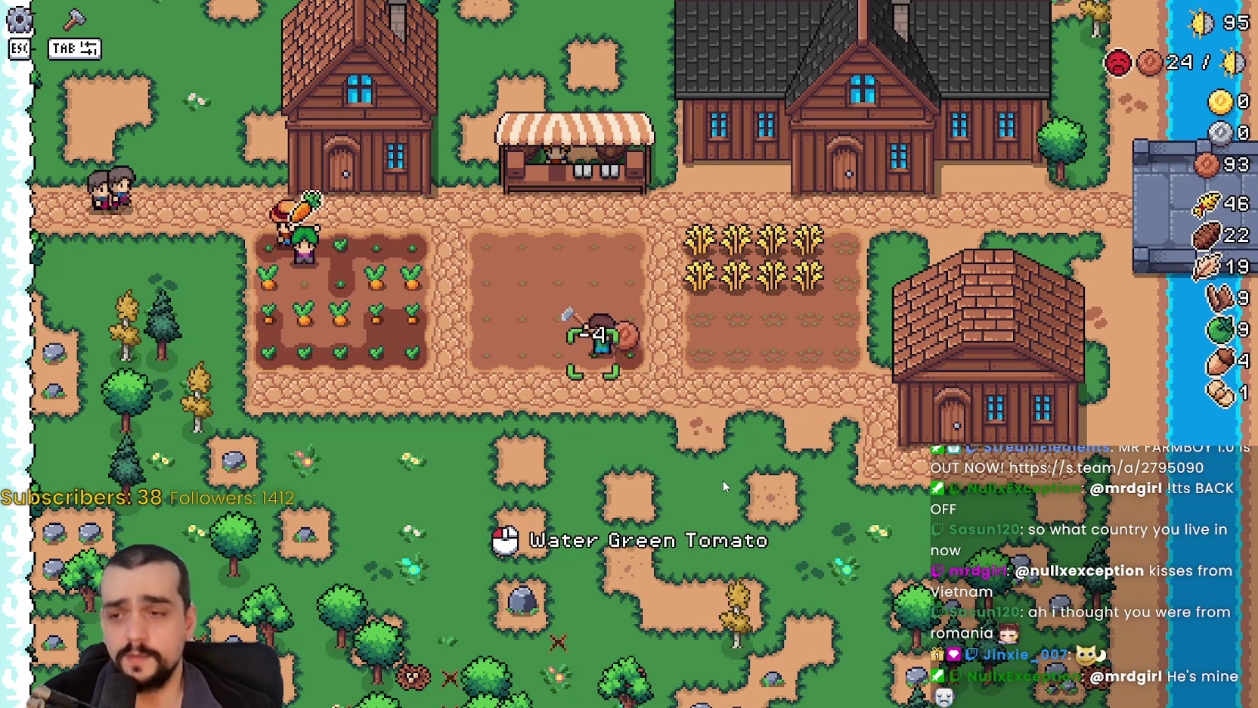
{"action": "key", "text": "s"}
{"action": "key", "text": "w"}
{"action": "key", "text": "d"}
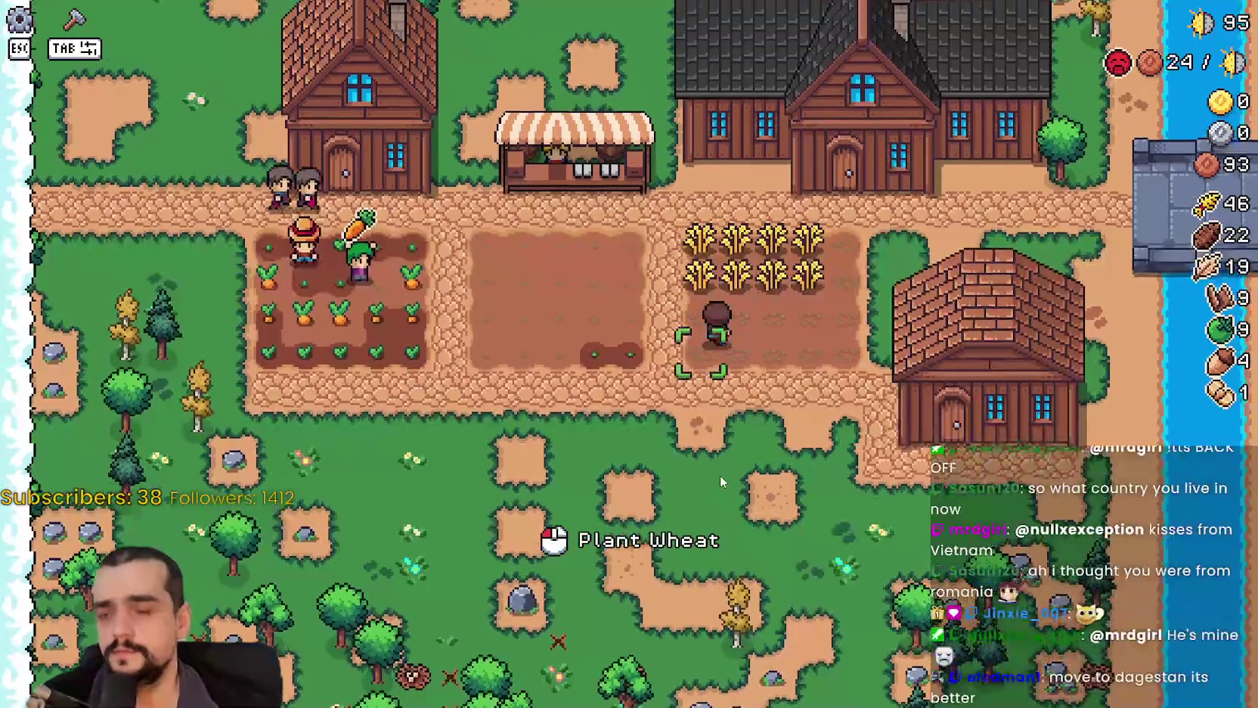
{"action": "key", "text": "d"}
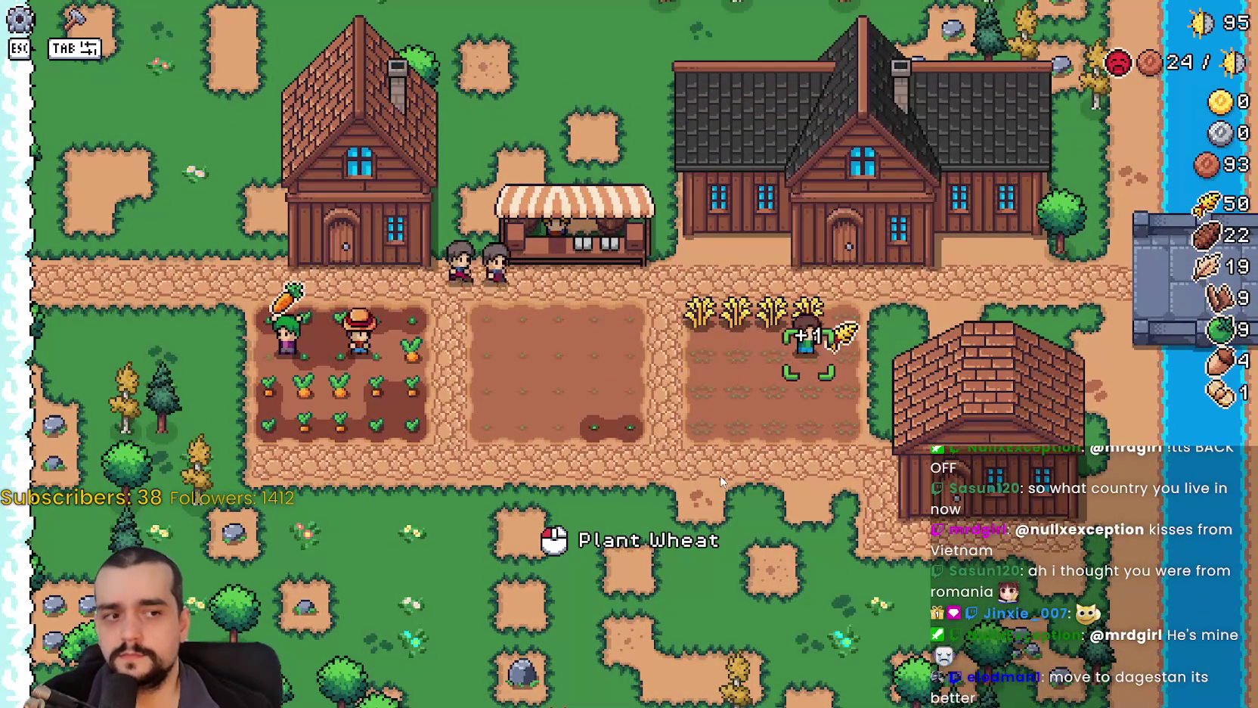
{"action": "key", "text": "w"}
{"action": "key", "text": "a"}
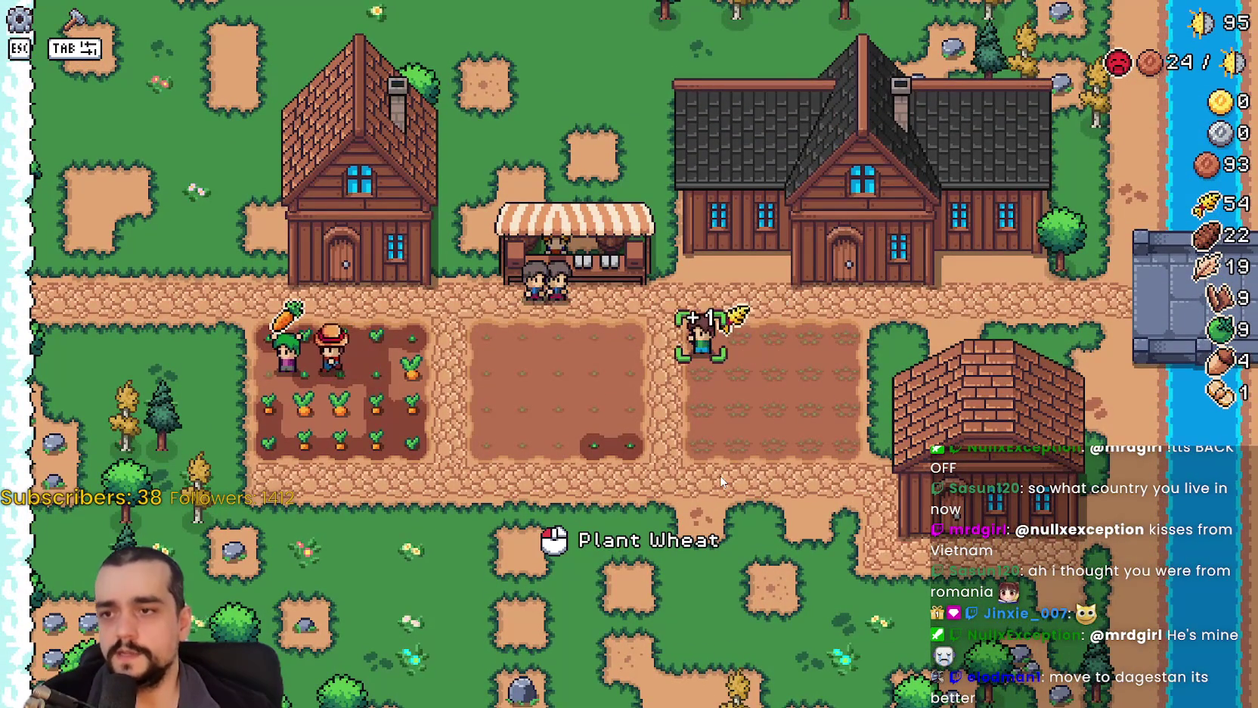
{"action": "key", "text": "s"}
{"action": "key", "text": "a"}
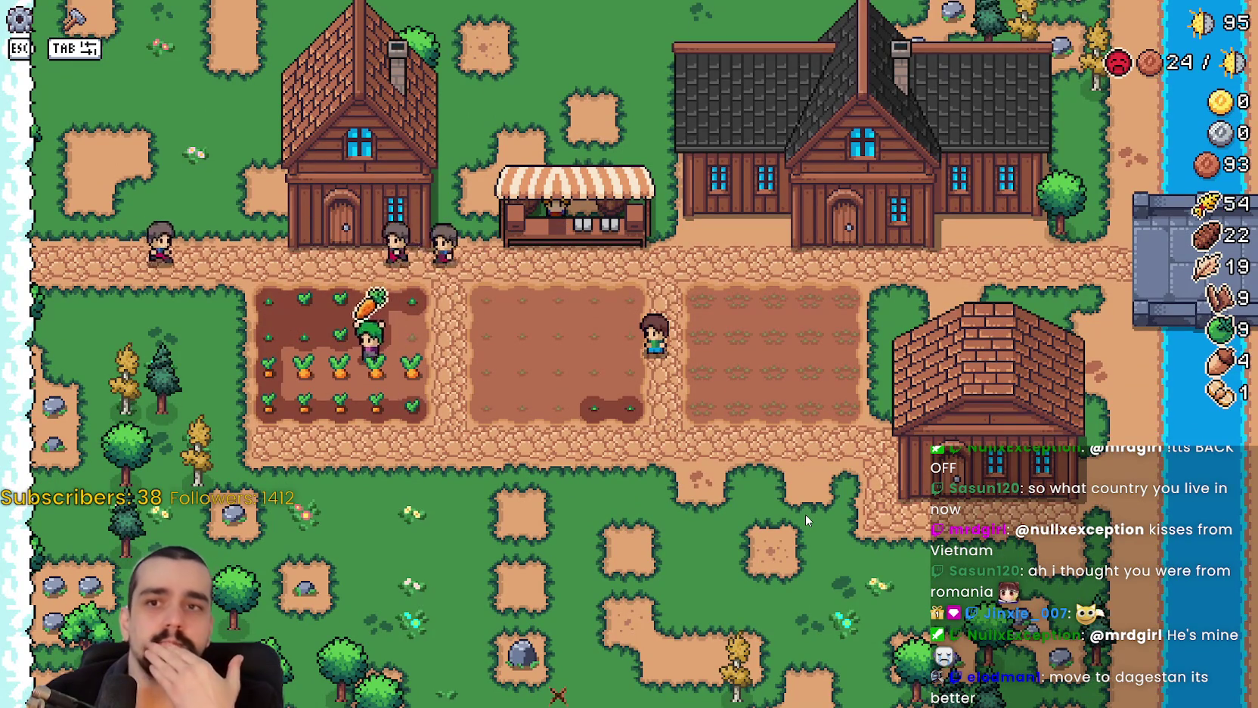
Plant green tomatoes across the empty middle plot, then open the market stall.
{"action": "key", "text": "w"}
{"action": "key", "text": "a"}
{"action": "left_click", "coordinate": [760, 493]}
{"action": "left_click", "coordinate": [582, 383]}
{"action": "key", "text": "a"}
{"action": "left_click", "coordinate": [708, 330]}
{"action": "left_click", "coordinate": [705, 341]}
{"action": "key", "text": "a"}
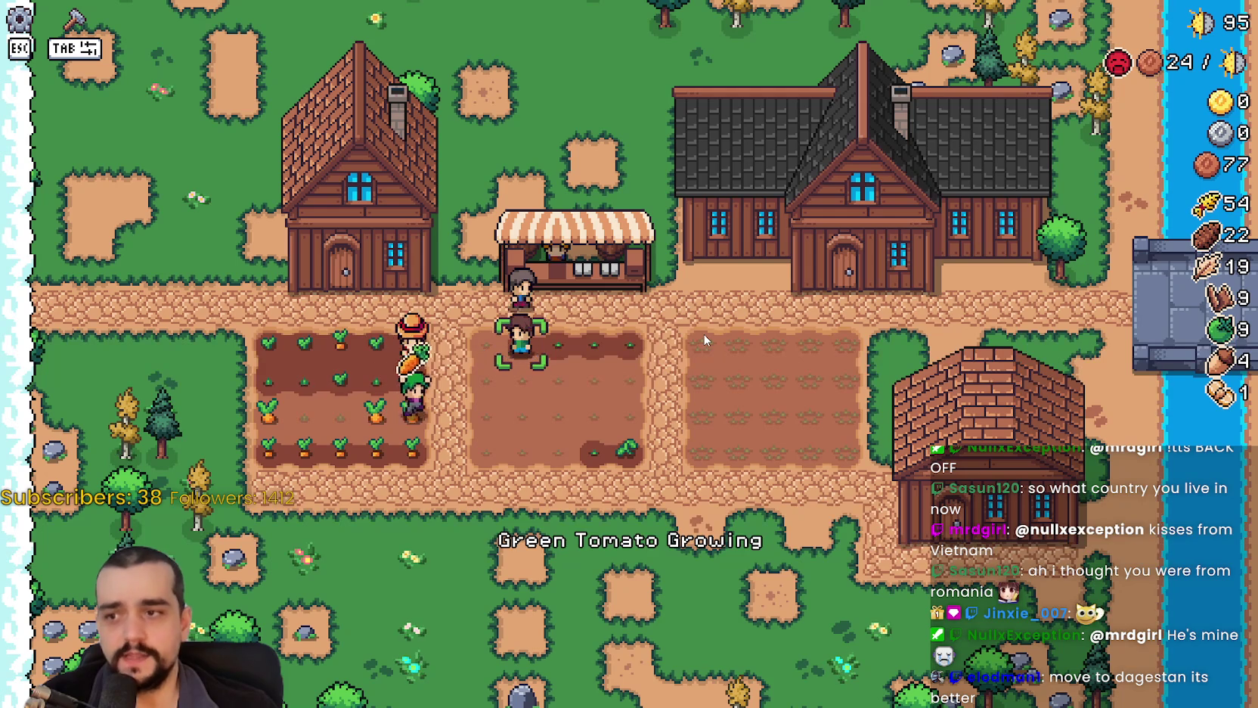
{"action": "left_click", "coordinate": [698, 339]}
{"action": "key", "text": "d"}
{"action": "key", "text": "w"}
{"action": "left_click", "coordinate": [737, 371]}
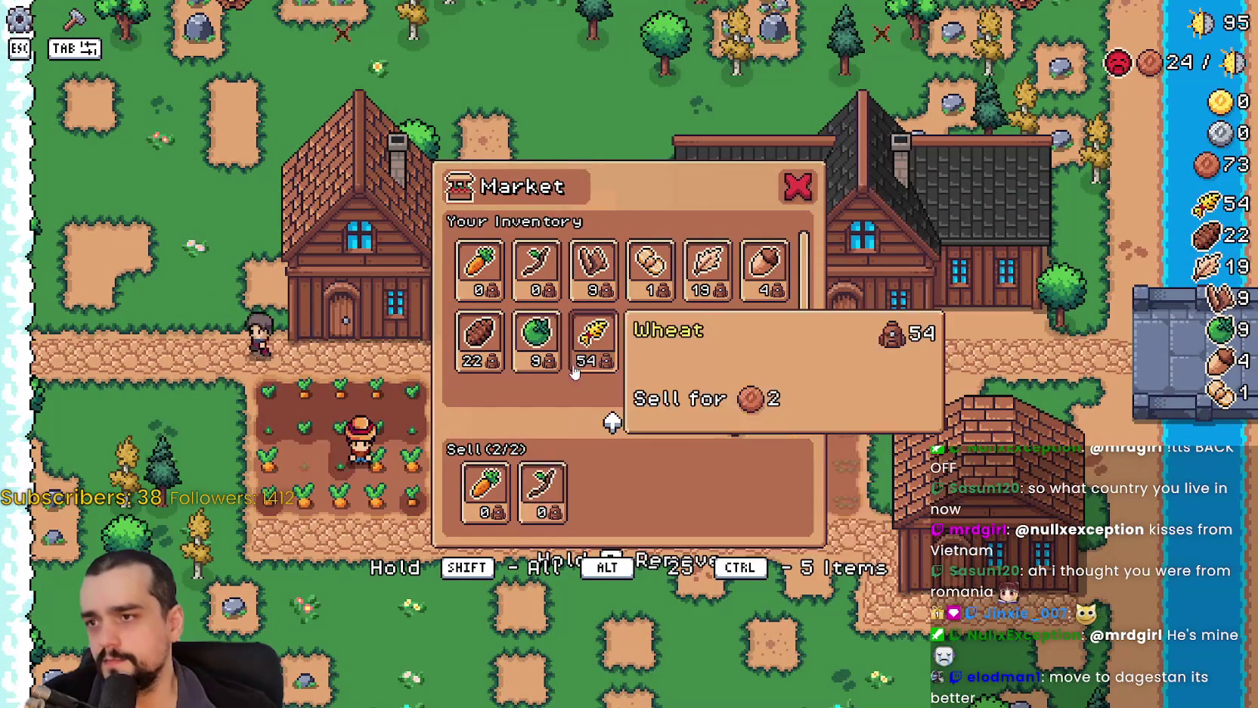
Put all 54 wheat up for sale and take the carrot off the sell list.
{"action": "left_click", "coordinate": [542, 491]}
{"action": "left_click", "coordinate": [594, 340]}
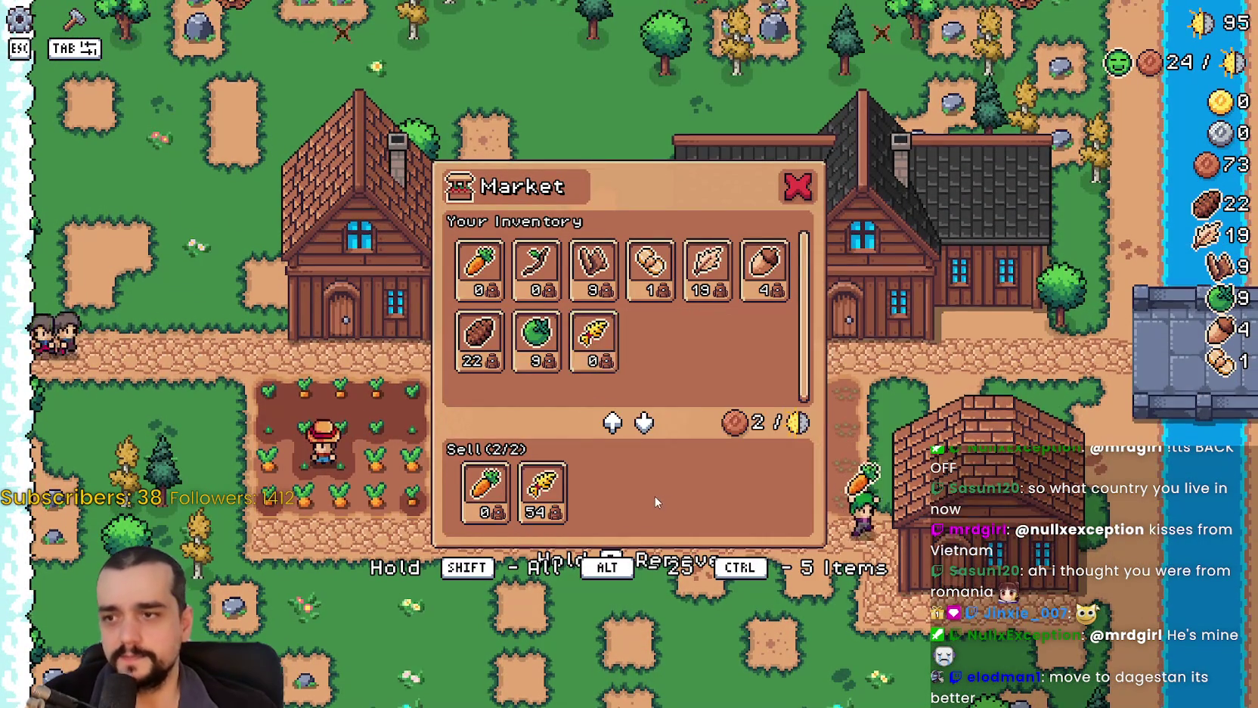
{"action": "key", "text": "Escape"}
{"action": "left_click", "coordinate": [553, 345]}
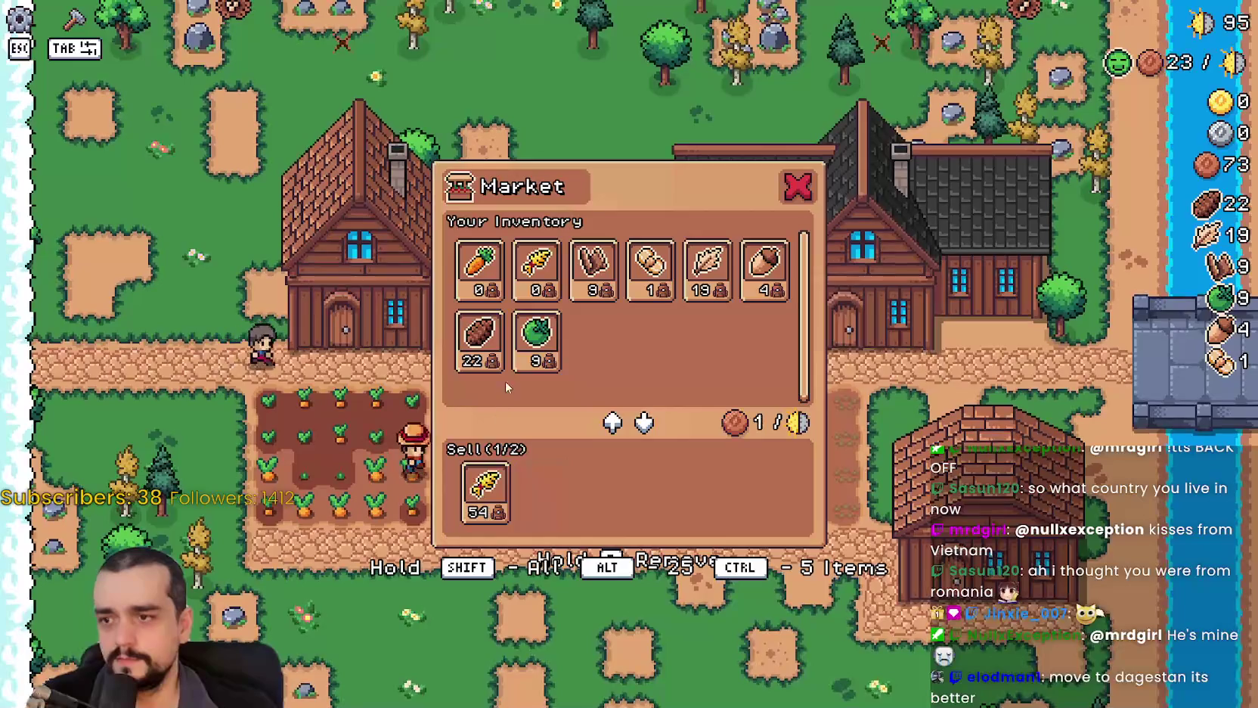
{"action": "key", "text": "Escape"}
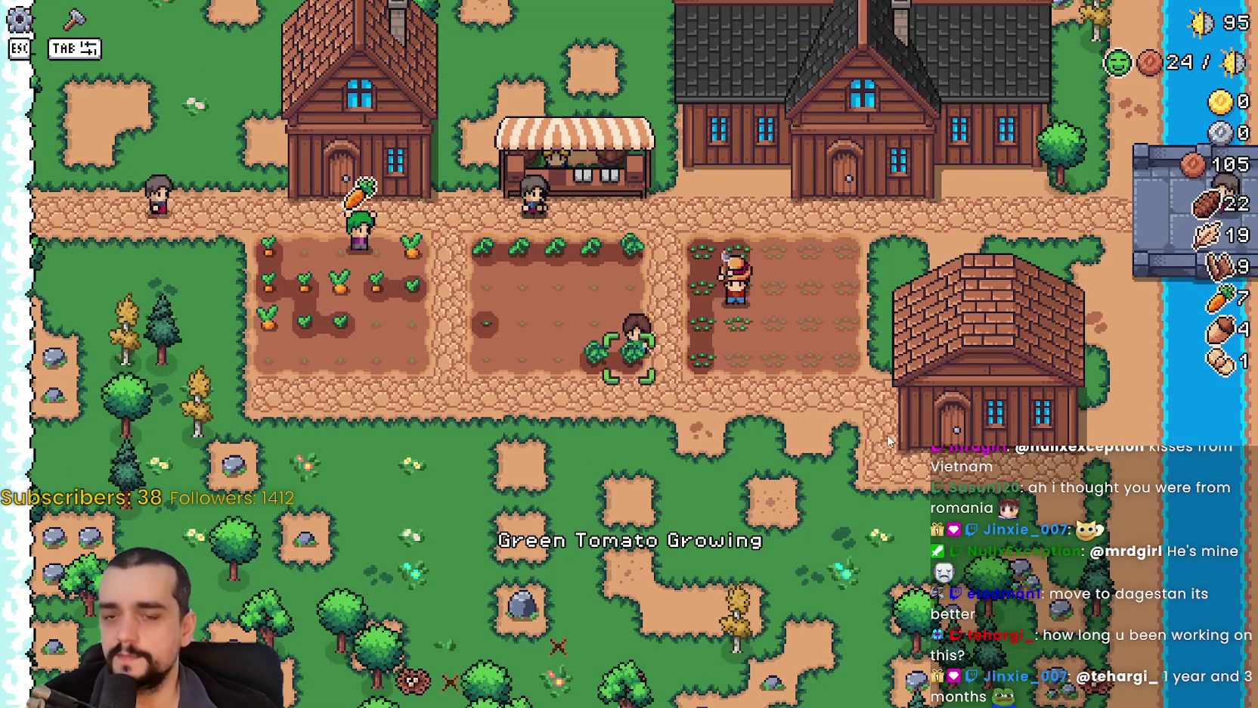
Look over the growing wheat, then return to base_npc.gd in the Godot editor.
{"action": "key", "text": "w"}
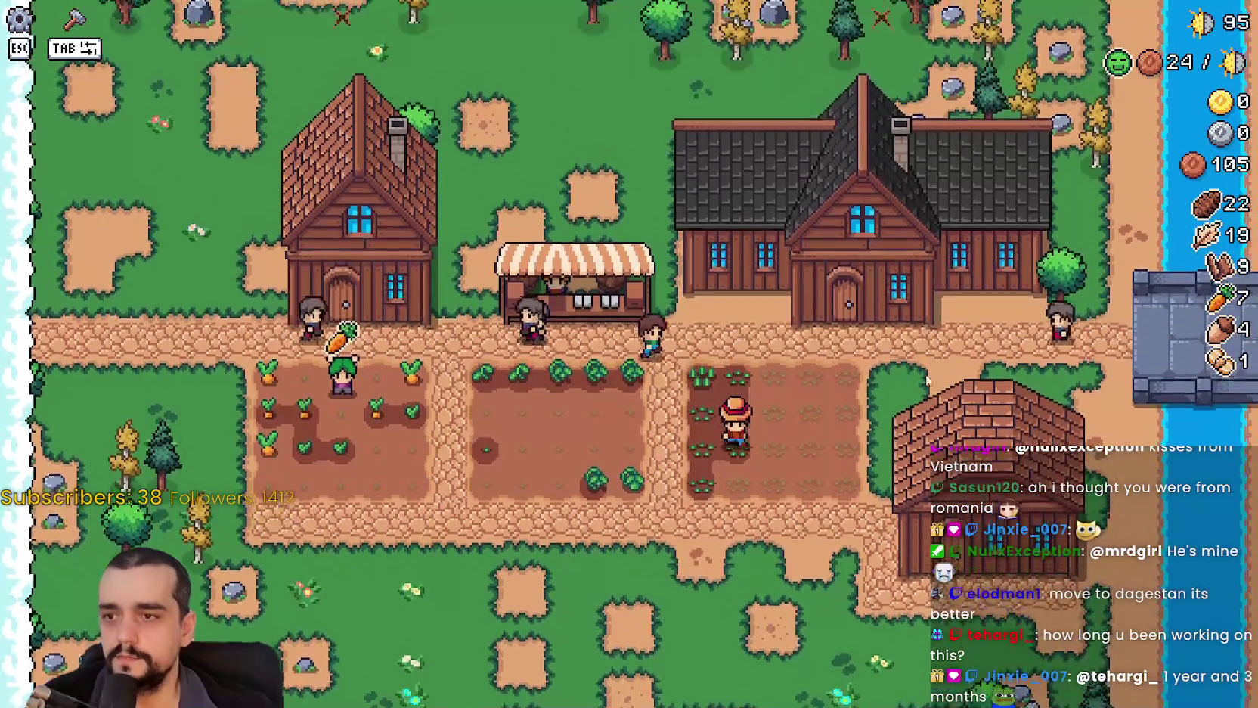
{"action": "key", "text": "s"}
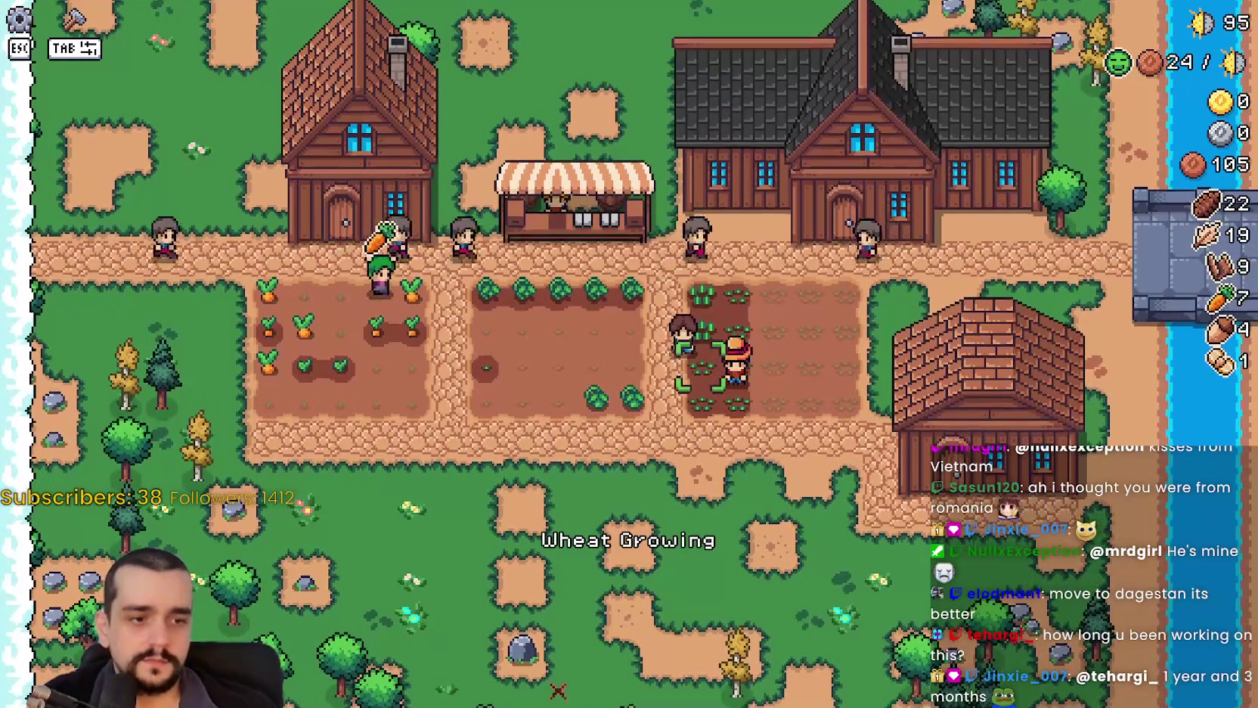
{"action": "key", "text": "w"}
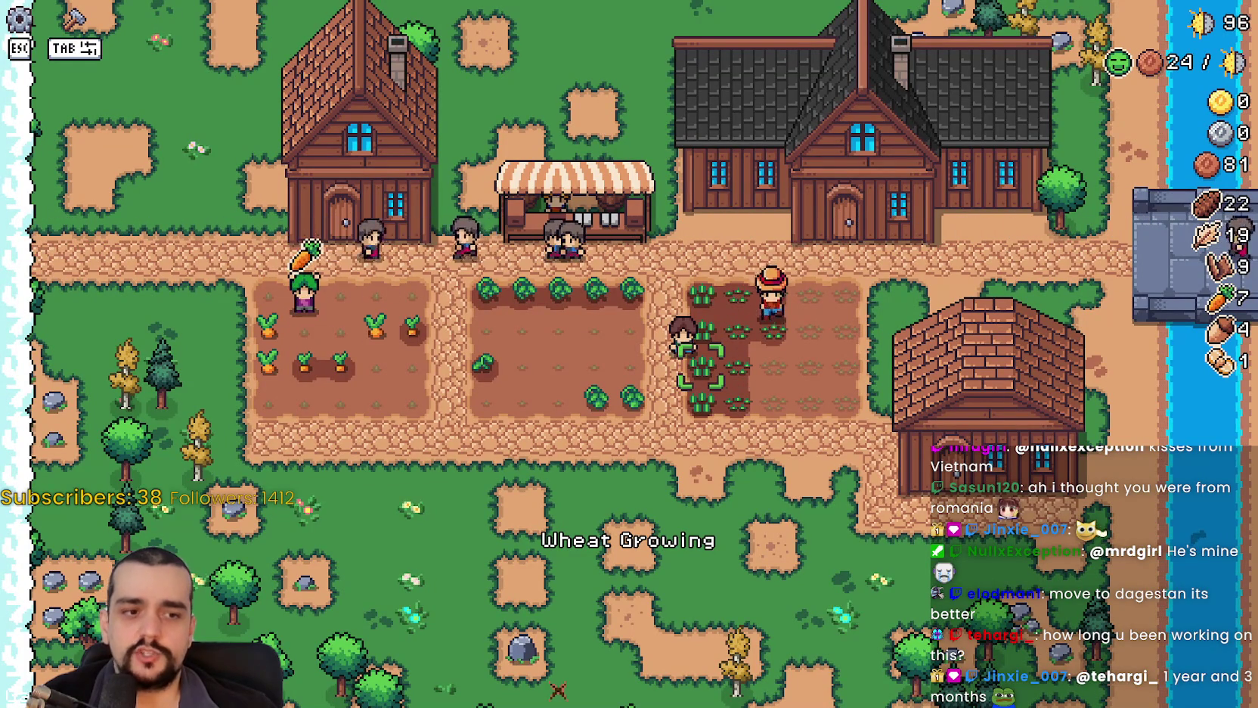
{"action": "key", "text": "alt+Tab"}
{"action": "left_click", "coordinate": [961, 309]}
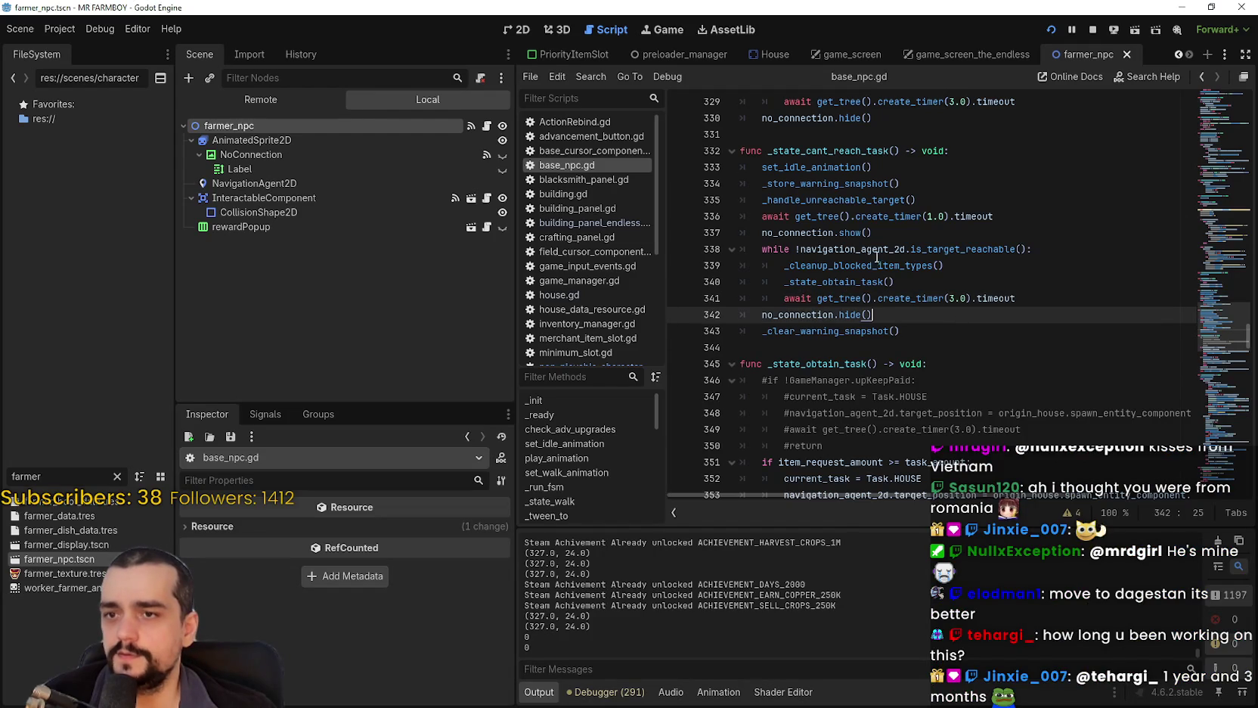
Run a project-wide Find in Files search for upKeepPaid.
{"action": "scroll", "coordinate": [911, 272], "scroll_direction": "up", "scroll_amount": 7}
{"action": "left_click", "coordinate": [915, 267]}
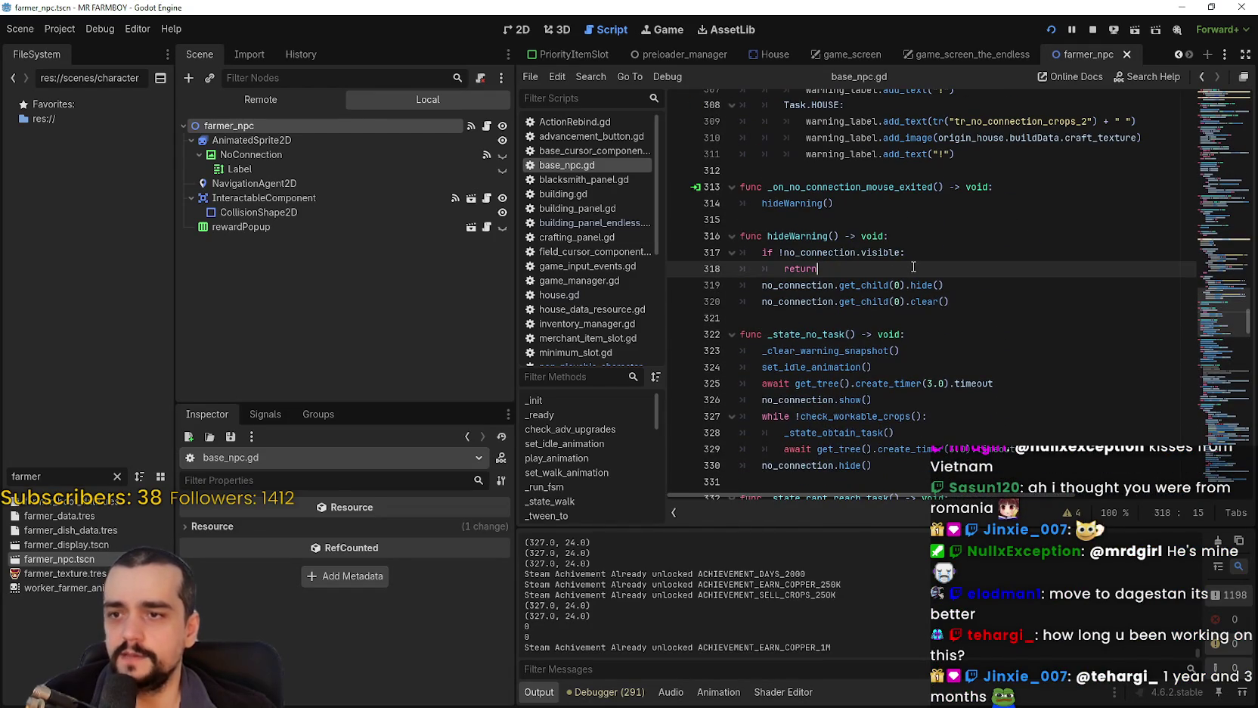
{"action": "key", "text": "ctrl+shift+f"}
{"action": "left_click", "coordinate": [725, 420]}
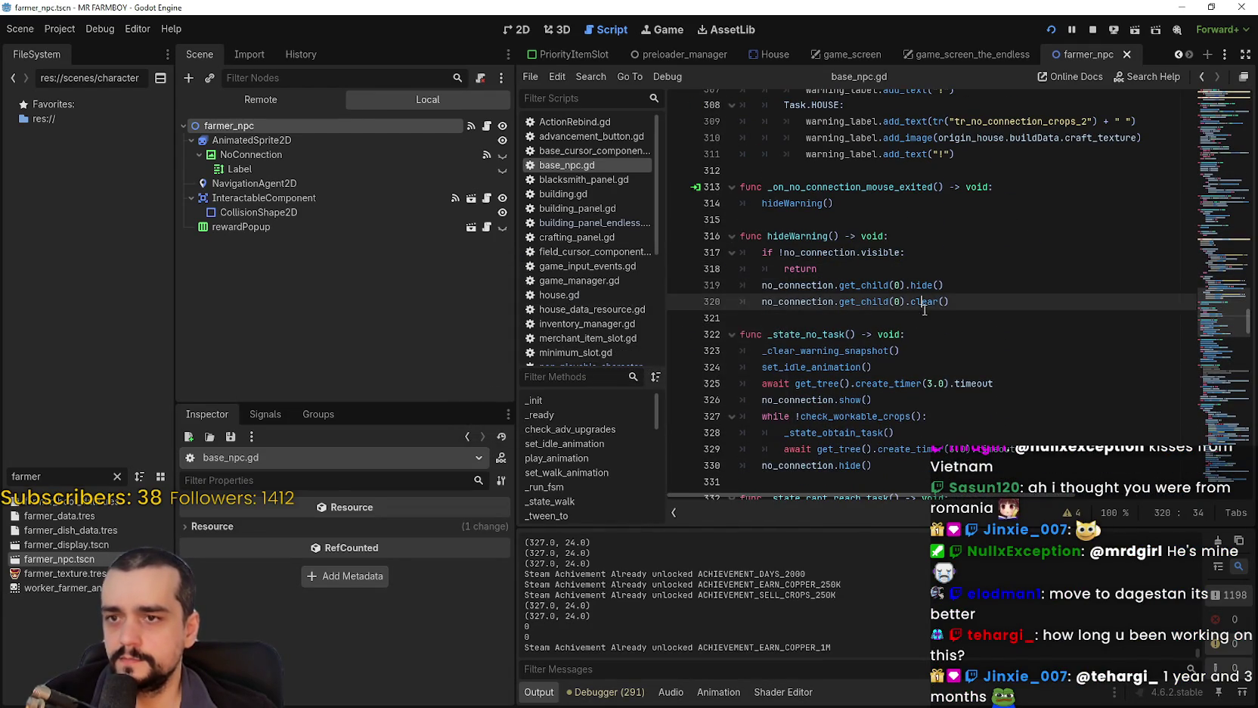
{"action": "key", "text": "ctrl+f"}
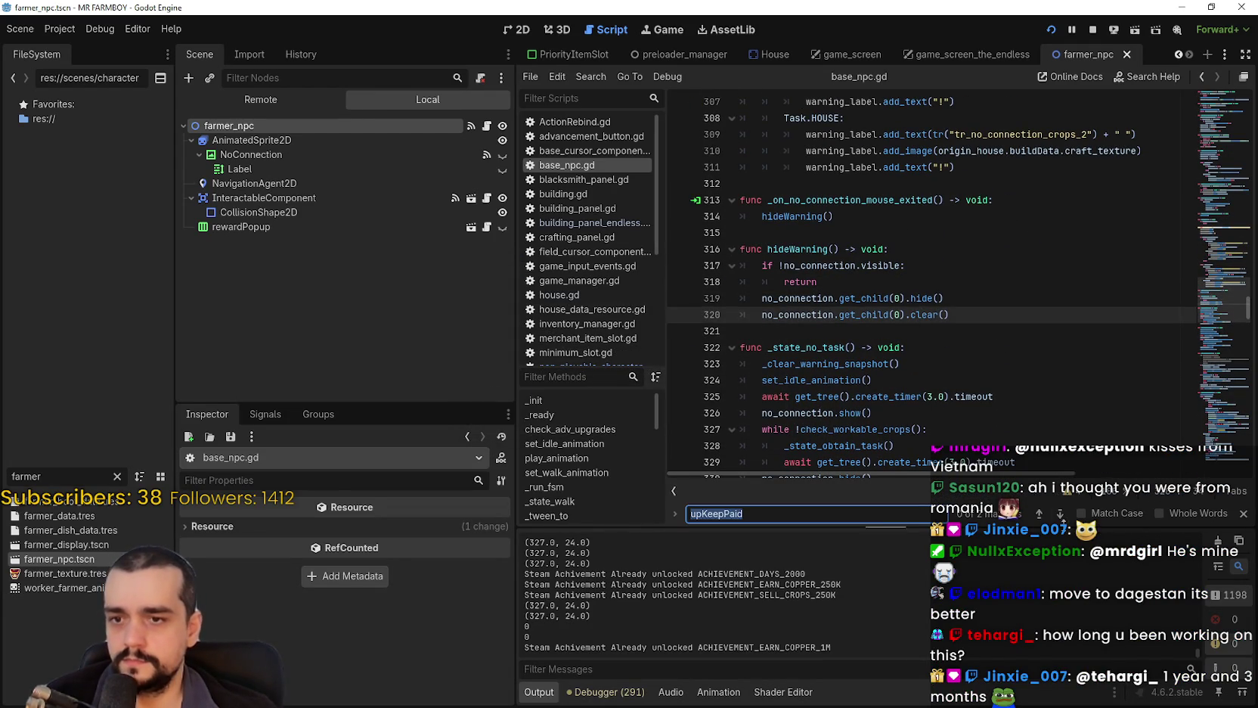
{"action": "left_click", "coordinate": [1061, 515]}
{"action": "left_click", "coordinate": [950, 364]}
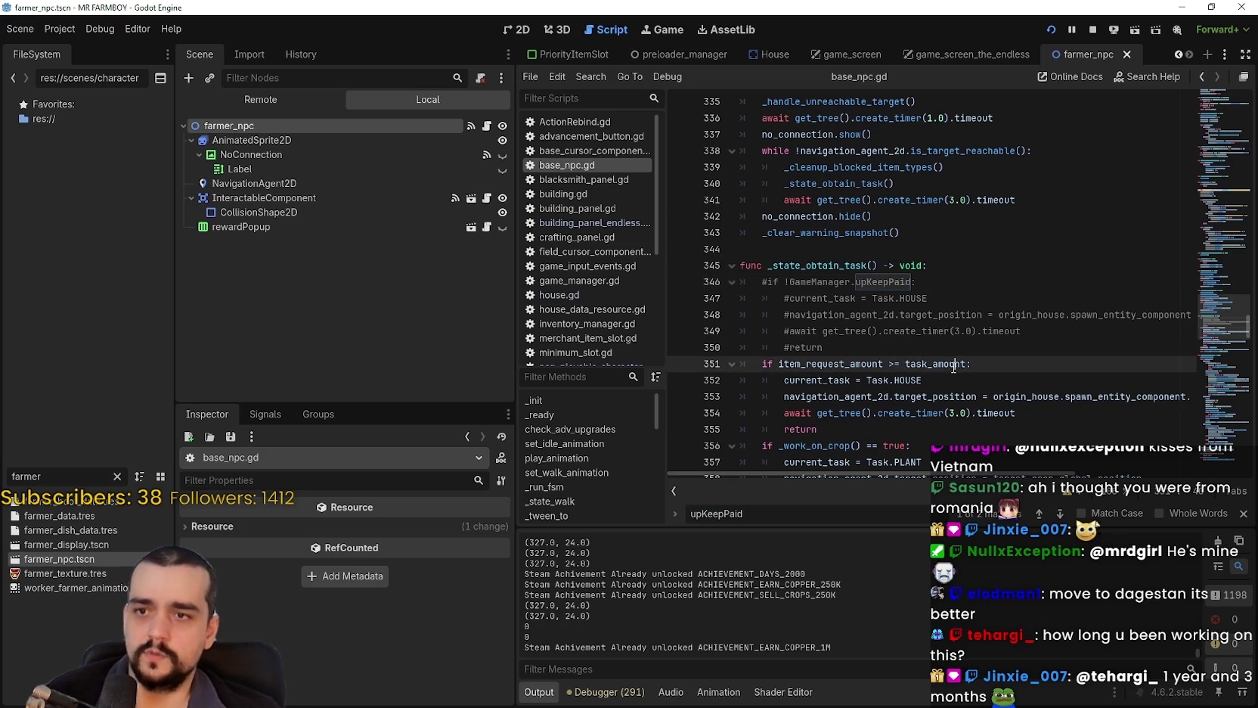
{"action": "key", "text": "ctrl+shift+f"}
{"action": "left_click", "coordinate": [645, 417]}
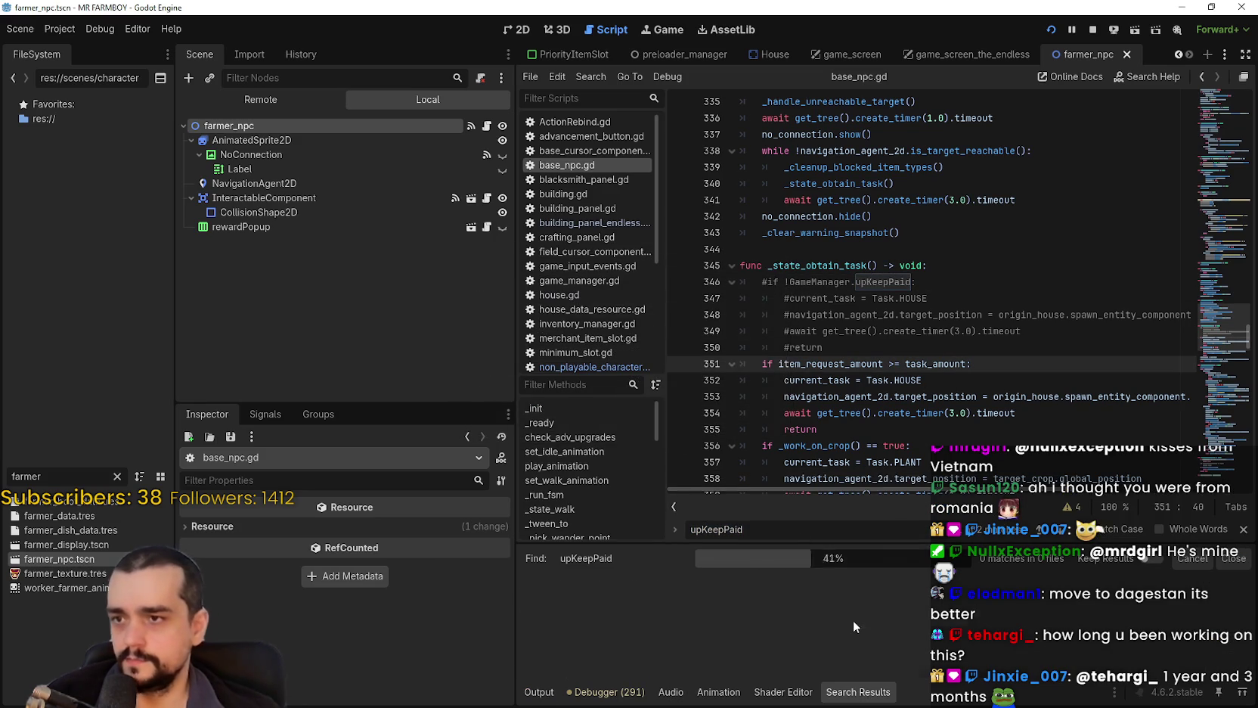
{"action": "scroll", "coordinate": [811, 609], "scroll_direction": "down", "scroll_amount": 5}
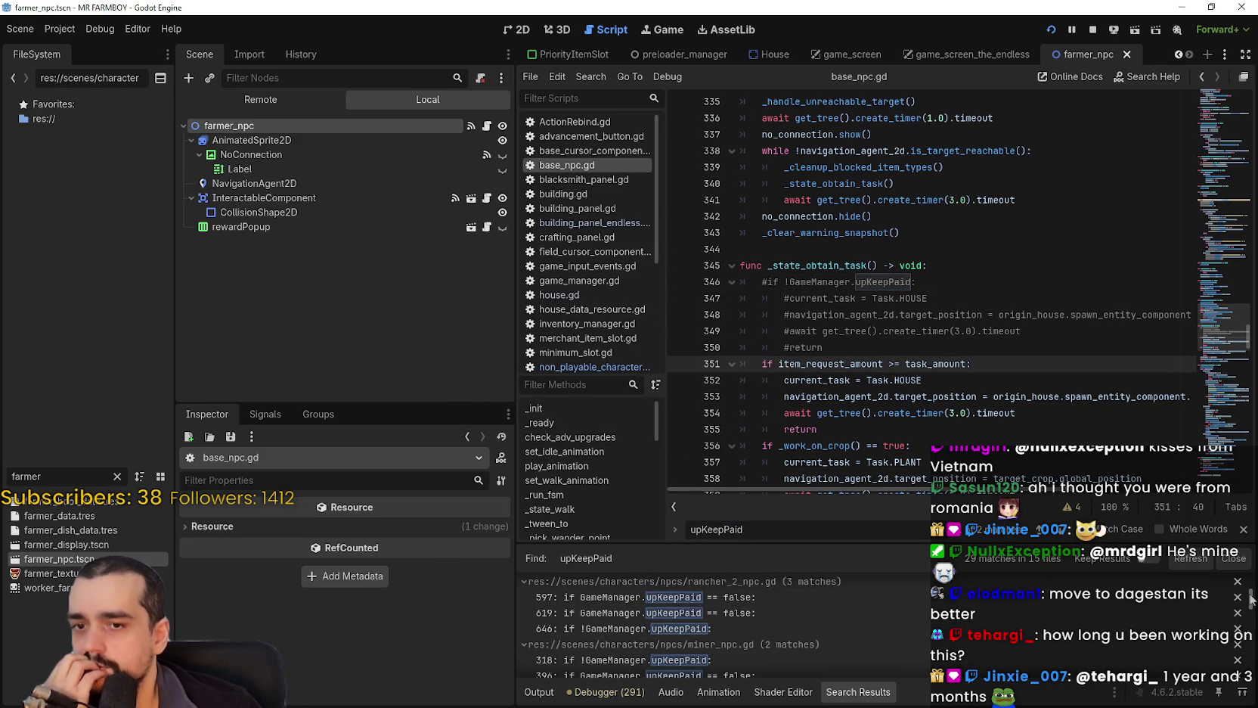
{"action": "mouse_move", "coordinate": [1253, 598]}
{"action": "left_mouse_down"}
{"action": "mouse_move", "coordinate": [1251, 629]}
{"action": "mouse_move", "coordinate": [1238, 623]}
{"action": "left_mouse_up"}
Inspect the upKeepPaid matches in non_playable_character.gd line 91 and base_crop_crop.gd line 119.
{"action": "left_click", "coordinate": [860, 607]}
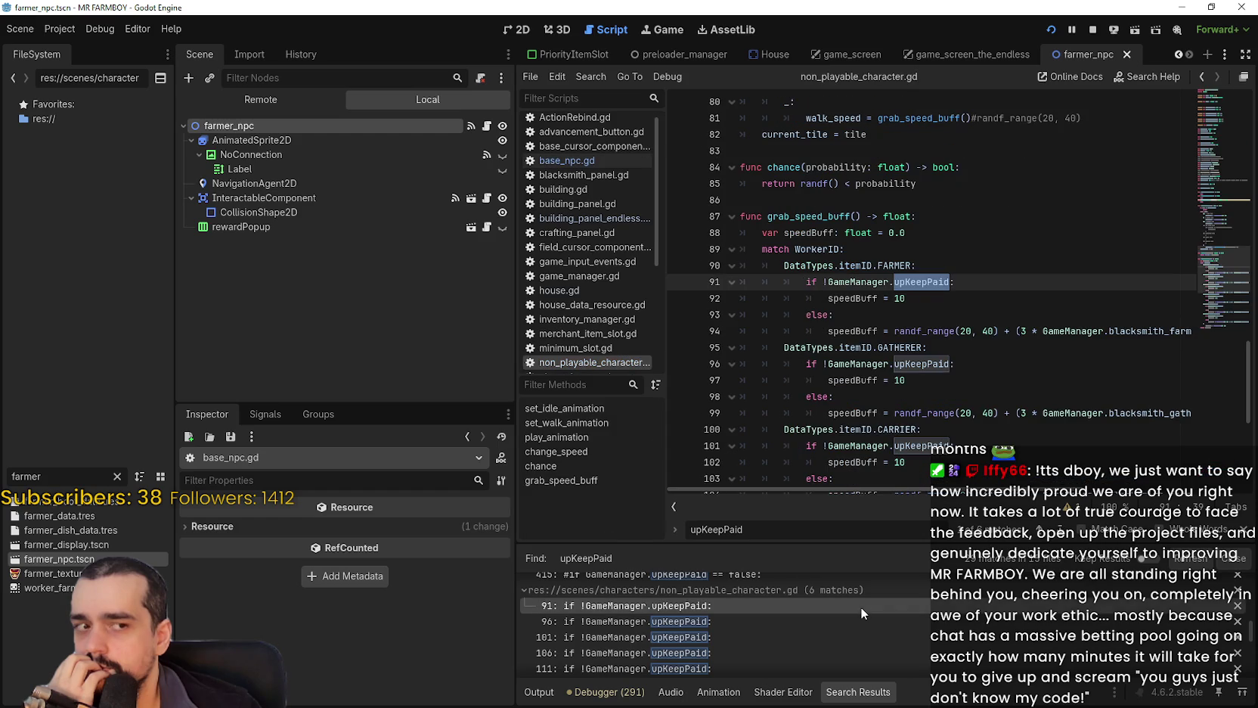
{"action": "scroll", "coordinate": [719, 610], "scroll_direction": "down", "scroll_amount": 3}
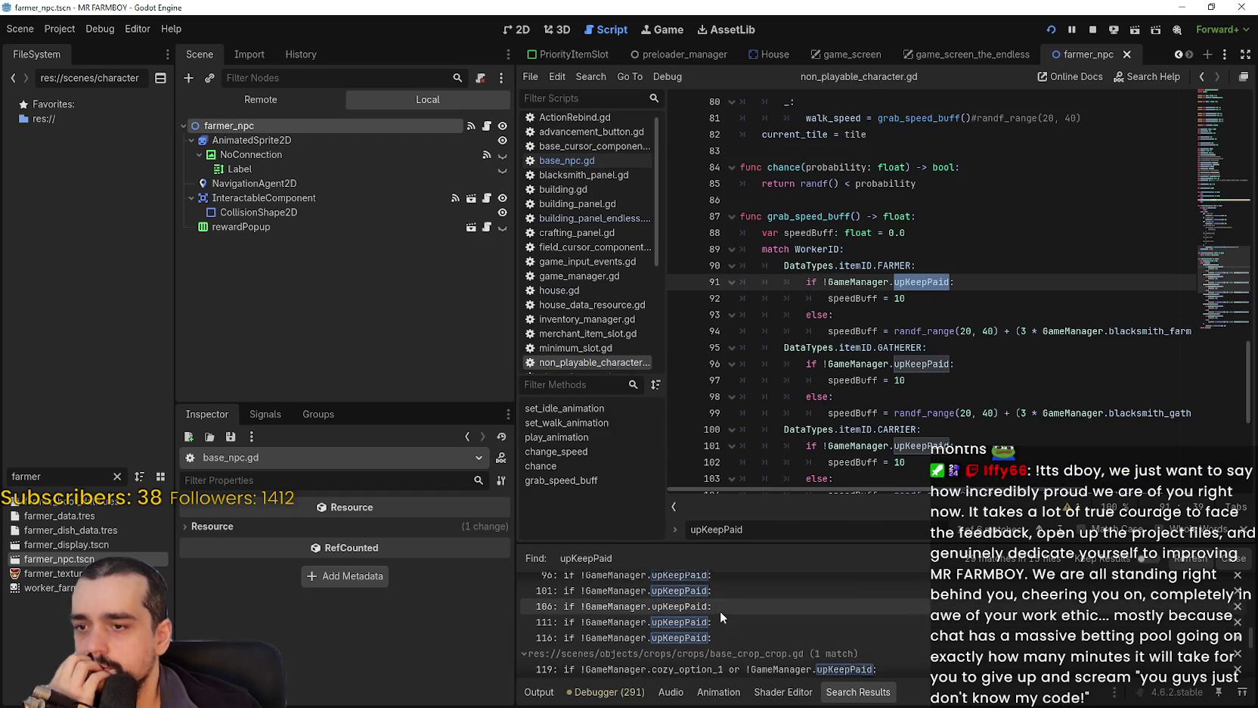
{"action": "scroll", "coordinate": [777, 635], "scroll_direction": "down", "scroll_amount": 2}
{"action": "left_click", "coordinate": [771, 613]}
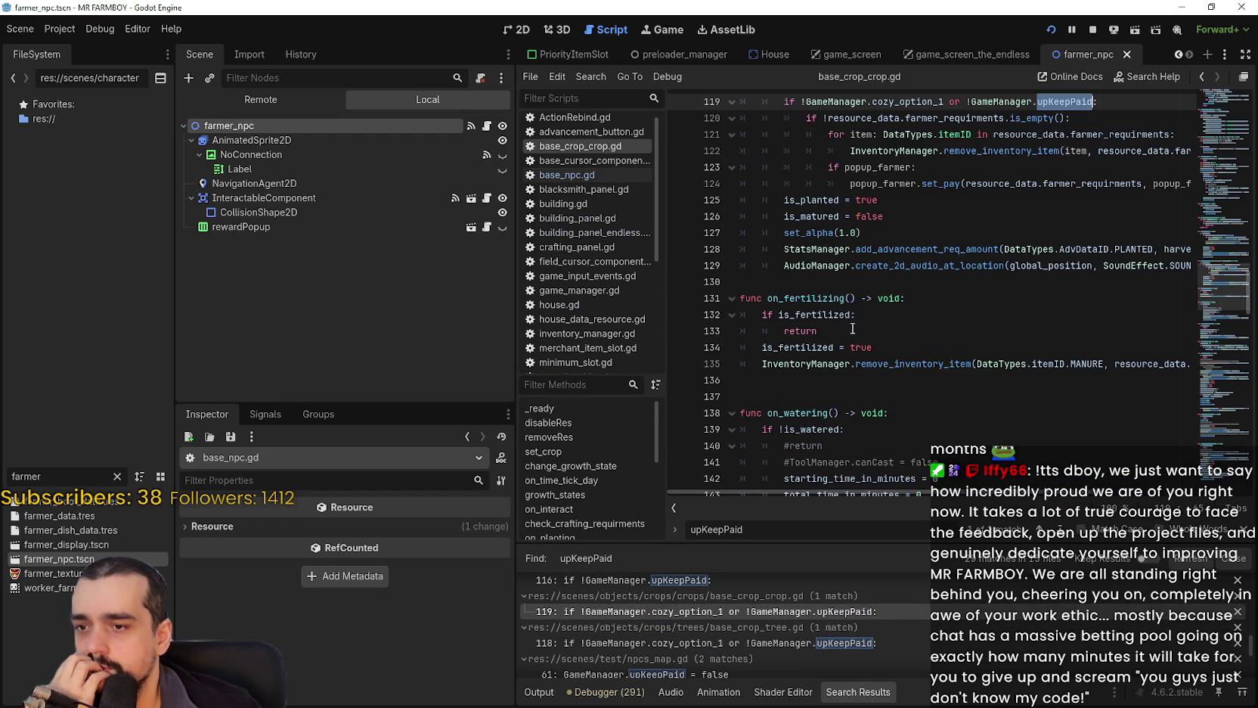
{"action": "scroll", "coordinate": [934, 331], "scroll_direction": "up", "scroll_amount": 2}
{"action": "left_click", "coordinate": [934, 324]}
{"action": "scroll", "coordinate": [935, 324], "scroll_direction": "up", "scroll_amount": 1}
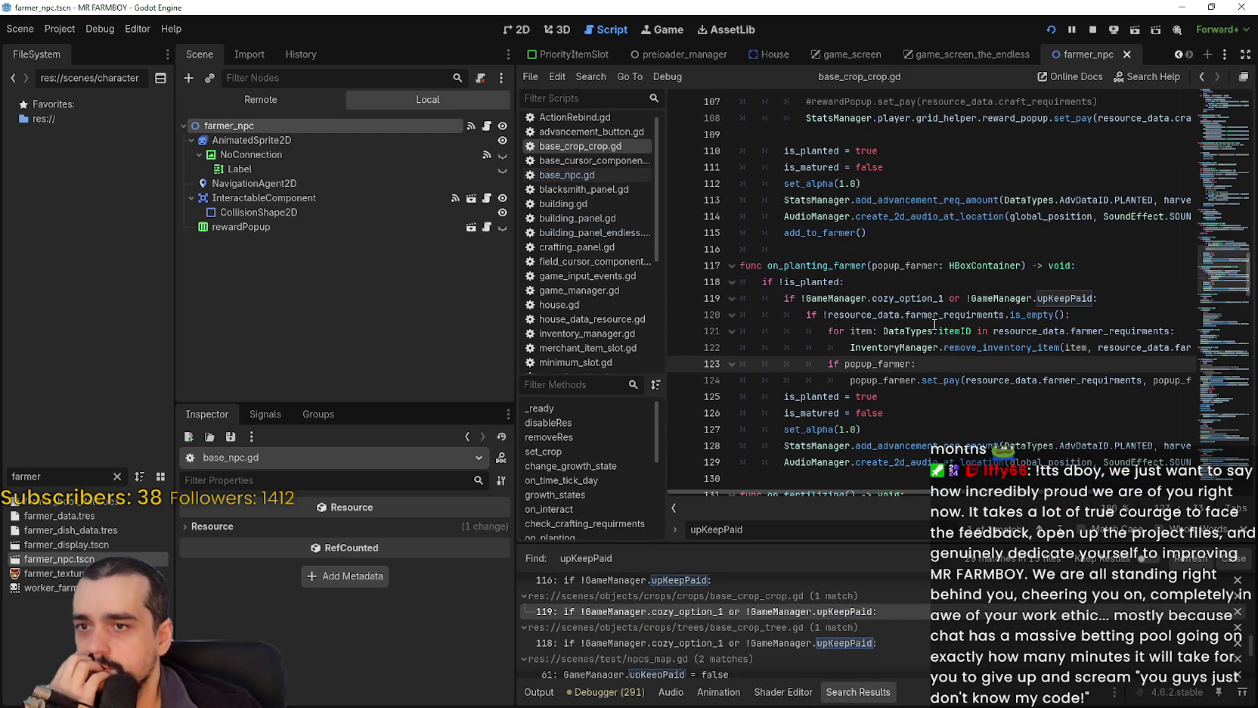
{"action": "left_click", "coordinate": [813, 296]}
{"action": "scroll", "coordinate": [790, 620], "scroll_direction": "down", "scroll_amount": 3}
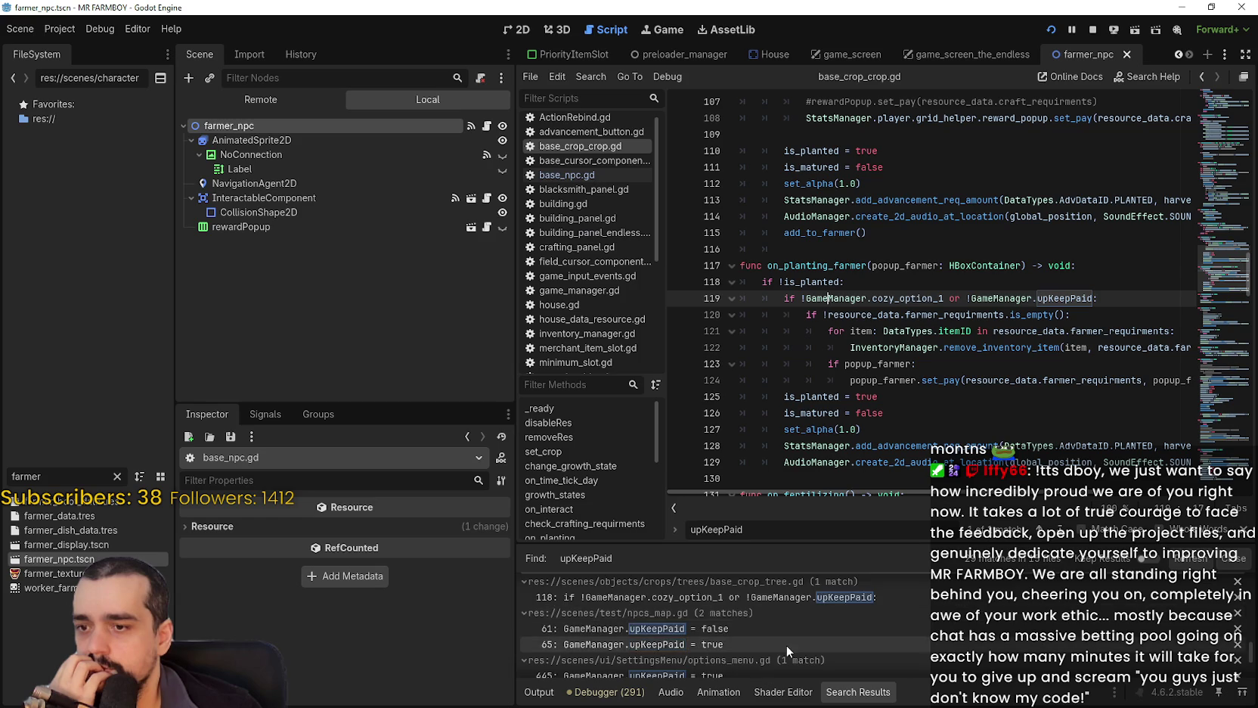
Review the npcs_map.gd line 61 match, then jump to the game_manager.gd line 7 declaration.
{"action": "left_click", "coordinate": [749, 600]}
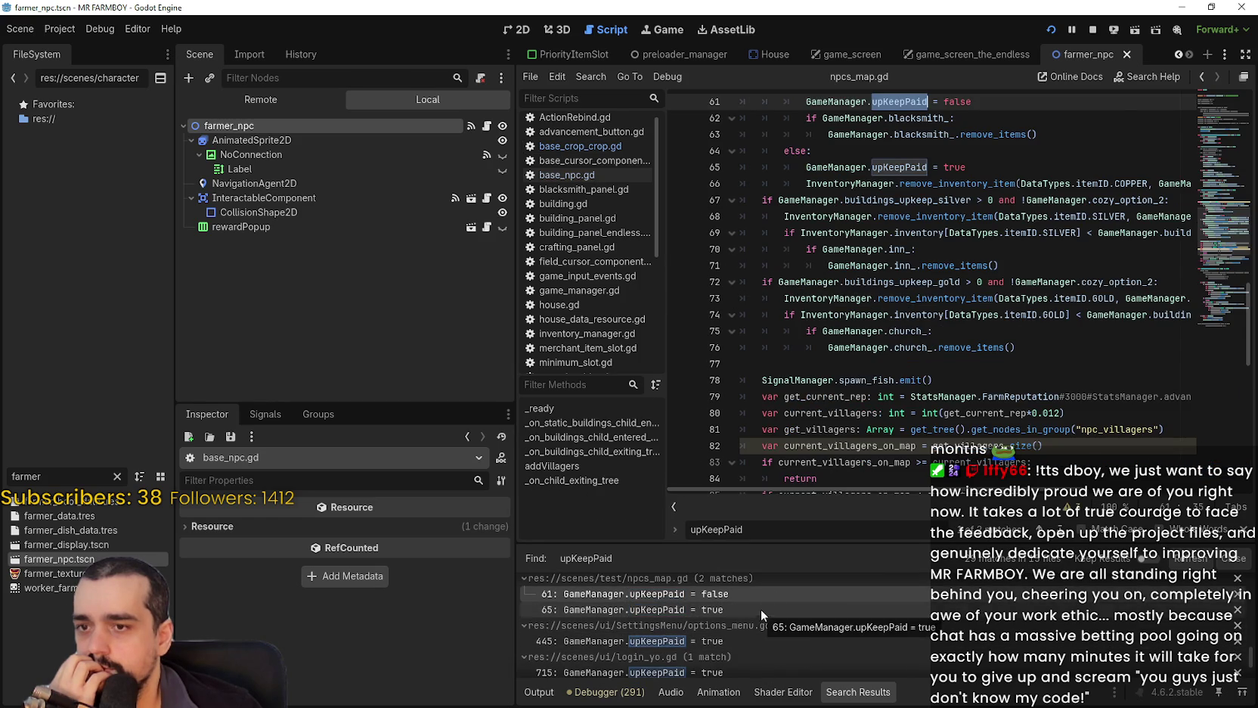
{"action": "scroll", "coordinate": [884, 312], "scroll_direction": "up", "scroll_amount": 1}
{"action": "left_click", "coordinate": [912, 294]}
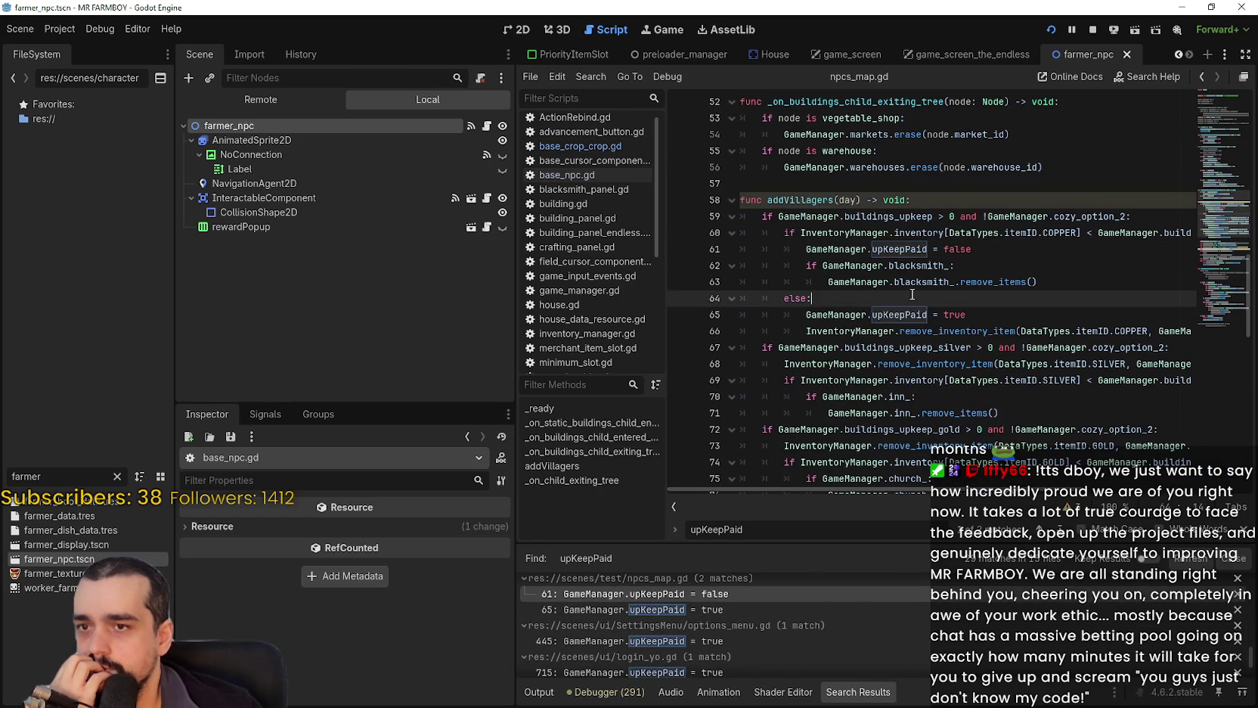
{"action": "scroll", "coordinate": [773, 639], "scroll_direction": "down", "scroll_amount": 2}
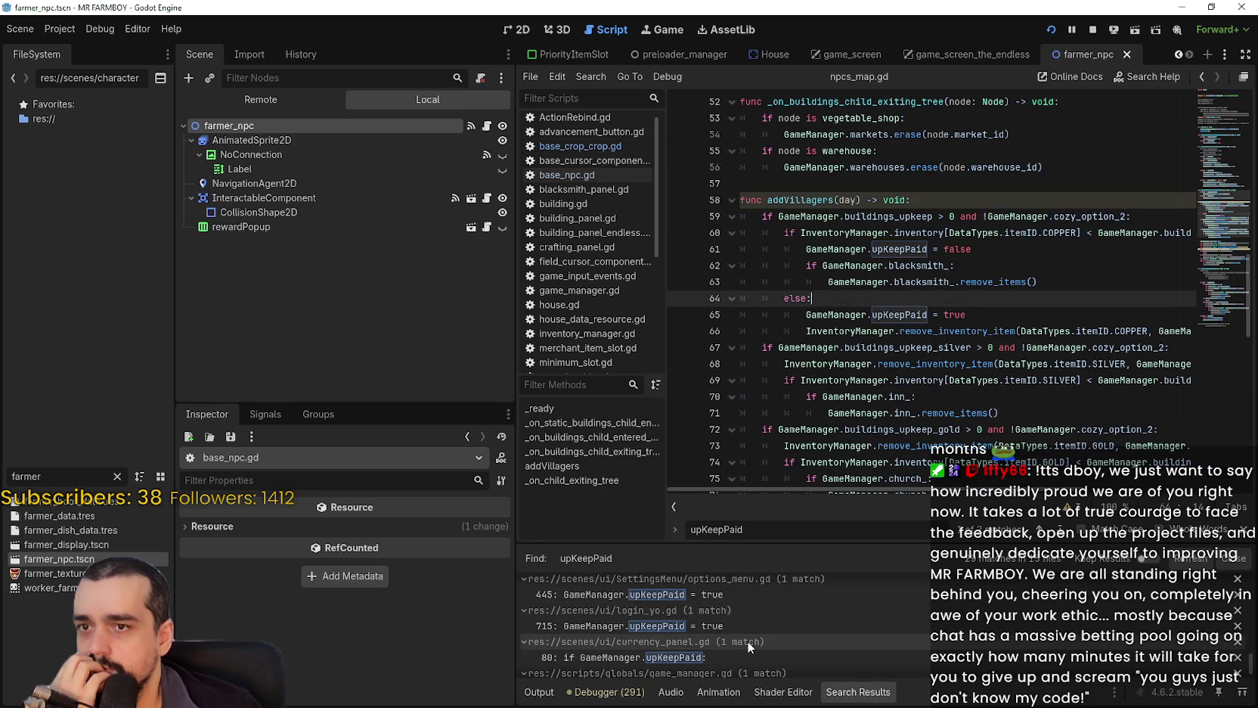
{"action": "scroll", "coordinate": [911, 256], "scroll_direction": "down", "scroll_amount": 1}
{"action": "scroll", "coordinate": [702, 639], "scroll_direction": "down", "scroll_amount": 2}
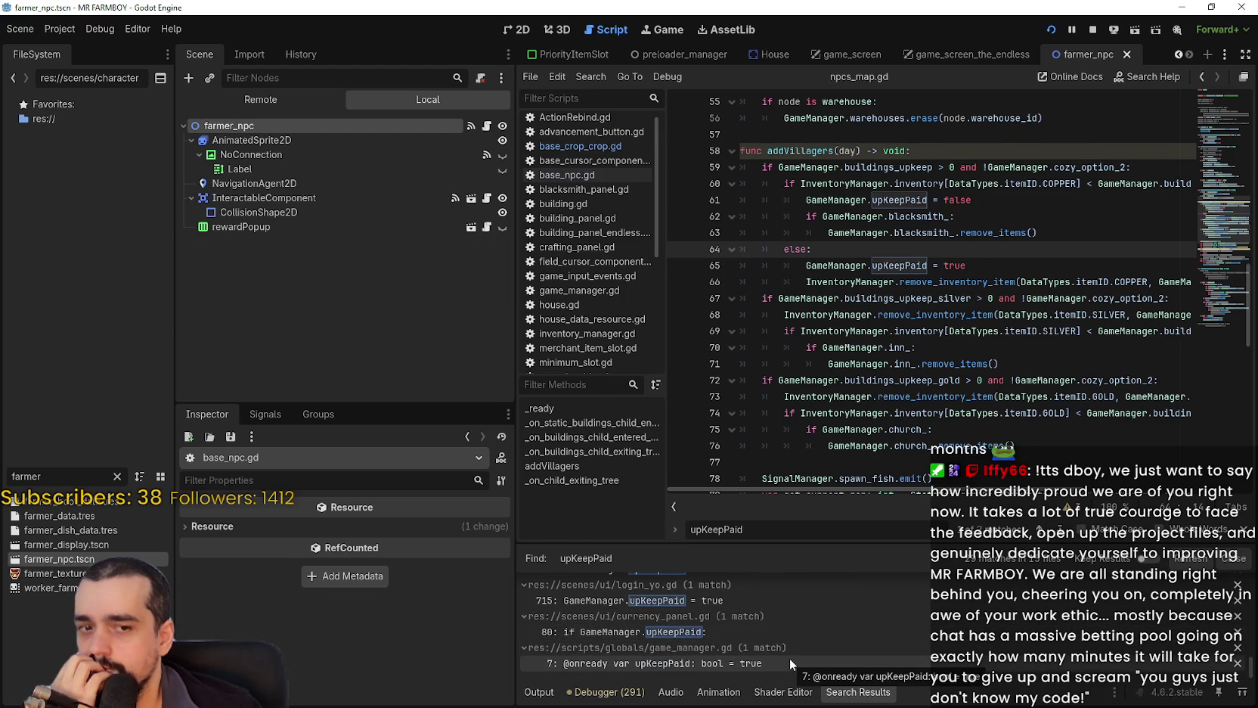
{"action": "left_click", "coordinate": [789, 658]}
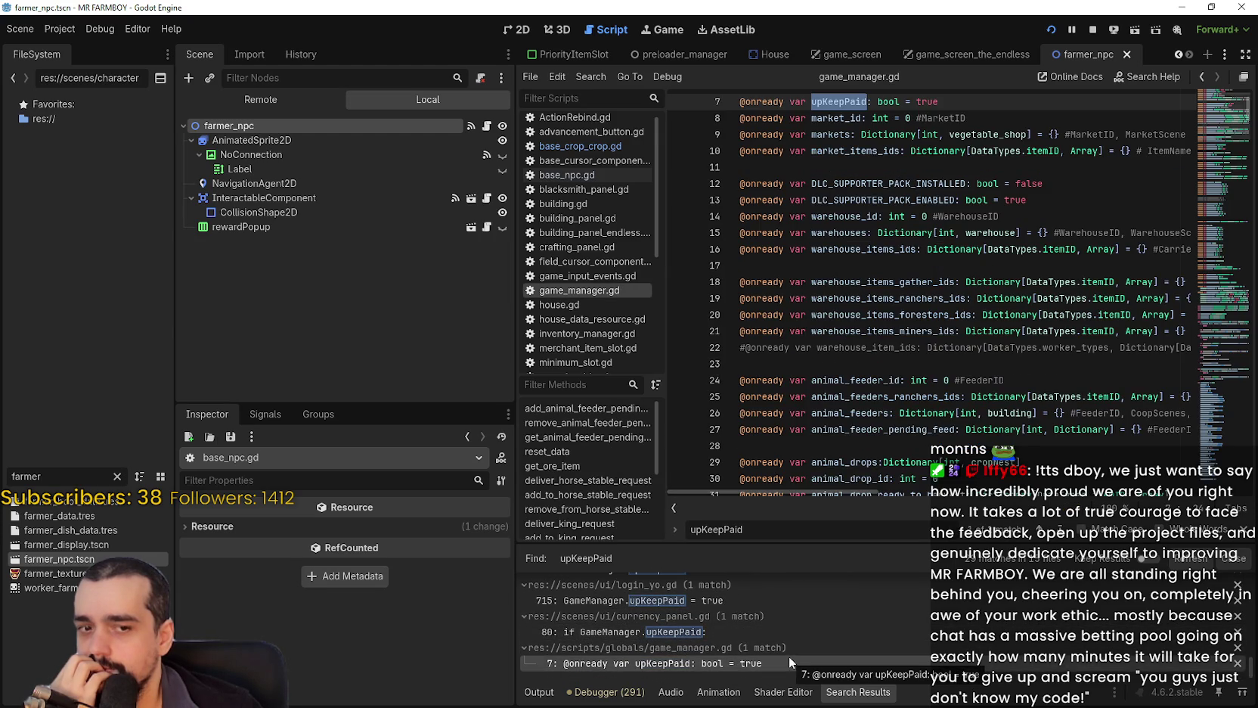
Inspect the upKeepPaid declaration in game_manager.gd.
{"action": "left_click", "coordinate": [867, 167]}
{"action": "scroll", "coordinate": [858, 182], "scroll_direction": "up", "scroll_amount": 2}
{"action": "left_click", "coordinate": [844, 201]}
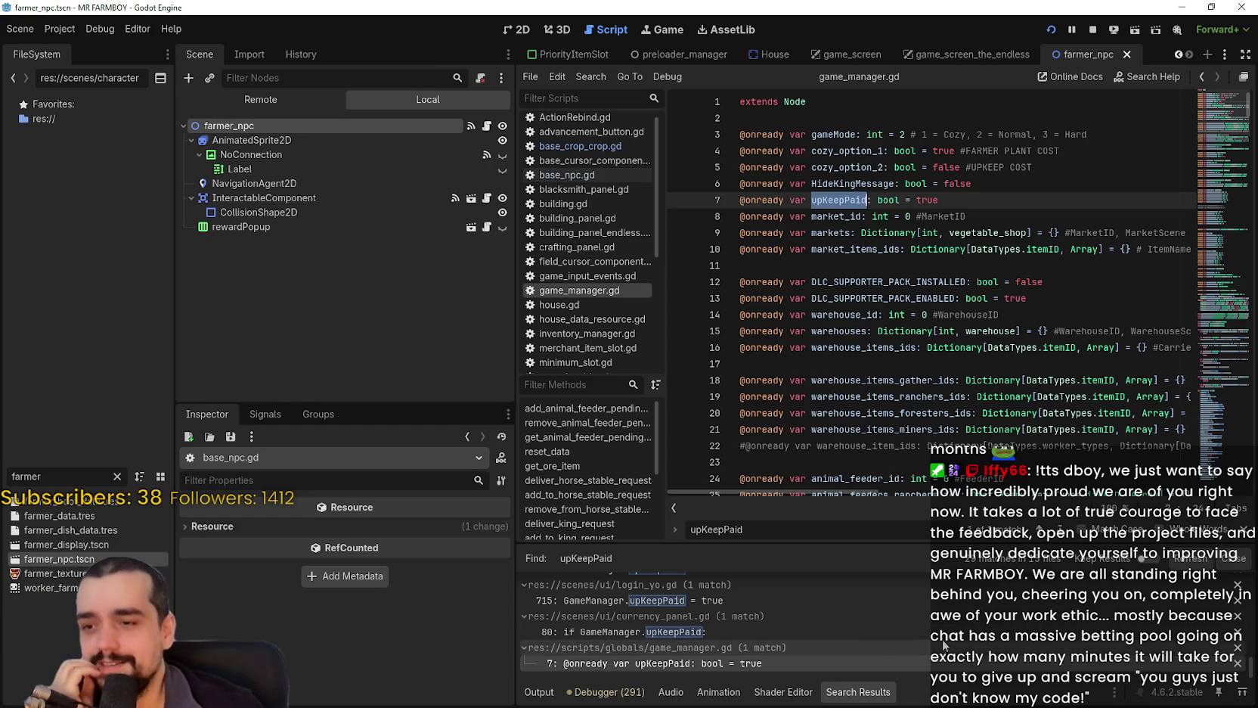
{"action": "scroll", "coordinate": [961, 183], "scroll_direction": "down", "scroll_amount": 2}
{"action": "scroll", "coordinate": [961, 183], "scroll_direction": "down", "scroll_amount": 2}
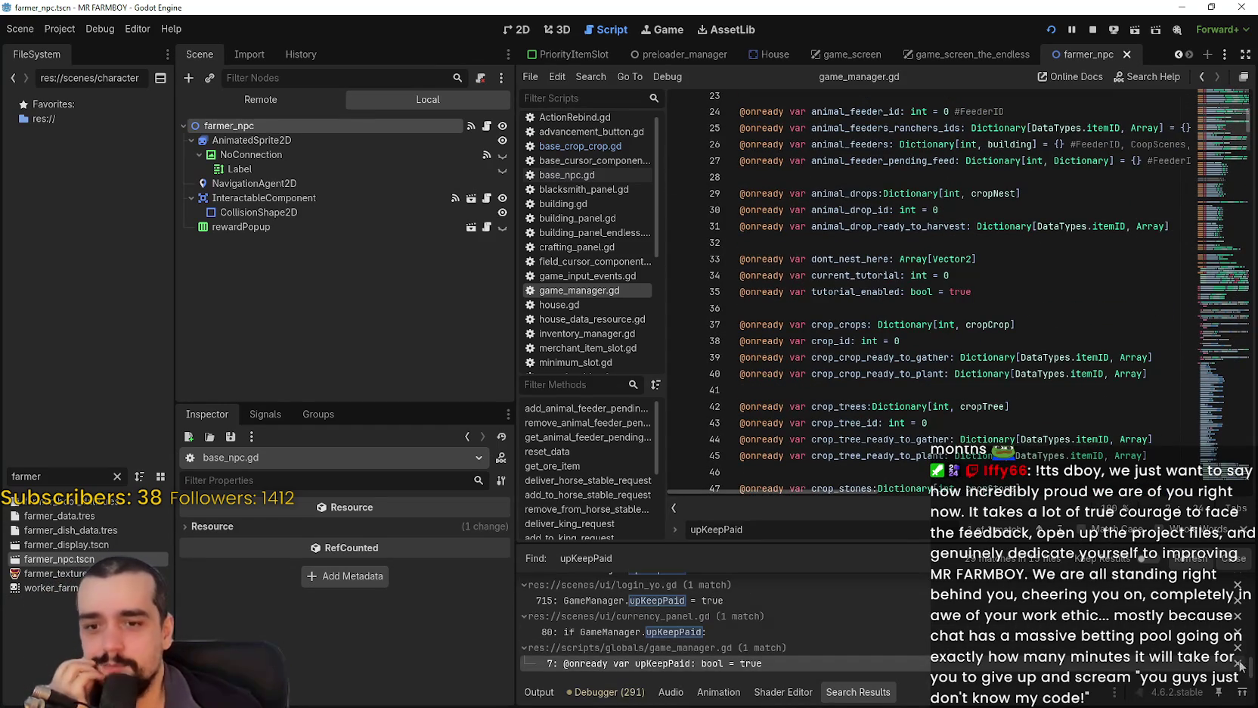
Examine the upKeepPaid if/else block (lines 80–83) in currency_panel.gd's update_wage function.
{"action": "left_click", "coordinate": [865, 631]}
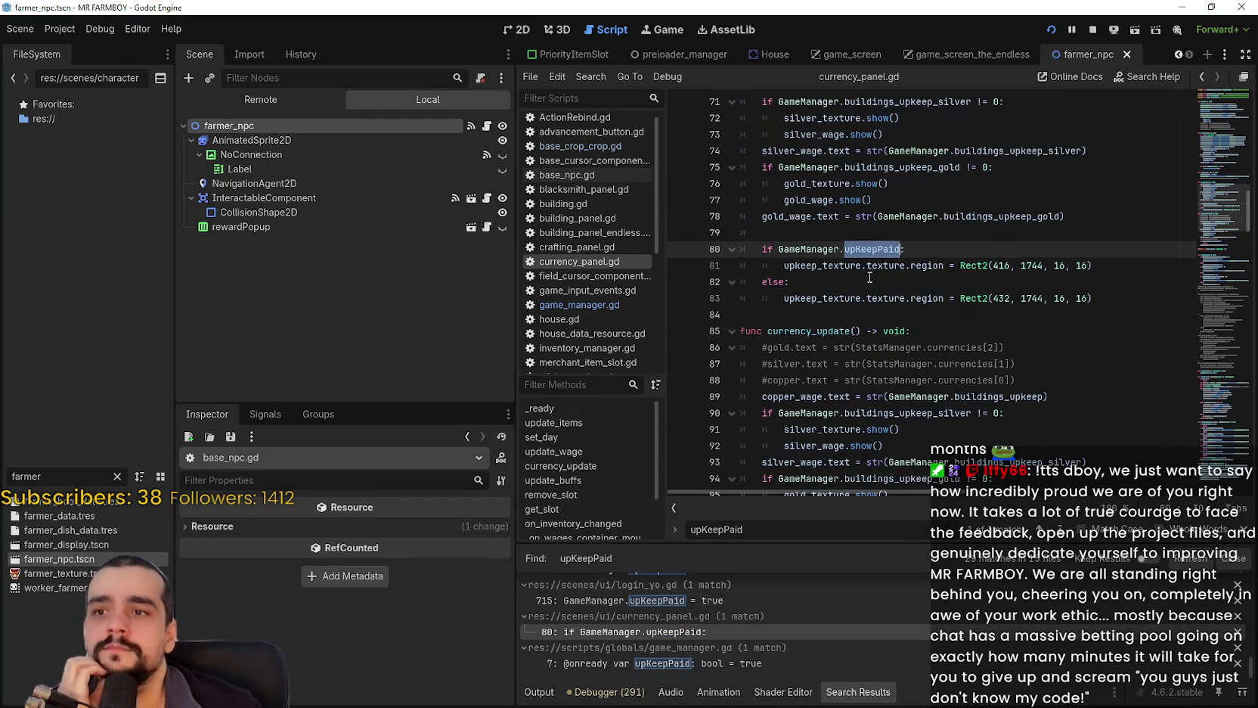
{"action": "left_click", "coordinate": [842, 347]}
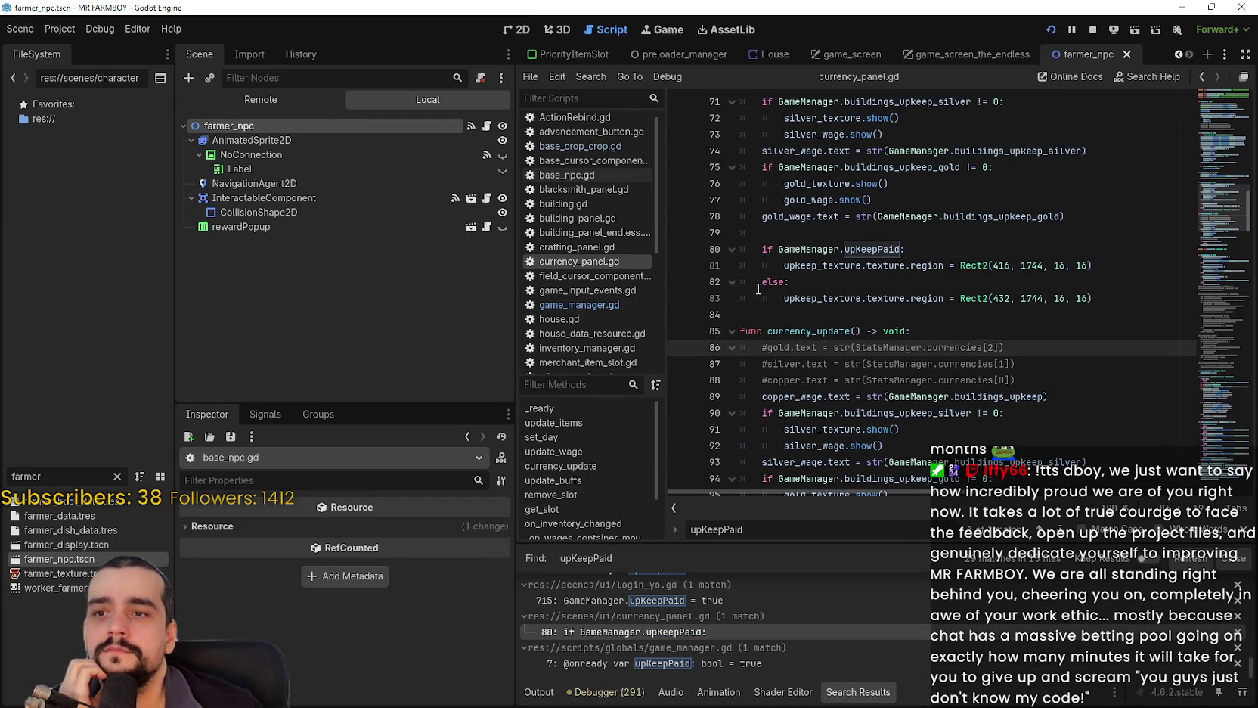
{"action": "scroll", "coordinate": [765, 262], "scroll_direction": "up", "scroll_amount": 3}
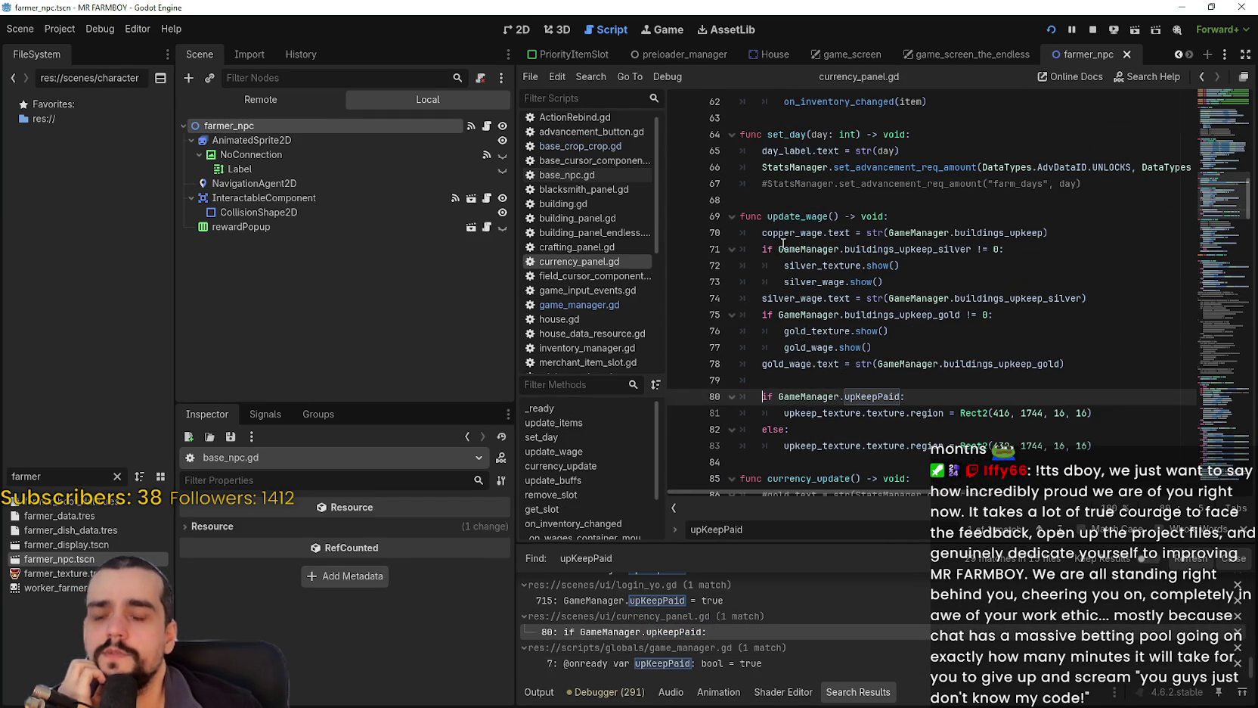
{"action": "left_click", "coordinate": [789, 217]}
{"action": "double_click", "coordinate": [788, 217]}
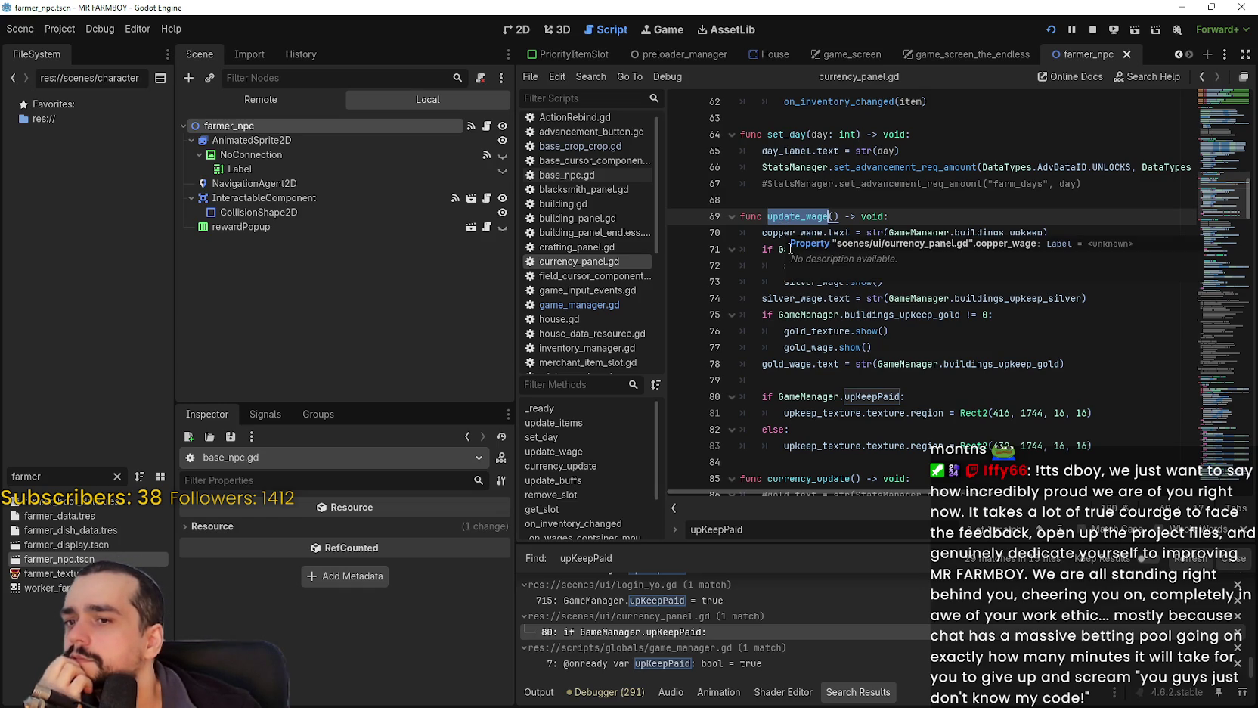
{"action": "left_click_drag", "start_coordinate": [1122, 445], "coordinate": [737, 399]}
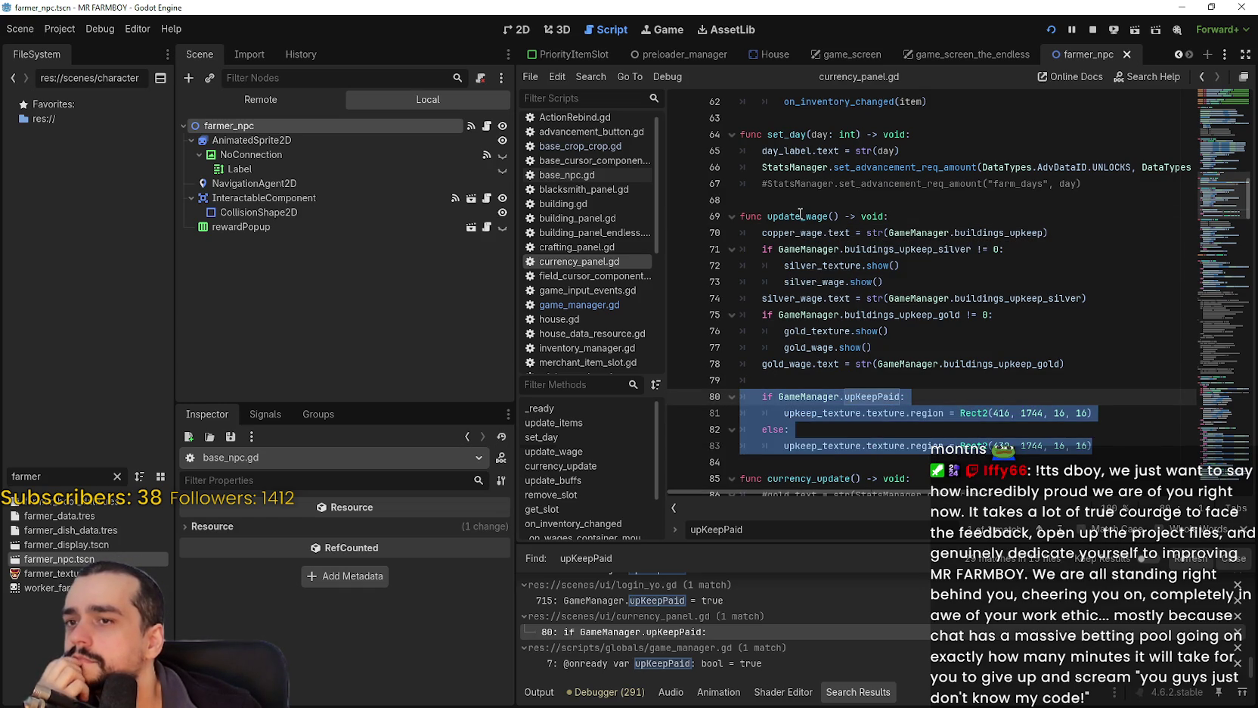
{"action": "left_click", "coordinate": [862, 379]}
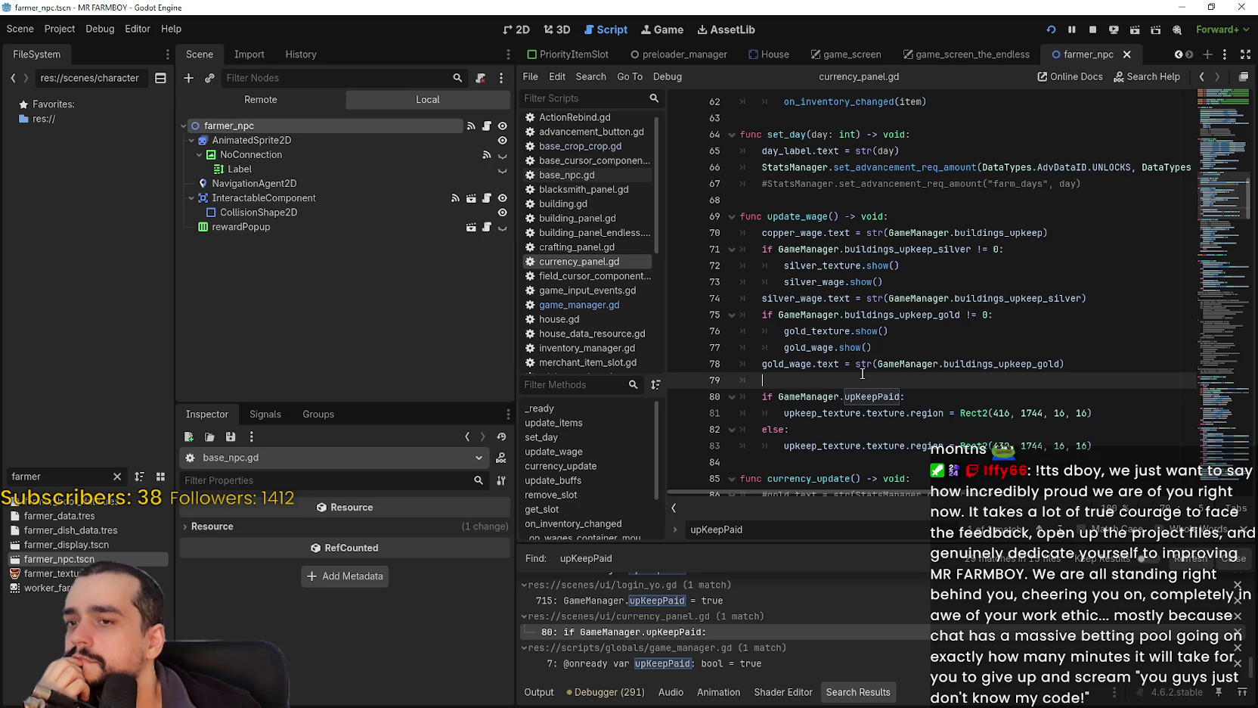
Open store_npc.gd at its line 167 'if !GameManager.upKeepPaid' search result.
{"action": "scroll", "coordinate": [773, 658], "scroll_direction": "up", "scroll_amount": 2}
{"action": "scroll", "coordinate": [773, 658], "scroll_direction": "up", "scroll_amount": 2}
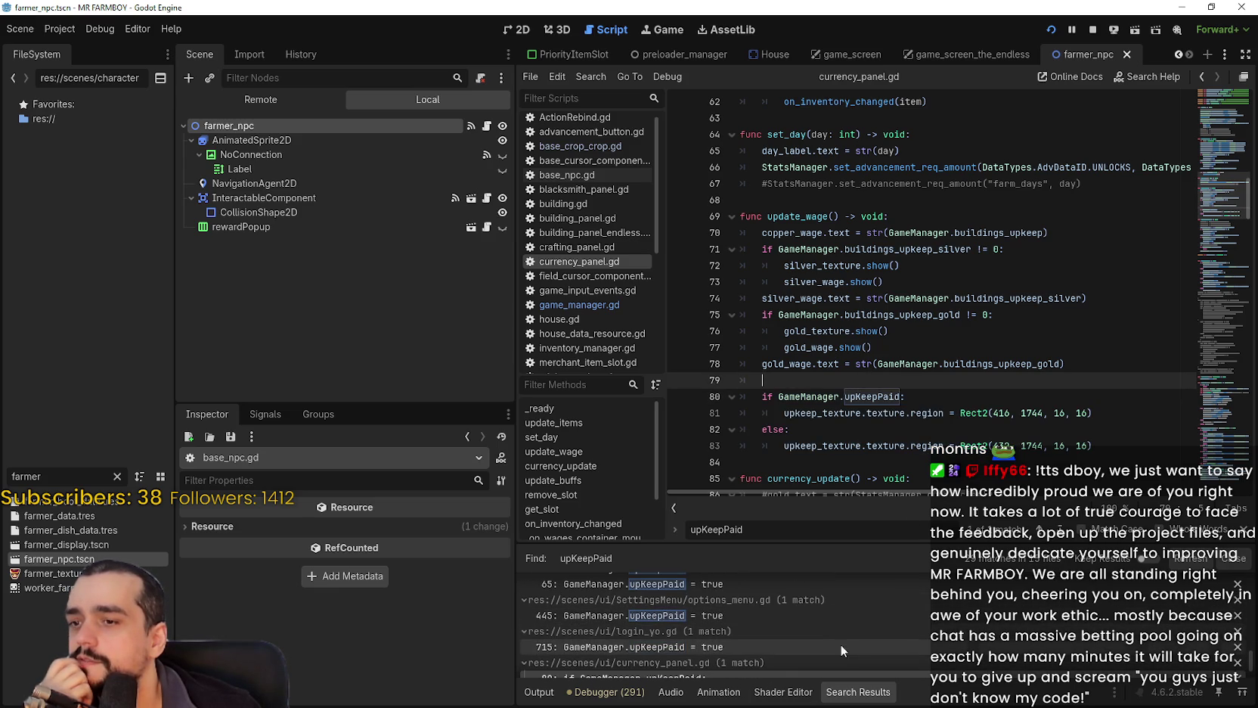
{"action": "scroll", "coordinate": [832, 633], "scroll_direction": "up", "scroll_amount": 3}
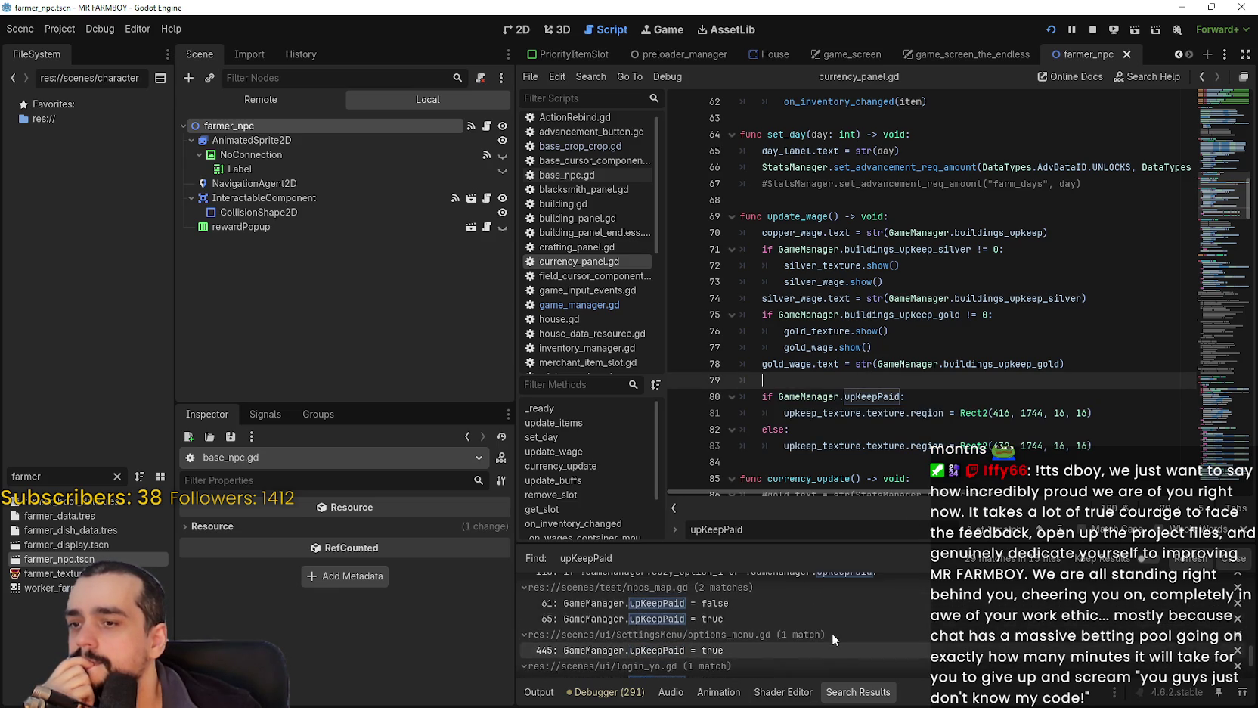
{"action": "scroll", "coordinate": [830, 640], "scroll_direction": "up", "scroll_amount": 5}
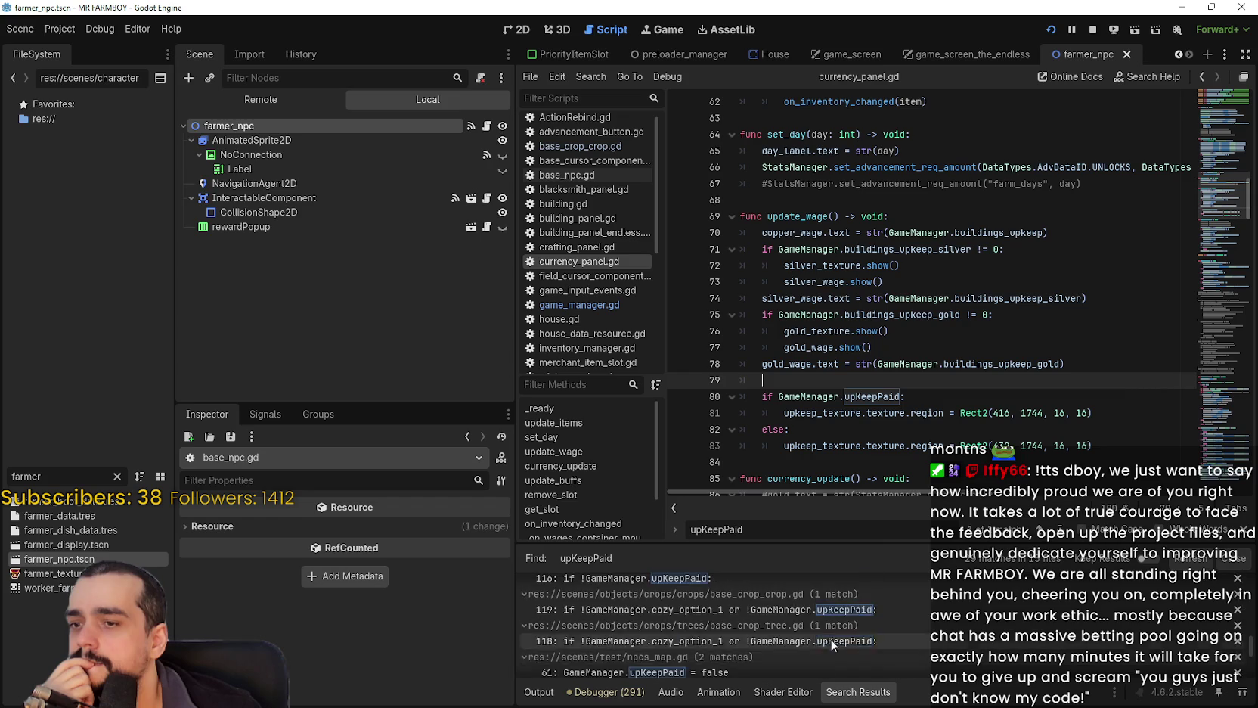
{"action": "scroll", "coordinate": [860, 635], "scroll_direction": "up", "scroll_amount": 8}
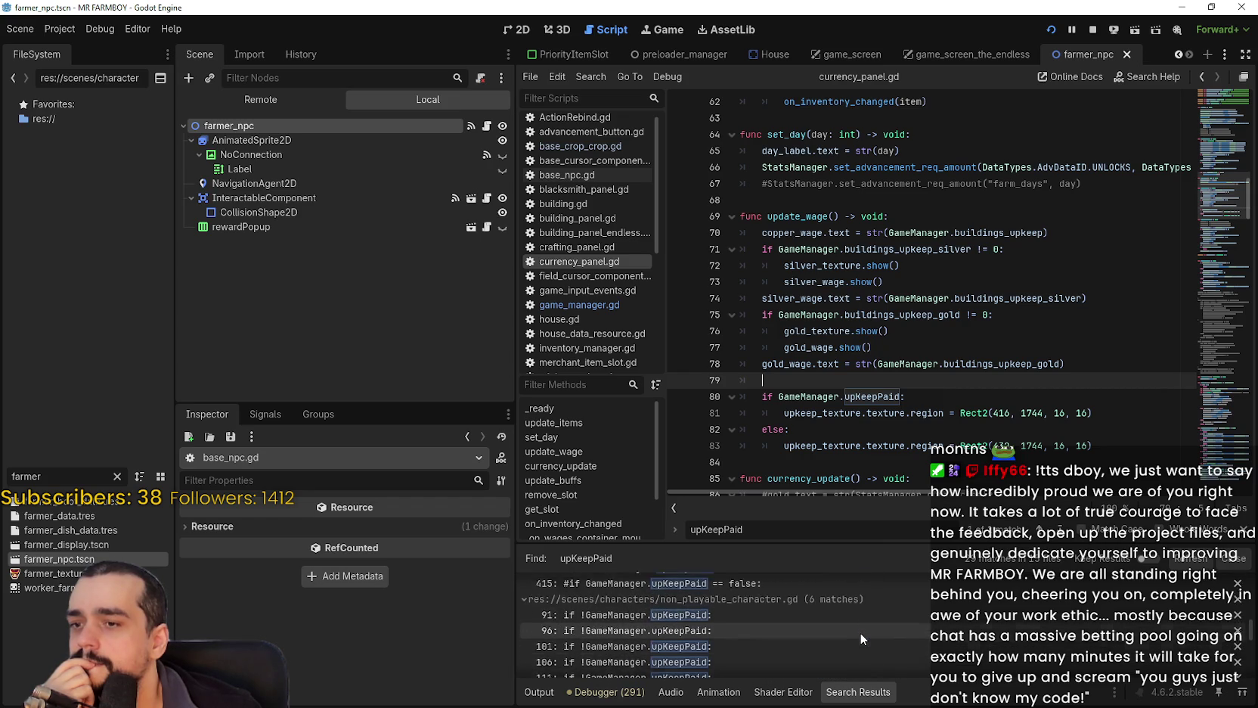
{"action": "scroll", "coordinate": [856, 630], "scroll_direction": "up", "scroll_amount": 6}
{"action": "scroll", "coordinate": [847, 625], "scroll_direction": "up", "scroll_amount": 6}
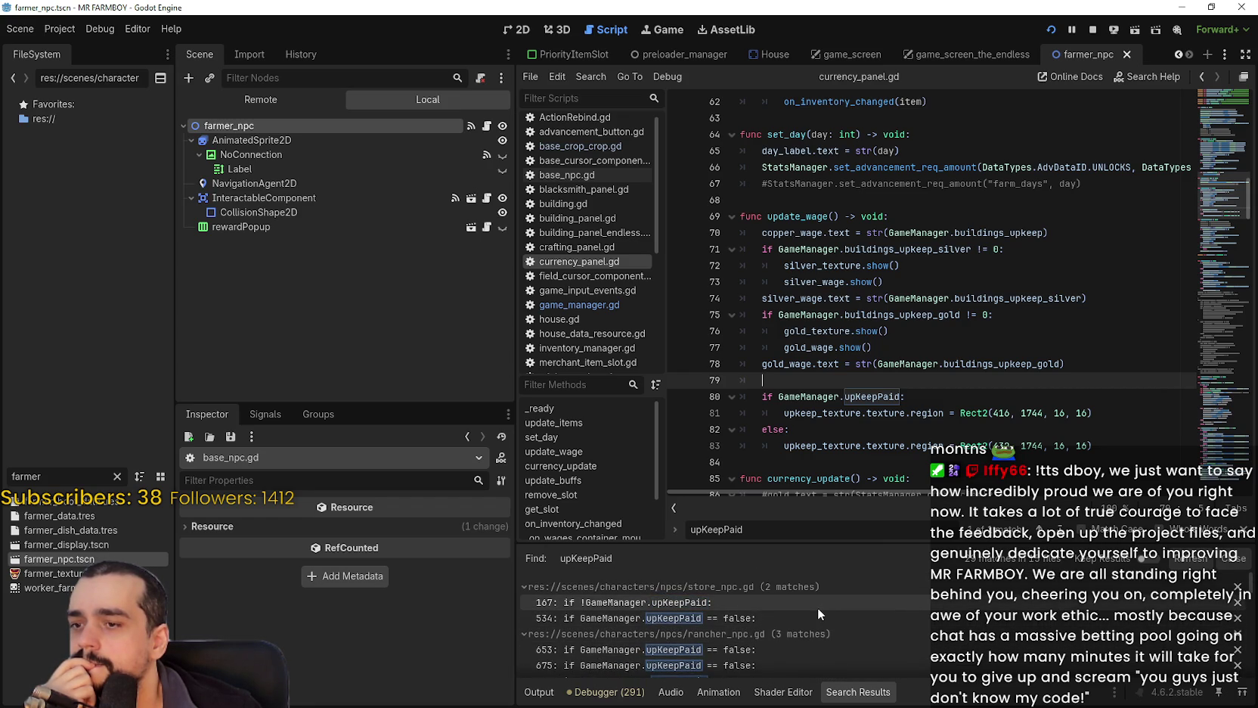
{"action": "left_click", "coordinate": [816, 604]}
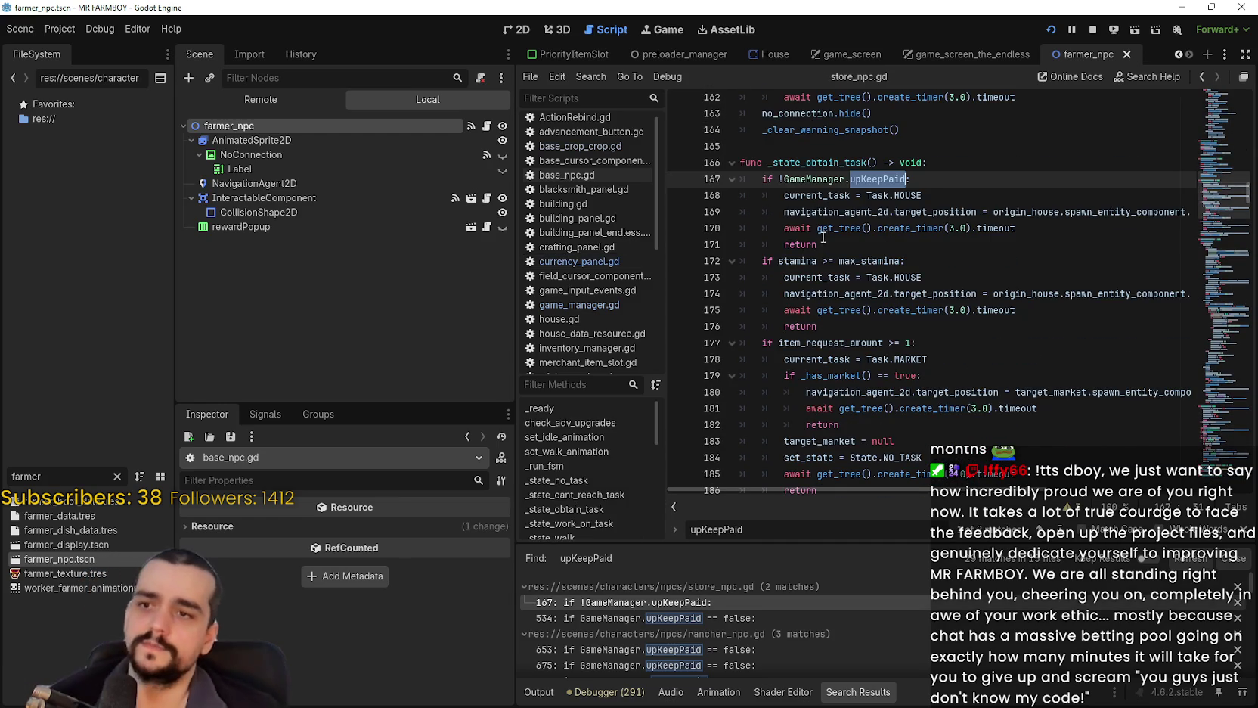
Comment out the upKeepPaid block on lines 167–171 of store_npc.gd.
{"action": "key", "text": "ctrl+f"}
{"action": "mouse_move", "coordinate": [841, 253]}
{"action": "left_mouse_down"}
{"action": "mouse_move", "coordinate": [757, 227]}
{"action": "mouse_move", "coordinate": [741, 179]}
{"action": "left_mouse_up"}
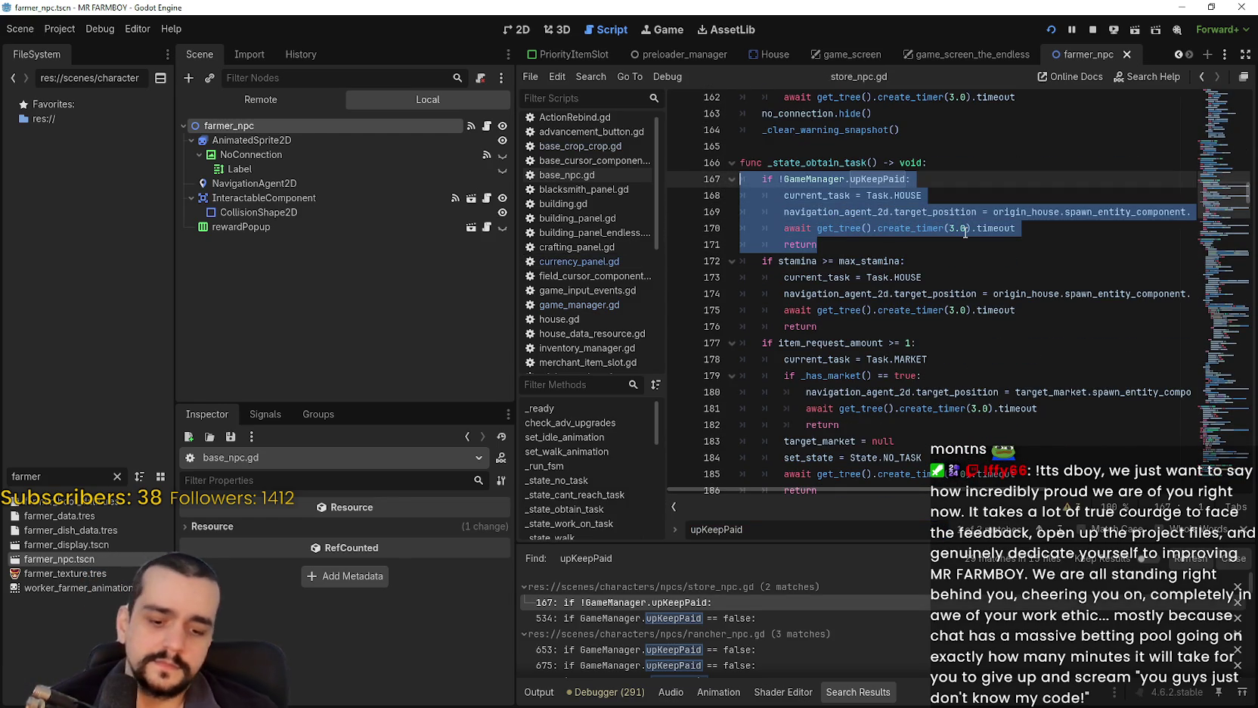
{"action": "key", "text": "ctrl+k"}
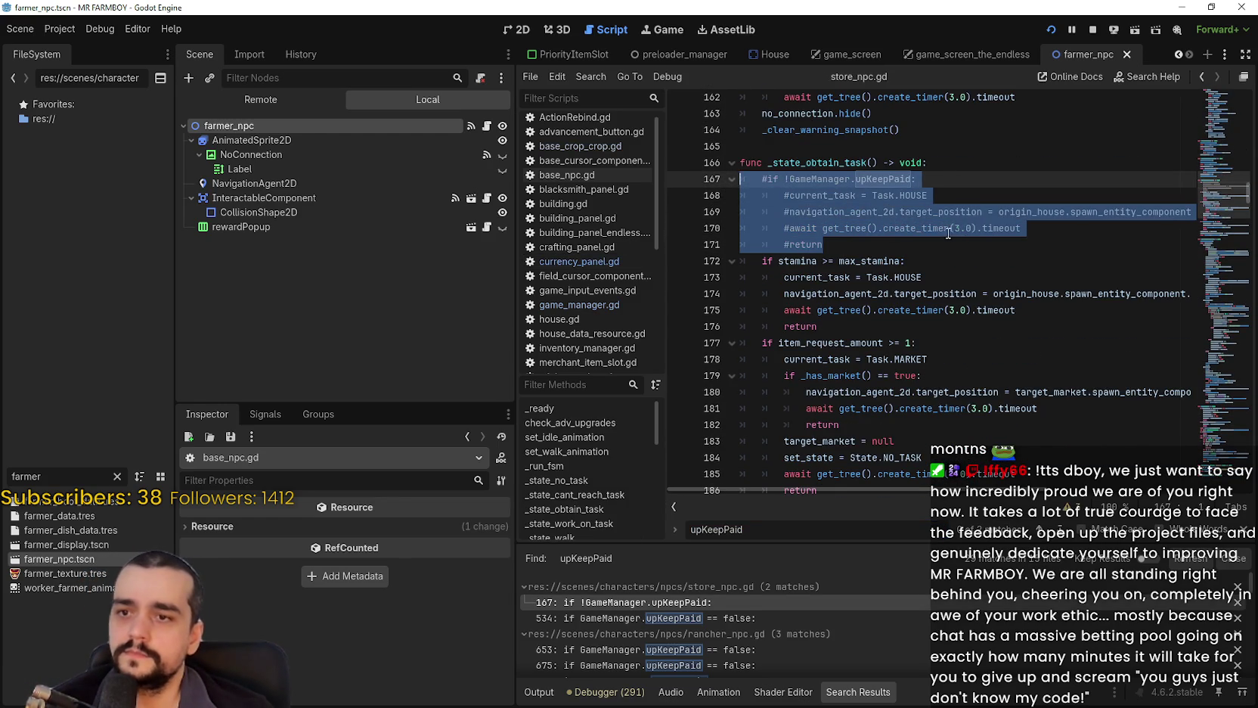
{"action": "left_click", "coordinate": [949, 231]}
{"action": "left_click", "coordinate": [1093, 30]}
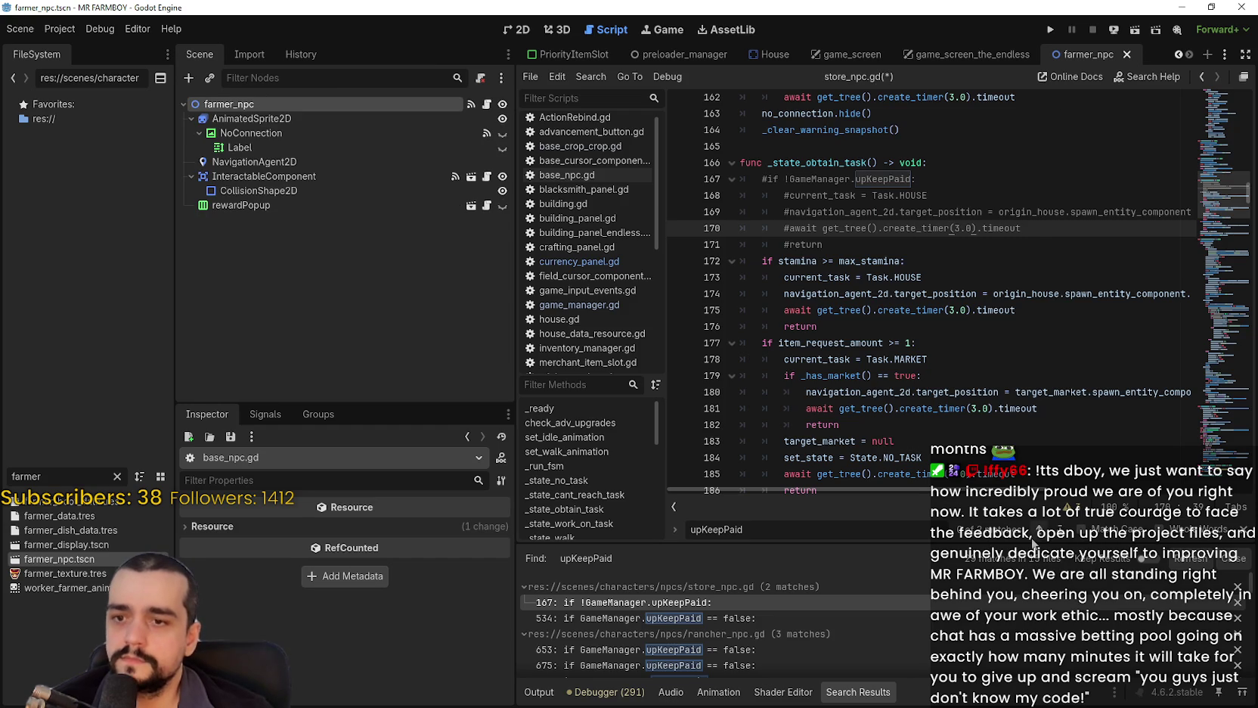
Comment out the upKeepPaid check on lines 534–535, then go to rancher_npc.gd line 653.
{"action": "left_click", "coordinate": [1063, 529]}
{"action": "left_click", "coordinate": [837, 291]}
{"action": "key", "text": "shift+Up"}
{"action": "key", "text": "shift+Home"}
{"action": "key", "text": "shift+Home"}
{"action": "key", "text": "ctrl+k"}
{"action": "left_click", "coordinate": [907, 307]}
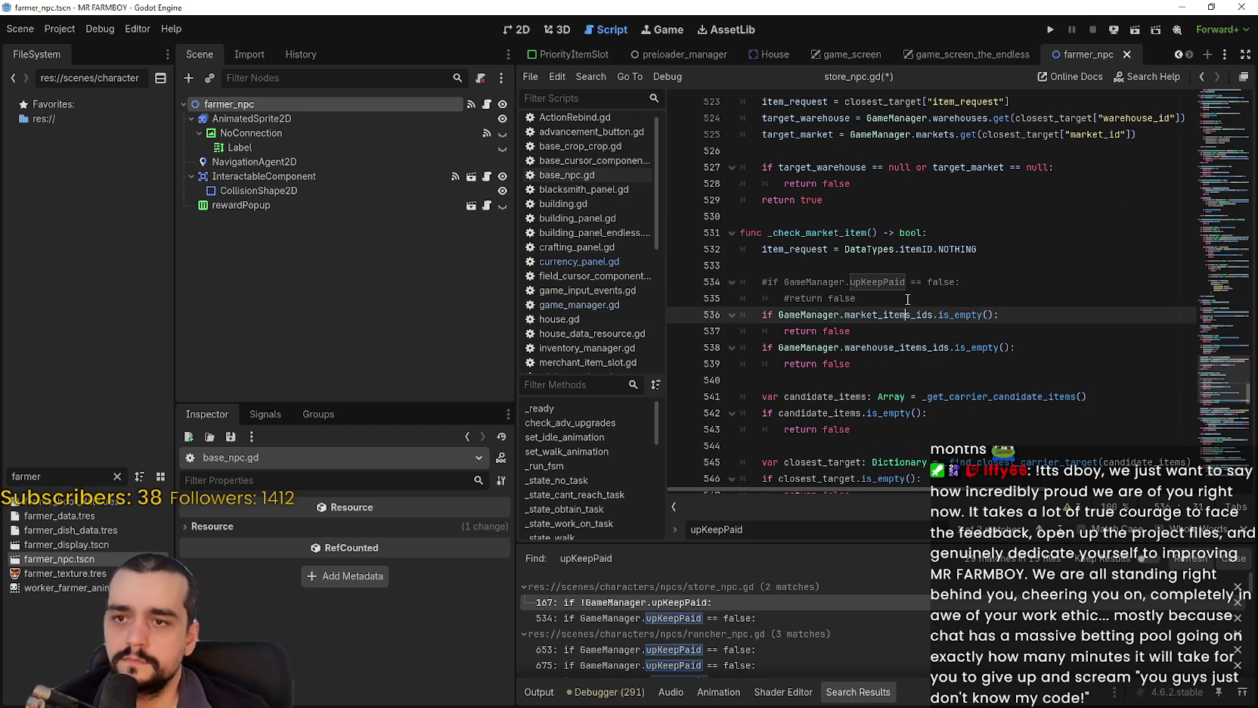
{"action": "left_click", "coordinate": [908, 299]}
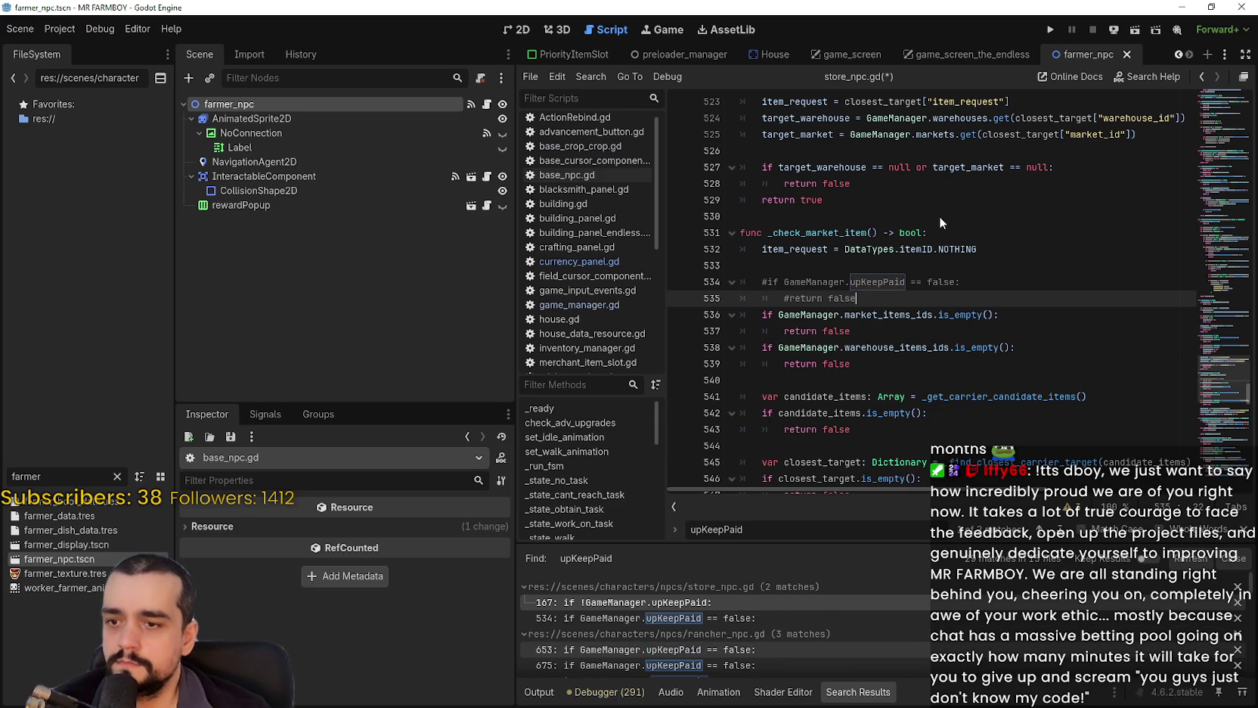
{"action": "left_click", "coordinate": [643, 649]}
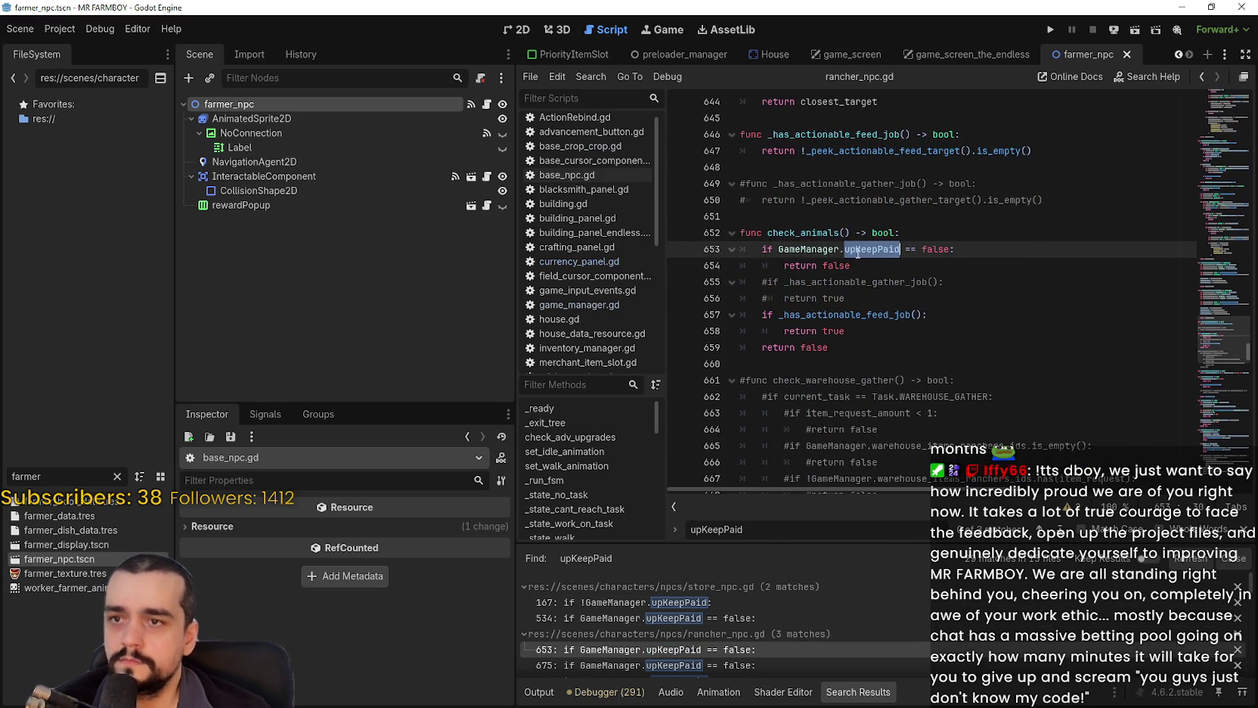
Comment out rancher_npc.gd's upKeepPaid check on lines 653–654.
{"action": "left_click", "coordinate": [860, 267]}
{"action": "left_click_drag", "start_coordinate": [863, 269], "coordinate": [731, 252]}
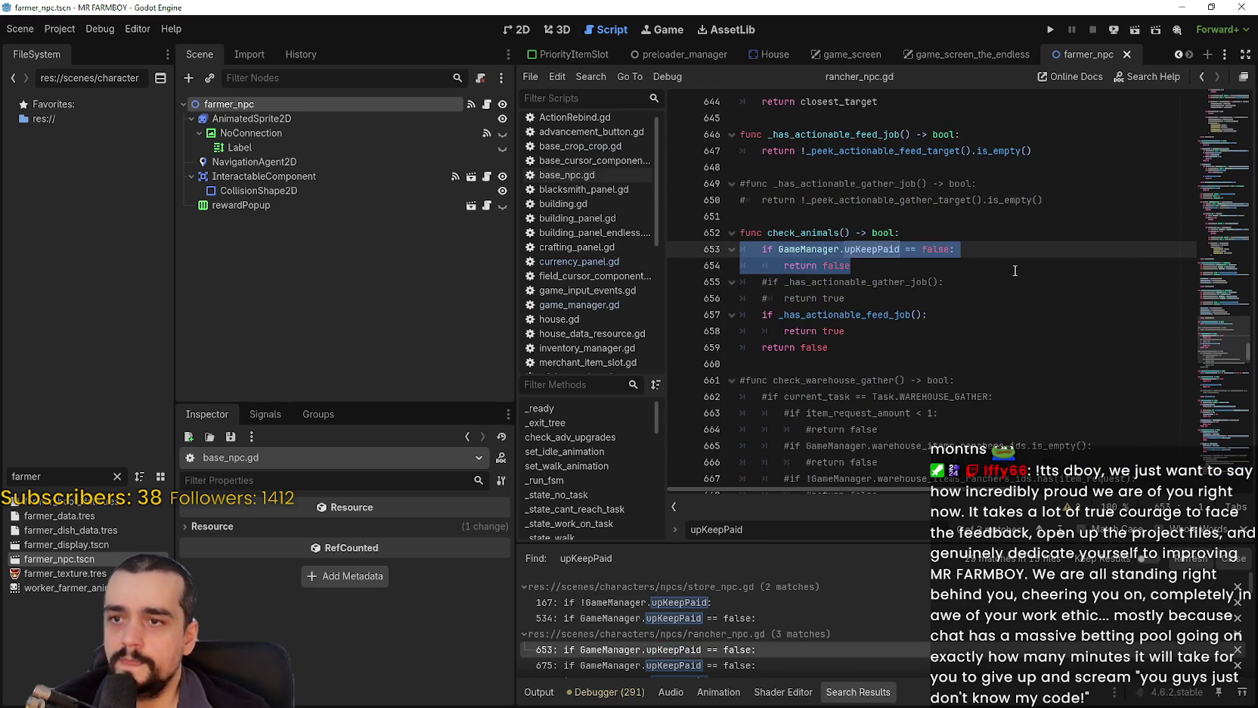
{"action": "key", "text": "ctrl+k"}
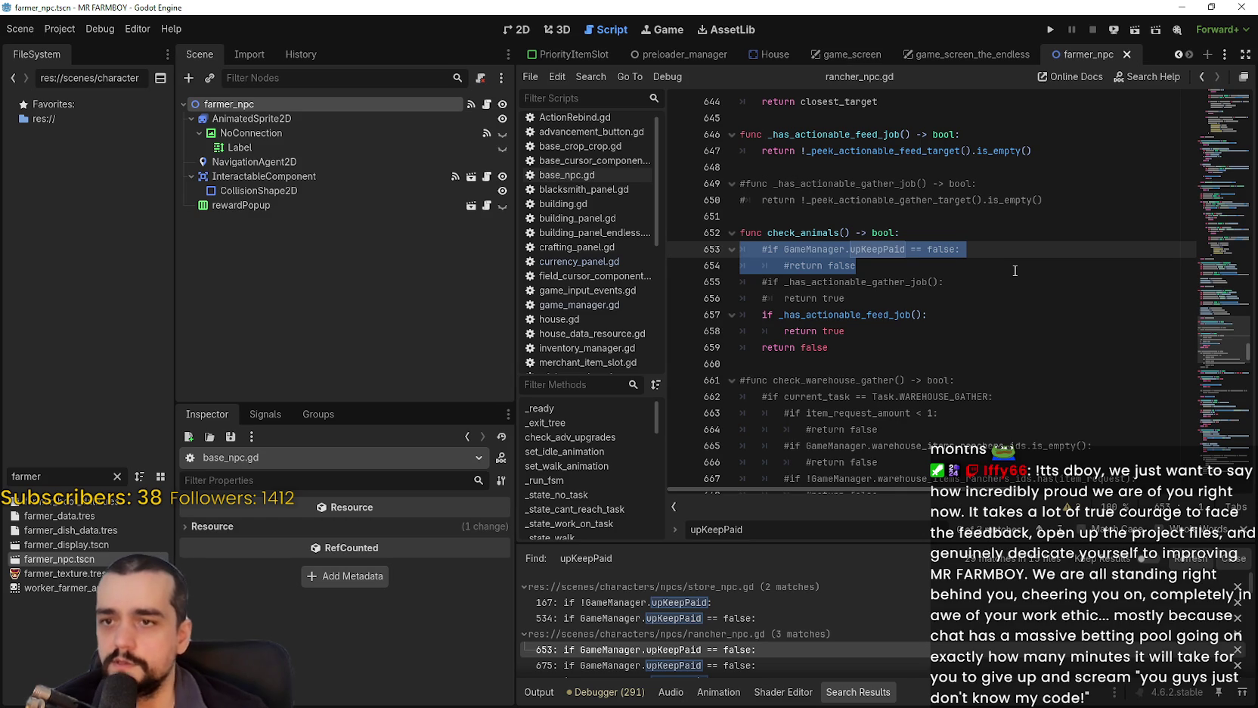
{"action": "key", "text": "Down"}
{"action": "key", "text": "Down"}
{"action": "key", "text": "Down"}
{"action": "key", "text": "End"}
{"action": "left_click", "coordinate": [926, 270]}
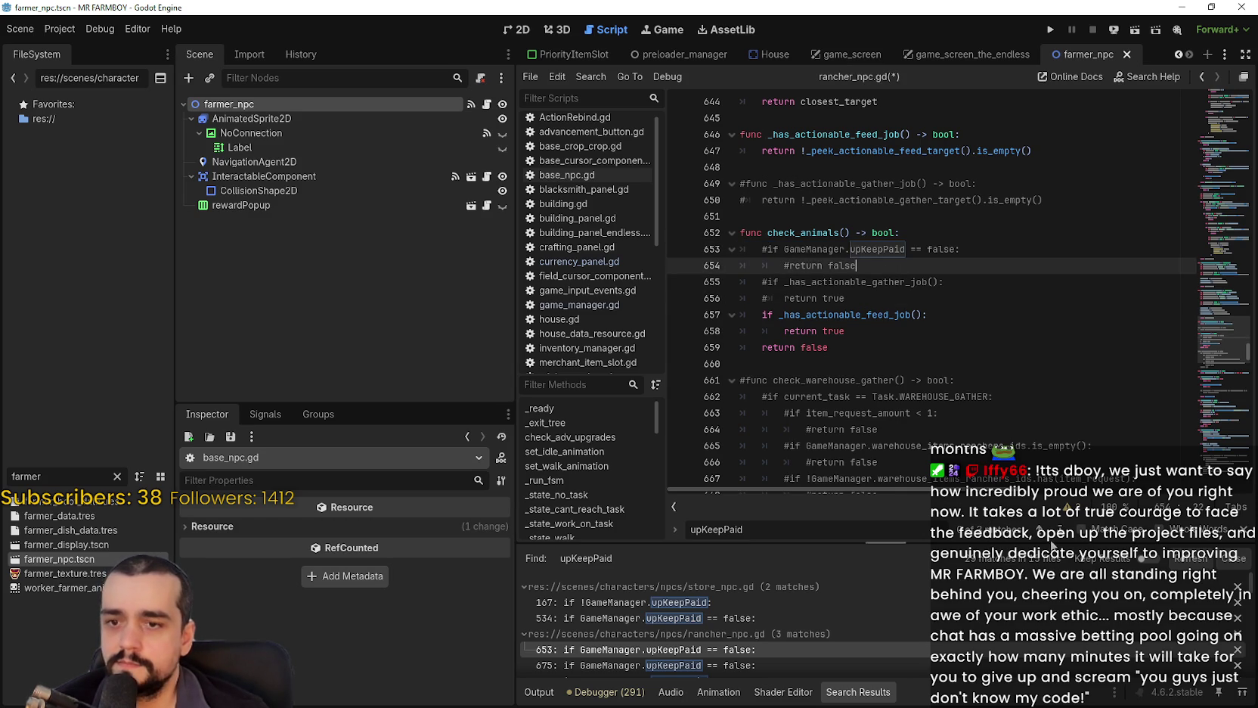
Comment out the upKeepPaid block on lines 702–706.
{"action": "left_click", "coordinate": [1040, 530]}
{"action": "left_click", "coordinate": [1040, 529]}
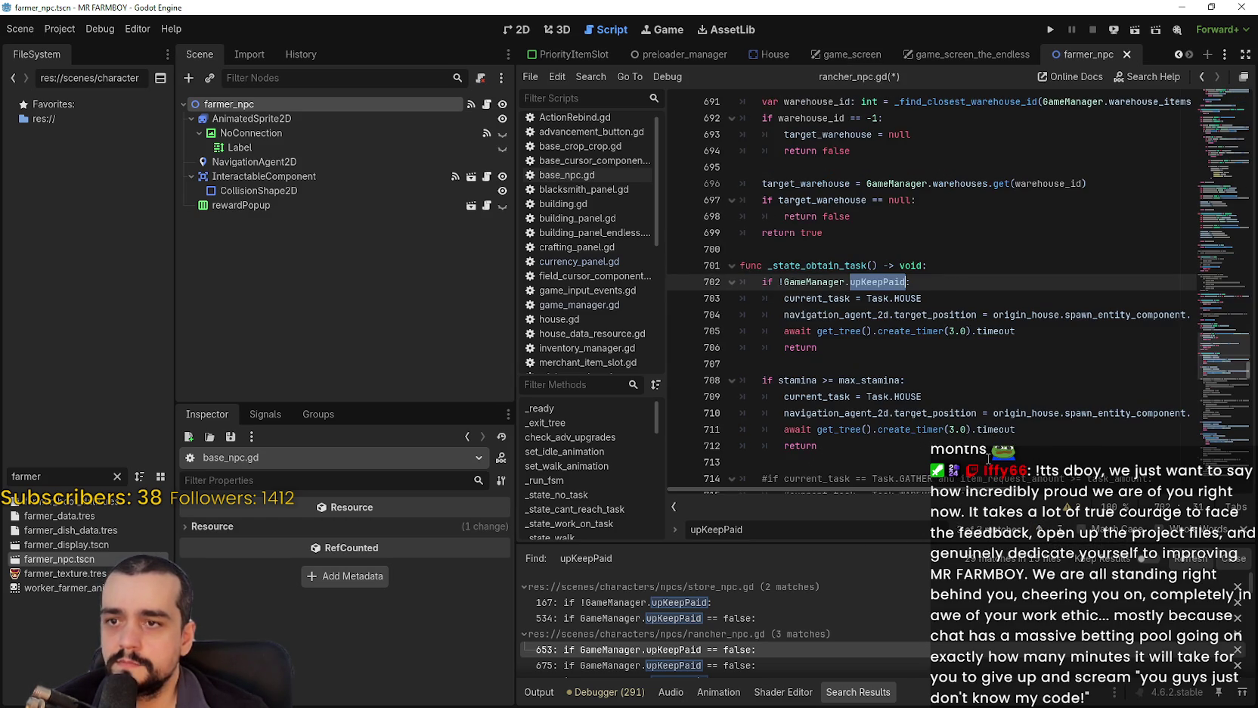
{"action": "left_click_drag", "start_coordinate": [899, 347], "coordinate": [726, 286]}
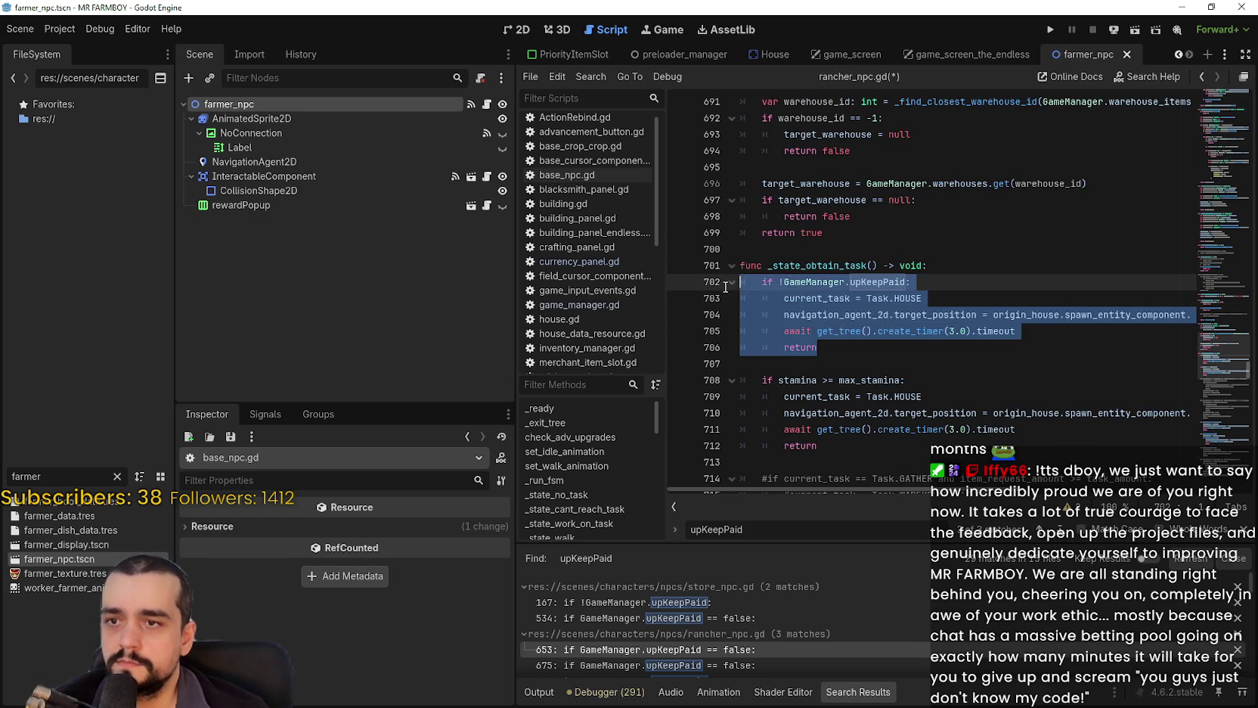
{"action": "key", "text": "ctrl+k"}
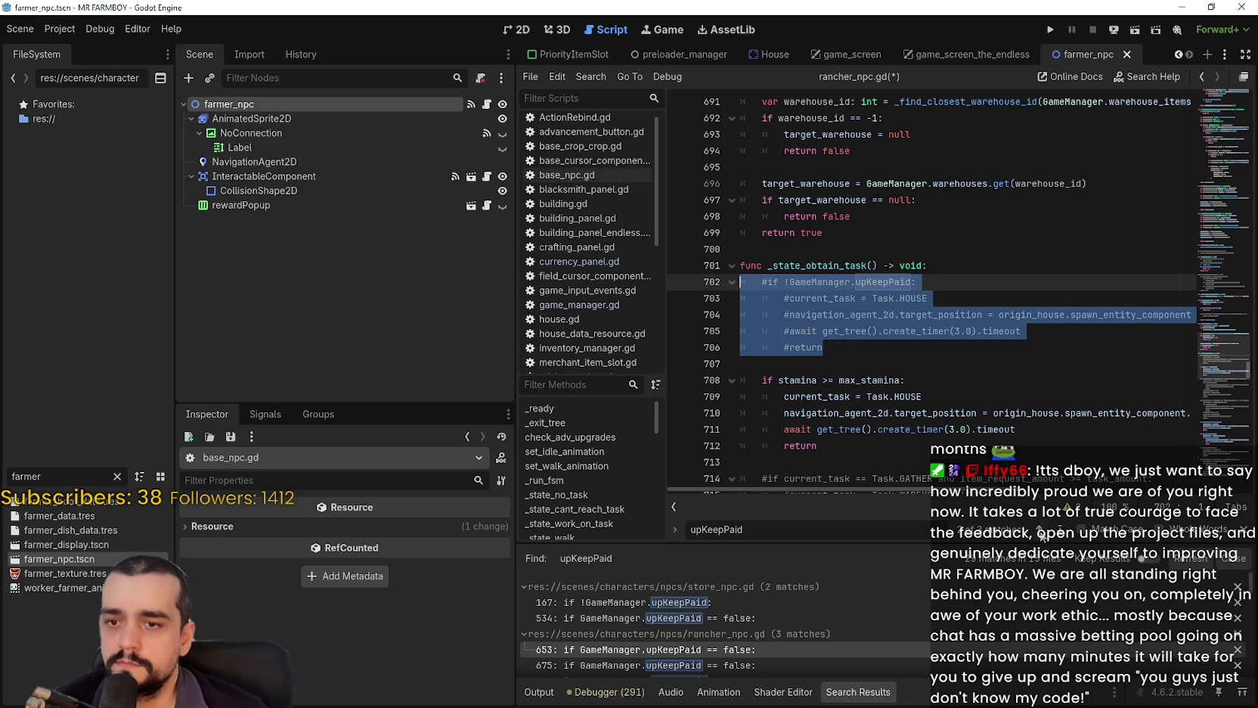
Comment out the lines 675–676 check, then go to rancher_2_npc.gd's first upKeepPaid match.
{"action": "left_click", "coordinate": [1041, 534]}
{"action": "left_click", "coordinate": [864, 299]}
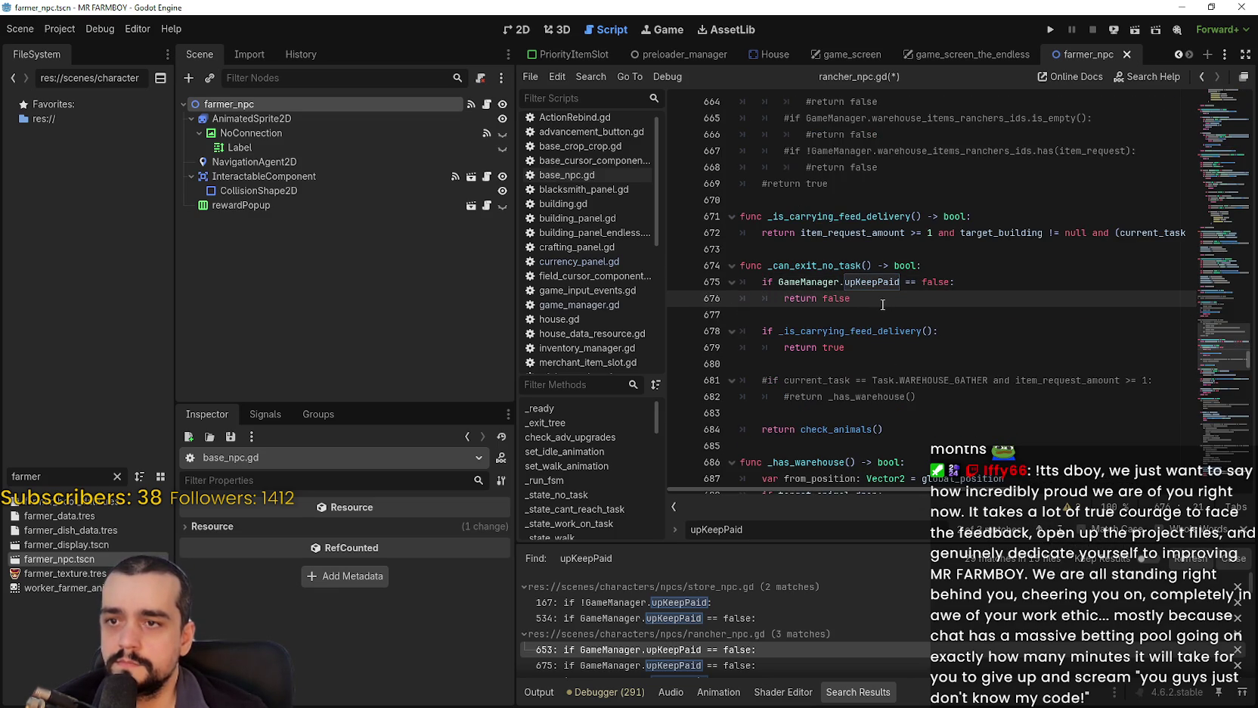
{"action": "mouse_move", "coordinate": [877, 303]}
{"action": "left_mouse_down"}
{"action": "mouse_move", "coordinate": [809, 286]}
{"action": "mouse_move", "coordinate": [717, 288]}
{"action": "left_mouse_up"}
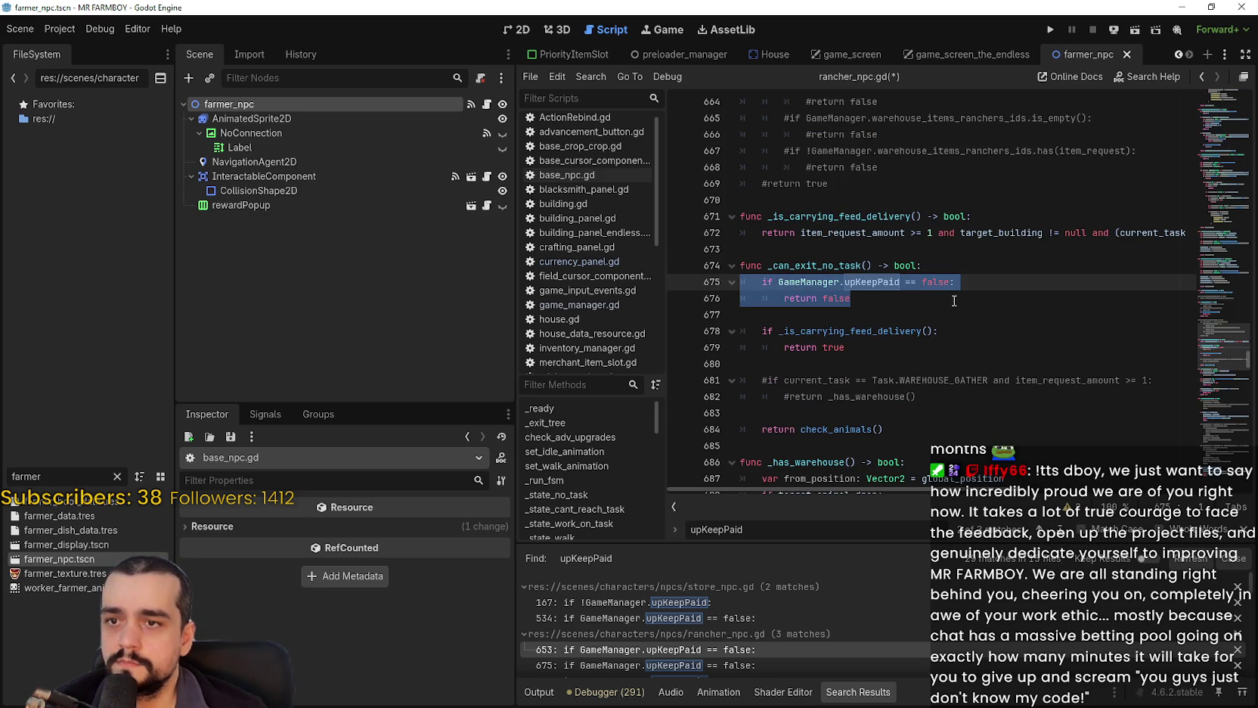
{"action": "key", "text": "ctrl+k"}
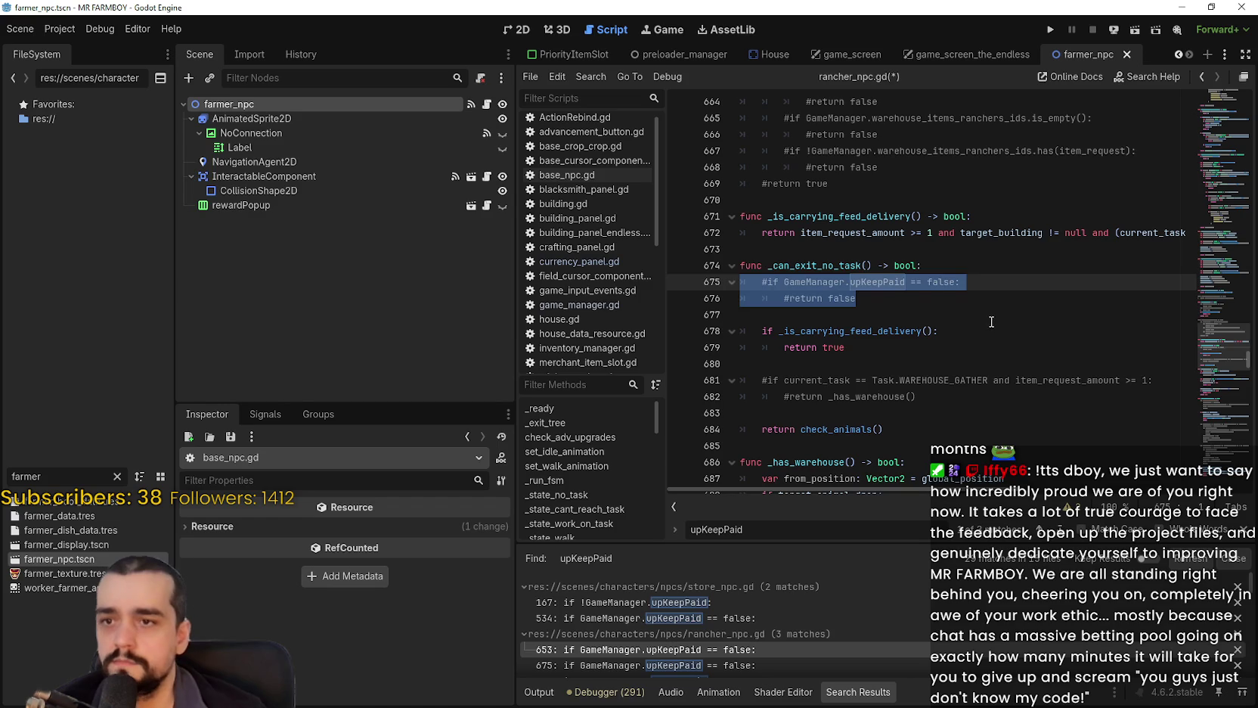
{"action": "left_click", "coordinate": [987, 319]}
{"action": "left_click", "coordinate": [1242, 542]}
{"action": "scroll", "coordinate": [804, 639], "scroll_direction": "down", "scroll_amount": 5}
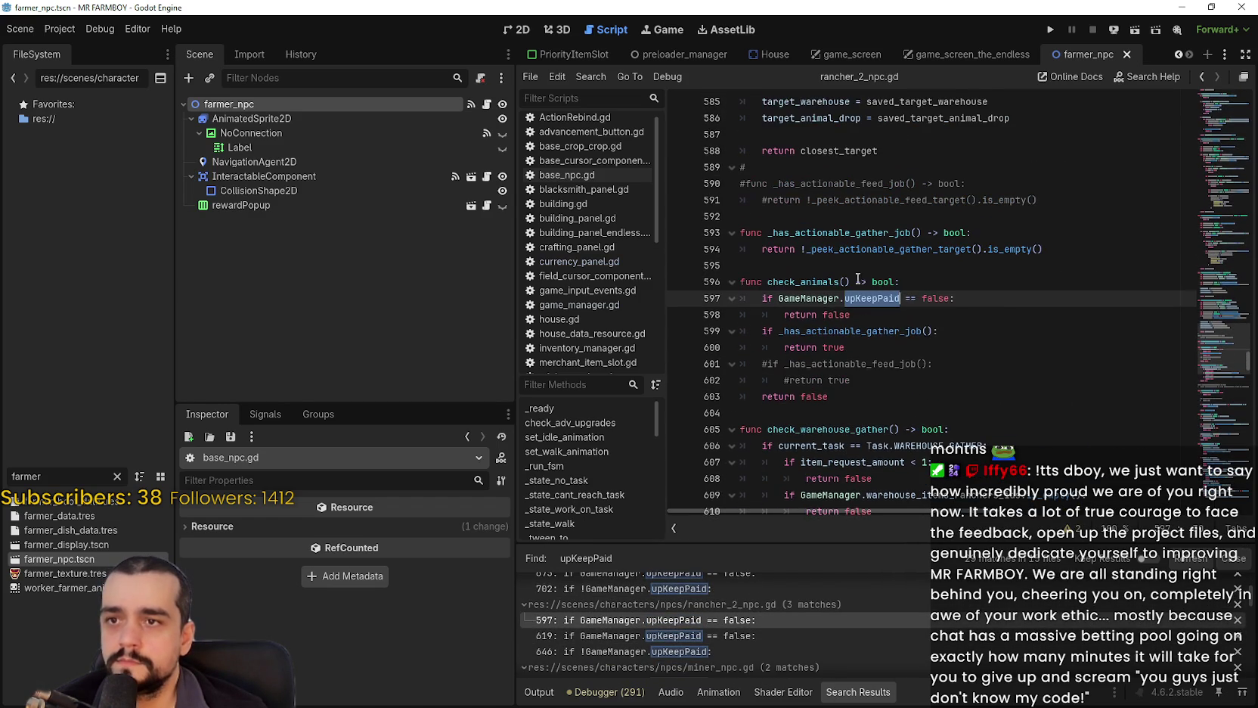
Comment out rancher_2_npc.gd's upKeepPaid check on lines 597–598.
{"action": "left_click", "coordinate": [860, 313]}
{"action": "key", "text": "shift+Home"}
{"action": "key", "text": "shift+Home"}
{"action": "key", "text": "shift+Up"}
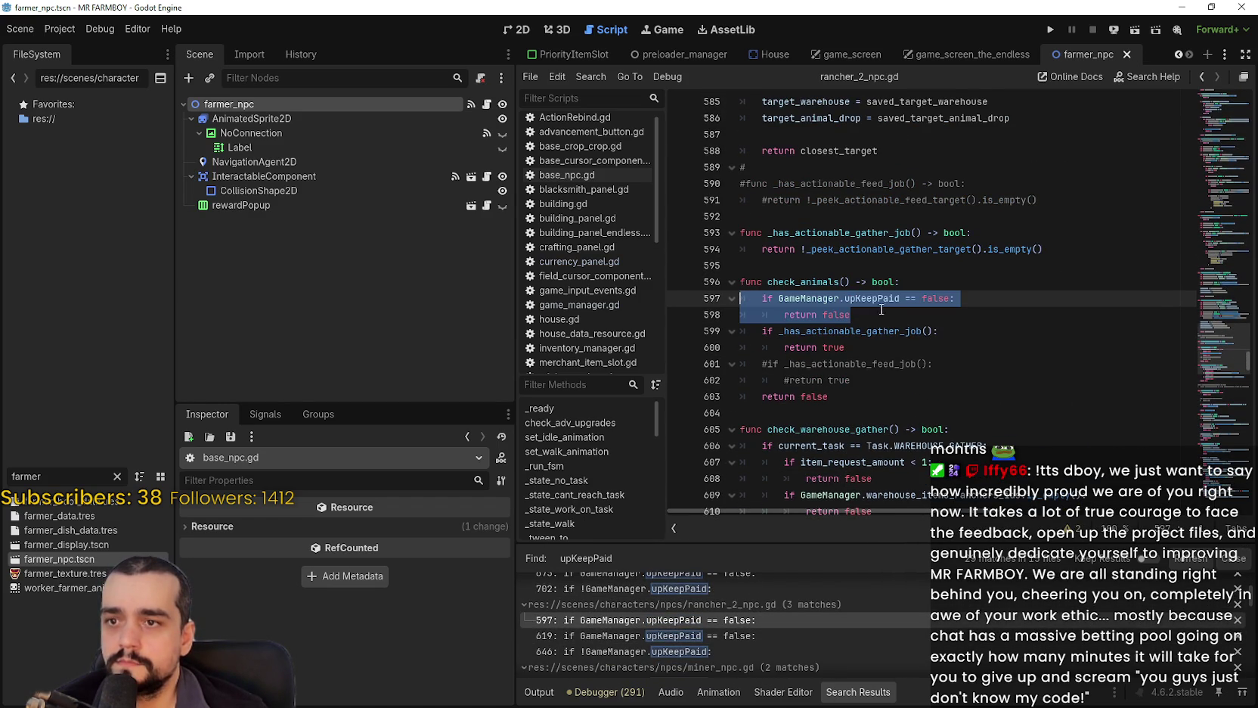
{"action": "key", "text": "ctrl+k"}
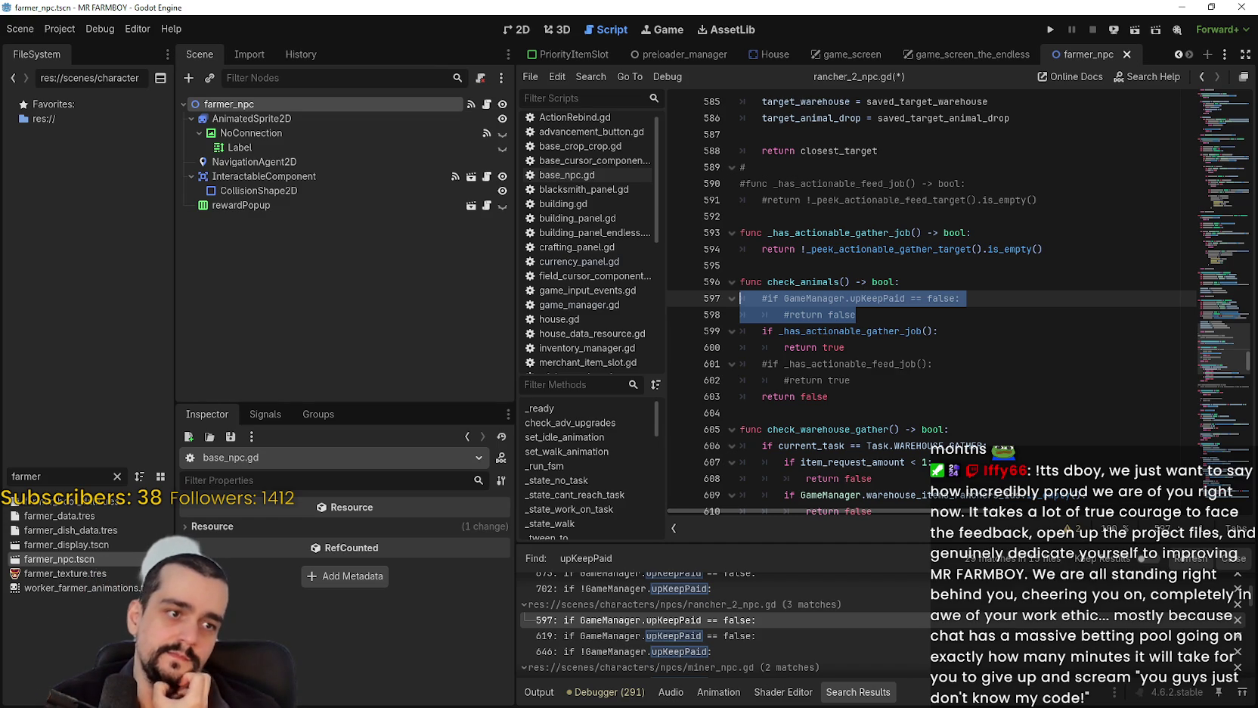
Comment out the upKeepPaid check at line 619.
{"action": "left_click", "coordinate": [757, 636]}
{"action": "scroll", "coordinate": [873, 319], "scroll_direction": "down", "scroll_amount": 2}
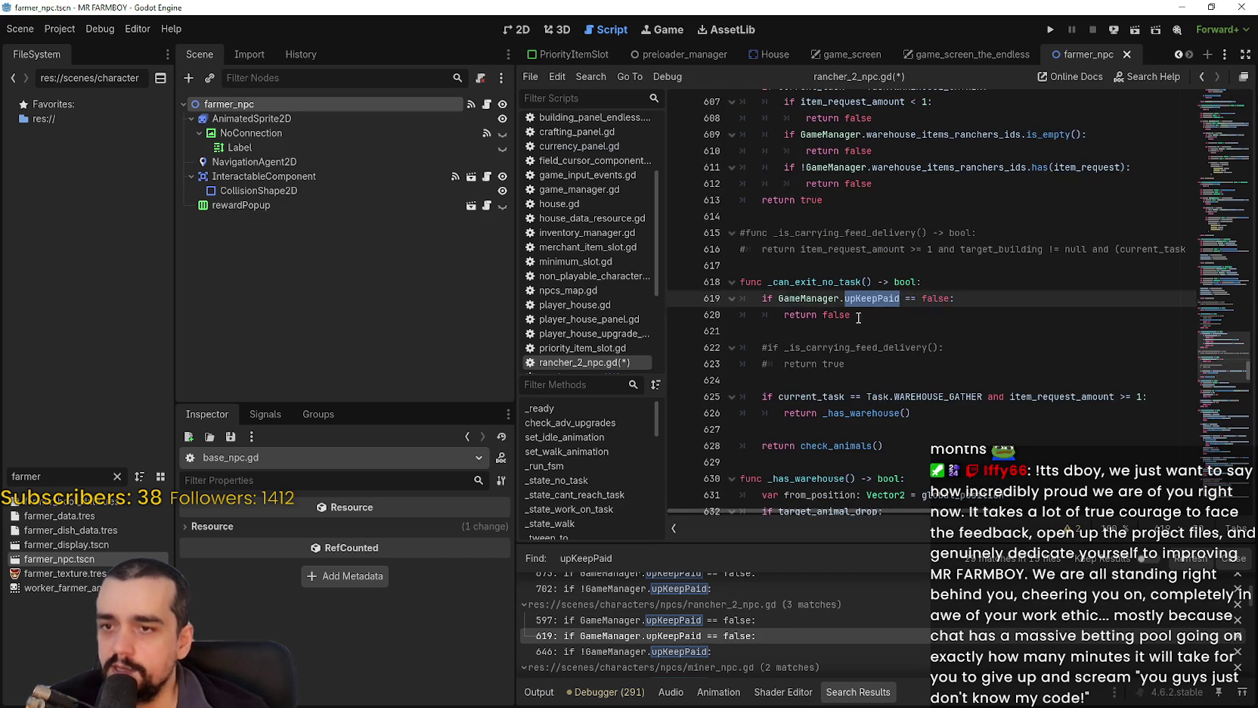
{"action": "left_click_drag", "start_coordinate": [852, 314], "coordinate": [738, 307]}
{"action": "key", "text": "ctrl+k"}
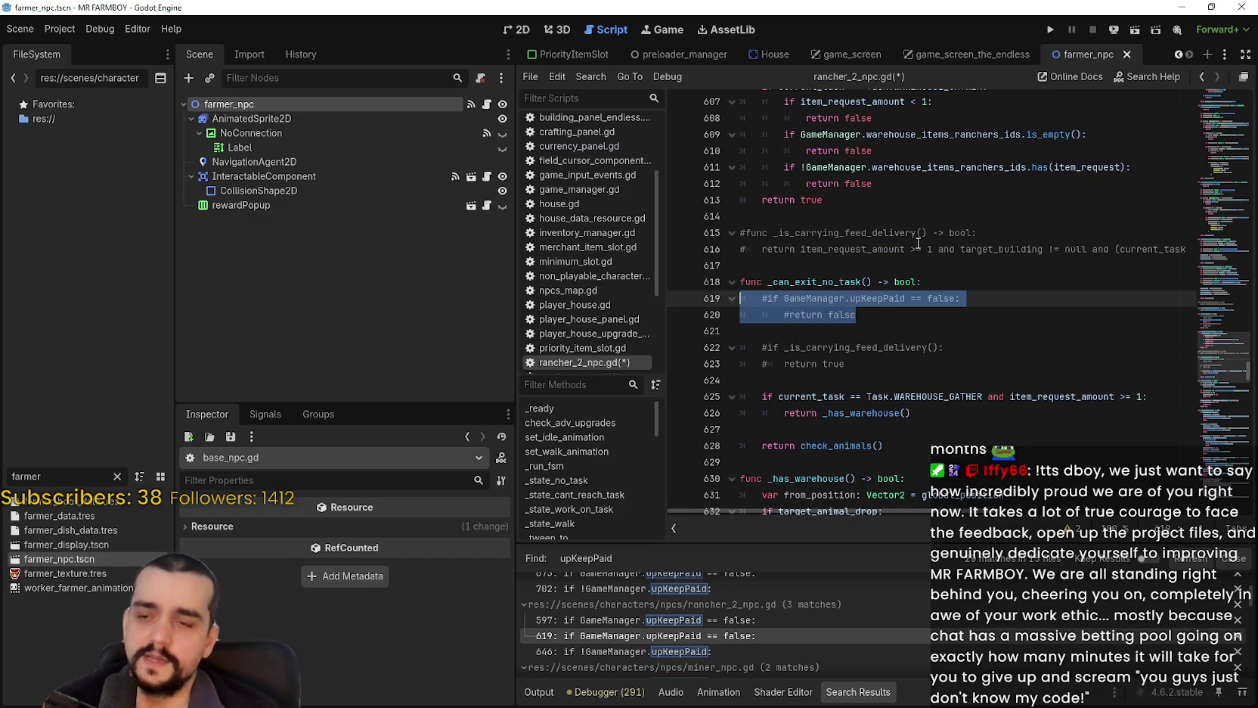
{"action": "left_click", "coordinate": [878, 347]}
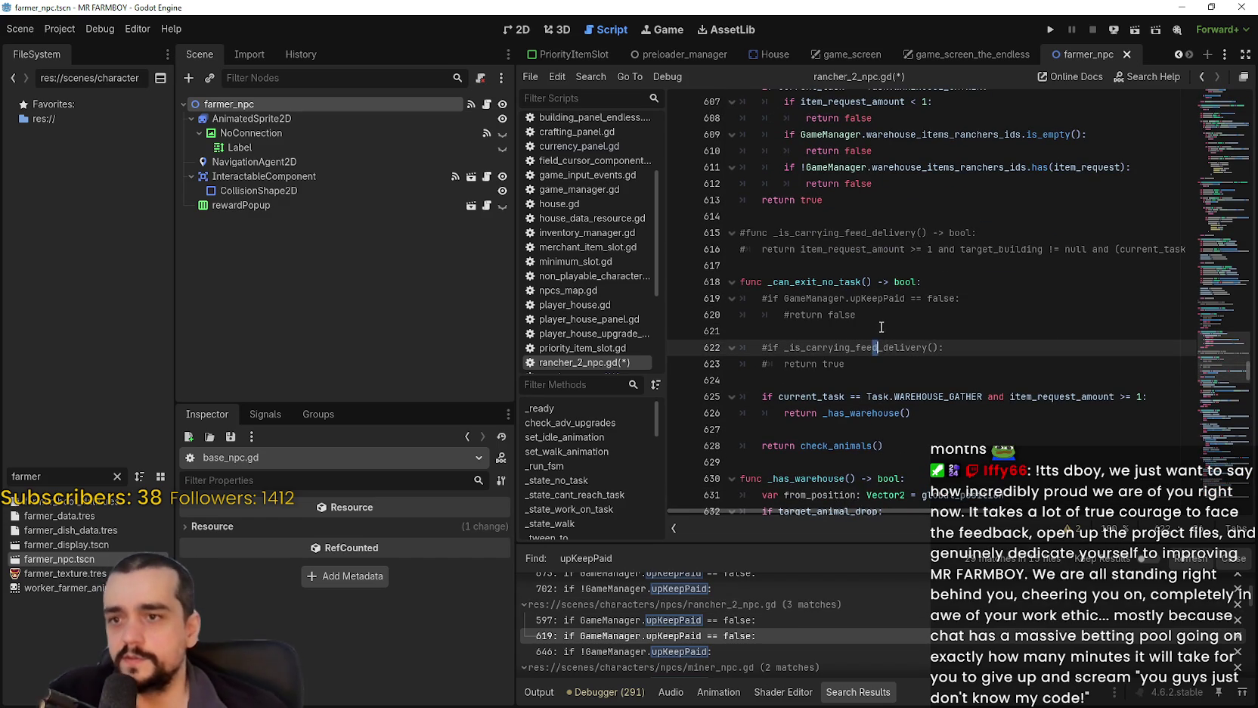
{"action": "left_click", "coordinate": [865, 324]}
Comment out the upKeepPaid block on lines 646–650, then go to miner_npc.gd line 318.
{"action": "left_click", "coordinate": [828, 651]}
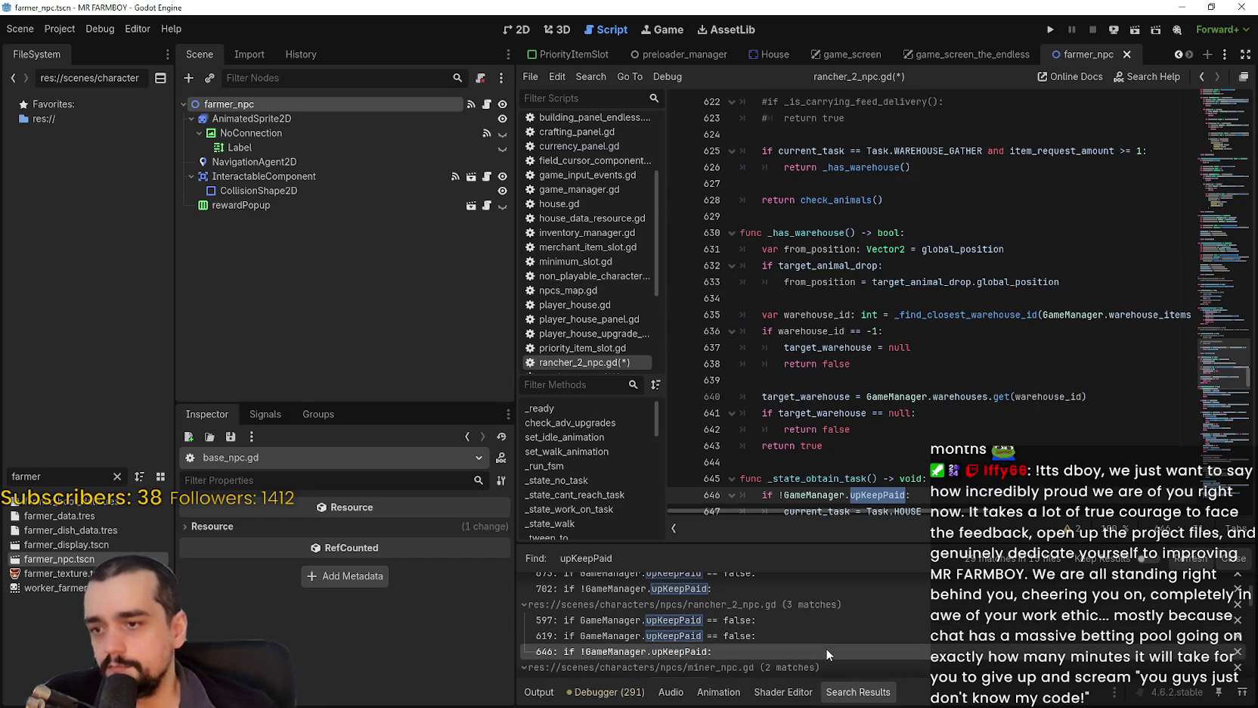
{"action": "scroll", "coordinate": [881, 310], "scroll_direction": "up", "scroll_amount": 1}
{"action": "scroll", "coordinate": [880, 310], "scroll_direction": "down", "scroll_amount": 4}
{"action": "mouse_move", "coordinate": [856, 417]}
{"action": "left_mouse_down"}
{"action": "mouse_move", "coordinate": [824, 413]}
{"action": "mouse_move", "coordinate": [739, 339]}
{"action": "mouse_move", "coordinate": [739, 353]}
{"action": "left_mouse_up"}
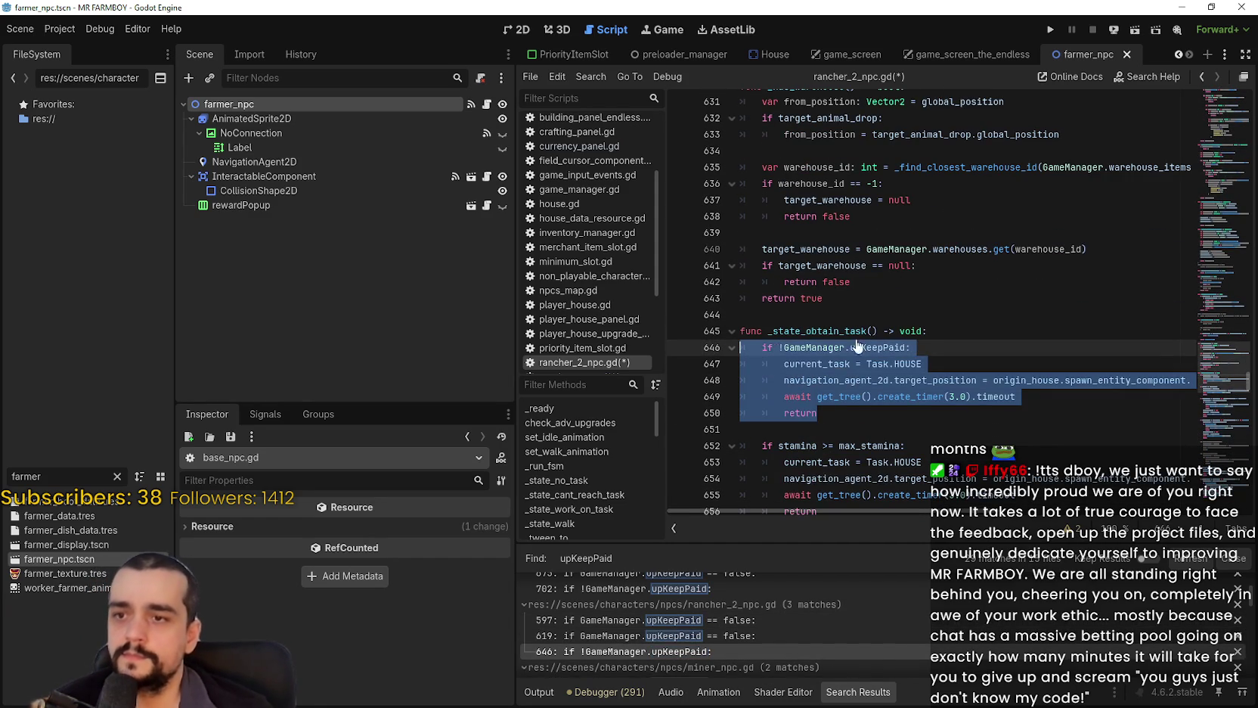
{"action": "key", "text": "ctrl+k"}
{"action": "key", "text": "Right"}
{"action": "scroll", "coordinate": [731, 636], "scroll_direction": "down", "scroll_amount": 2}
{"action": "scroll", "coordinate": [731, 636], "scroll_direction": "up", "scroll_amount": 1}
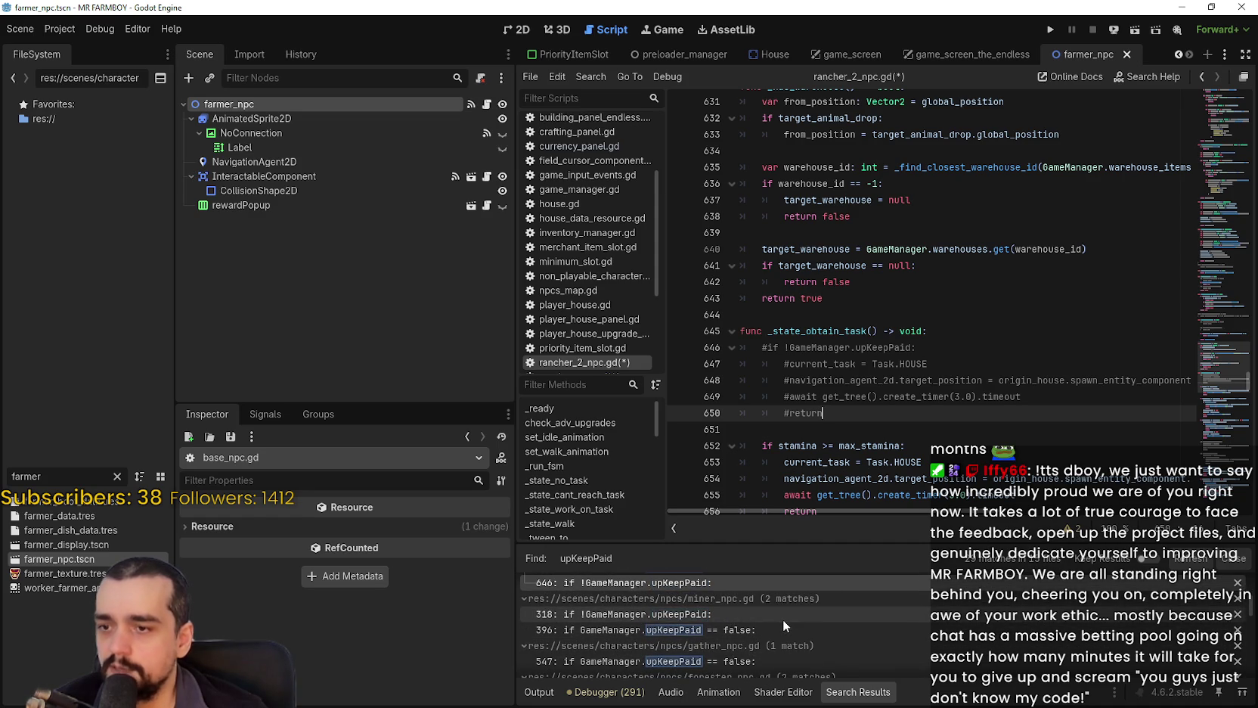
{"action": "left_click", "coordinate": [783, 619]}
Comment out miner_npc.gd's upkeep block on lines 318–322.
{"action": "scroll", "coordinate": [899, 306], "scroll_direction": "up", "scroll_amount": 3}
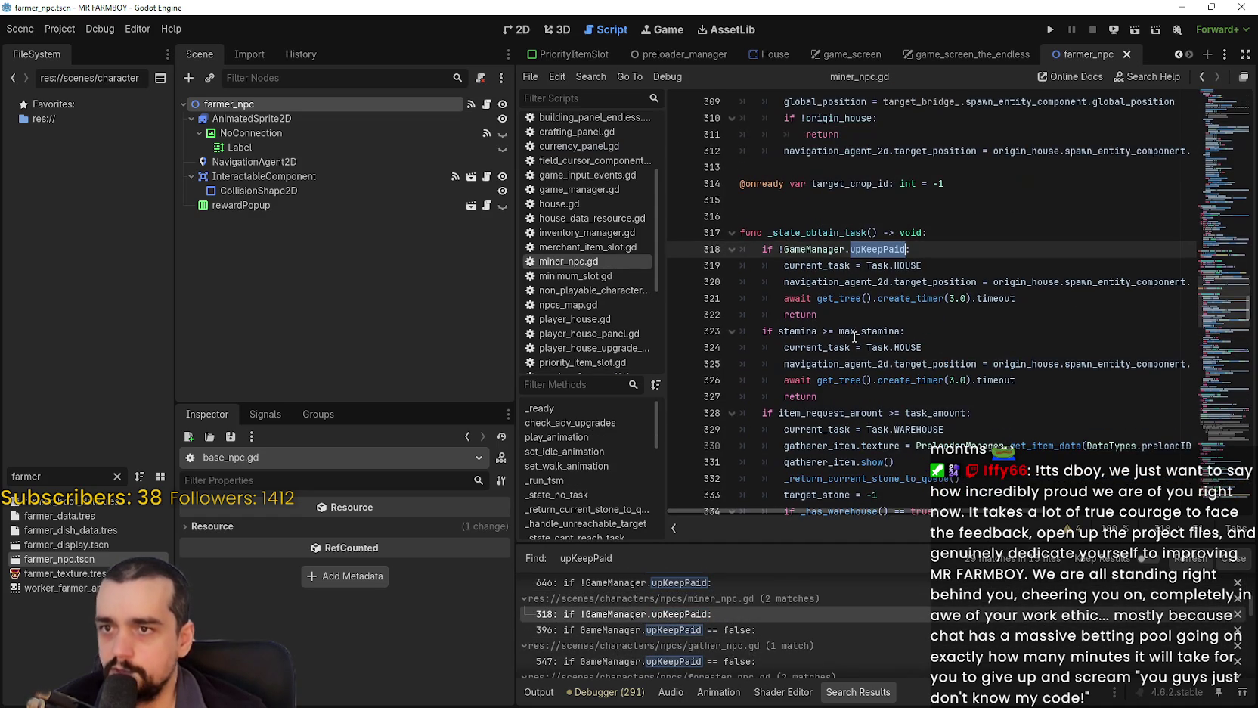
{"action": "mouse_move", "coordinate": [853, 318]}
{"action": "left_mouse_down"}
{"action": "mouse_move", "coordinate": [779, 250]}
{"action": "mouse_move", "coordinate": [748, 248]}
{"action": "left_mouse_up"}
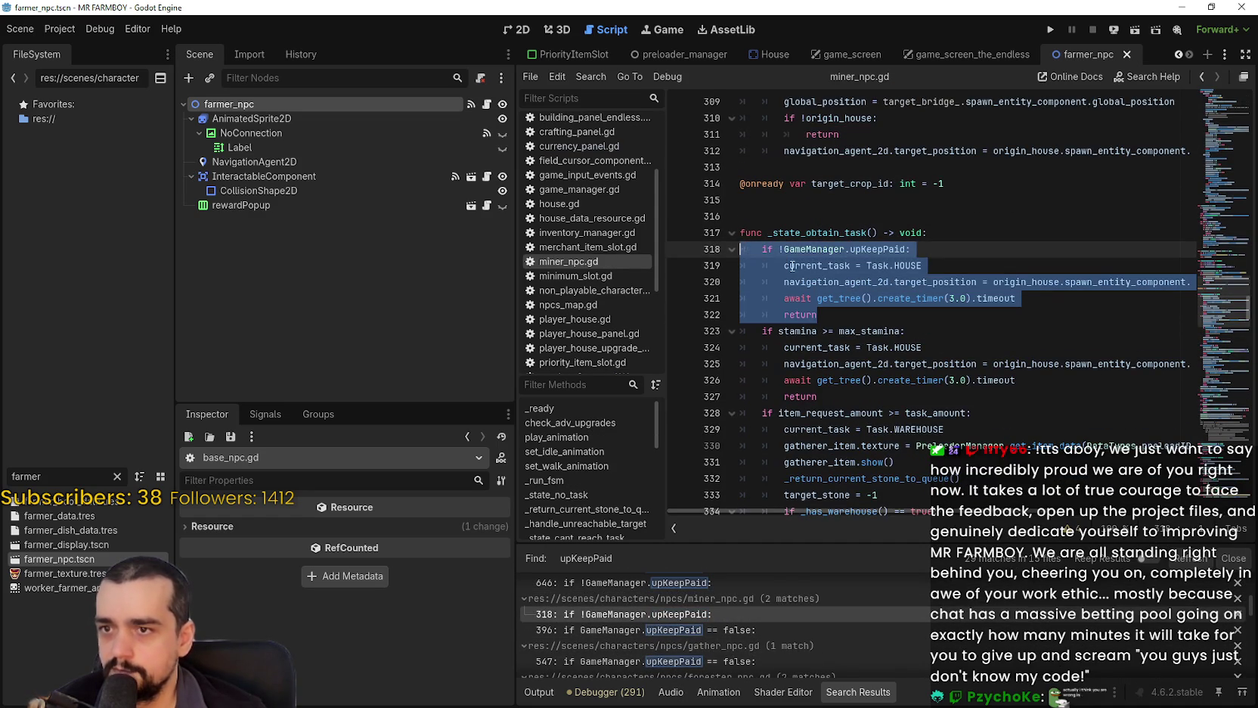
{"action": "key", "text": "ctrl+k"}
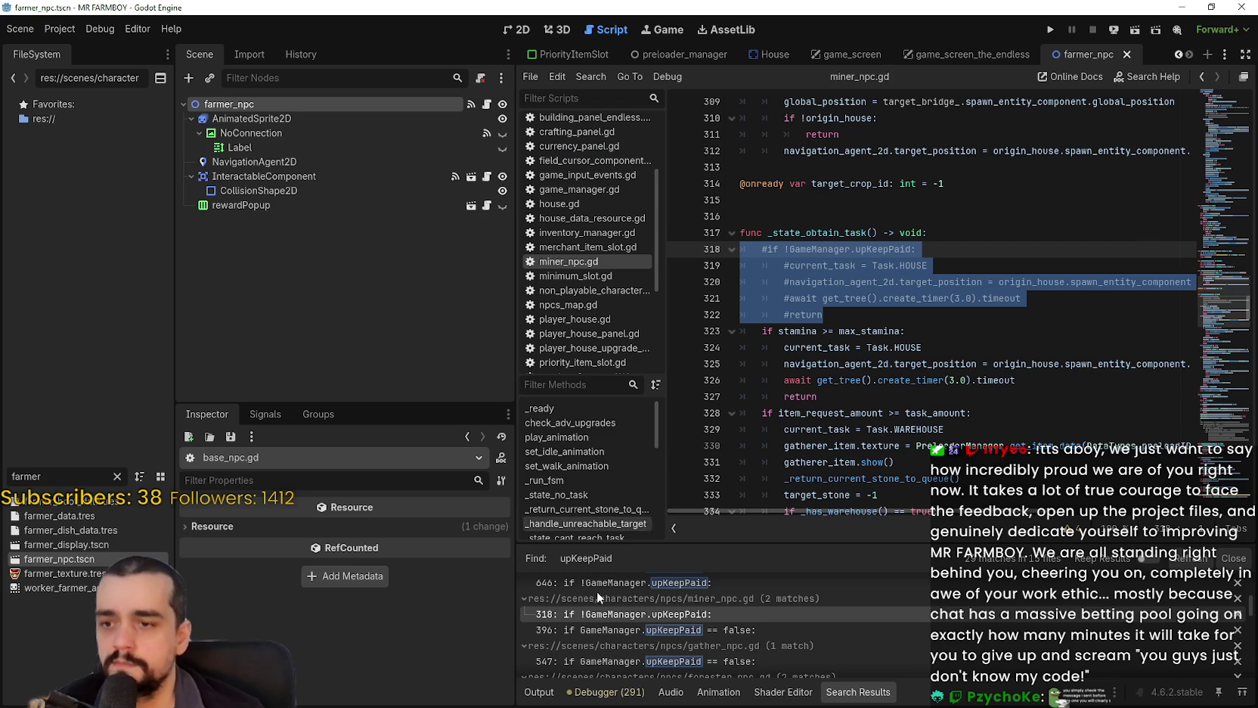
Comment out miner_npc.gd's stone-gathering upkeep check on lines 396–397.
{"action": "left_click", "coordinate": [627, 633]}
{"action": "scroll", "coordinate": [867, 409], "scroll_direction": "down", "scroll_amount": 2}
{"action": "left_click", "coordinate": [867, 409]}
{"action": "left_click_drag", "start_coordinate": [867, 409], "coordinate": [741, 396]}
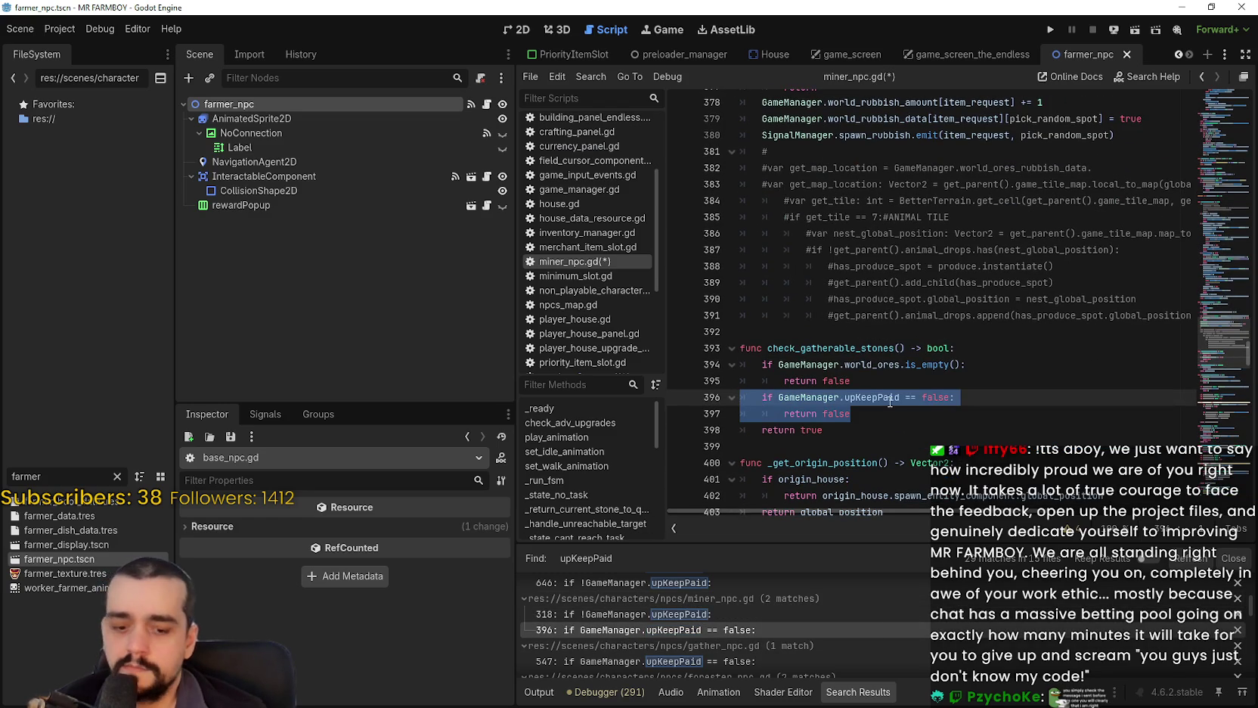
{"action": "key", "text": "ctrl+k"}
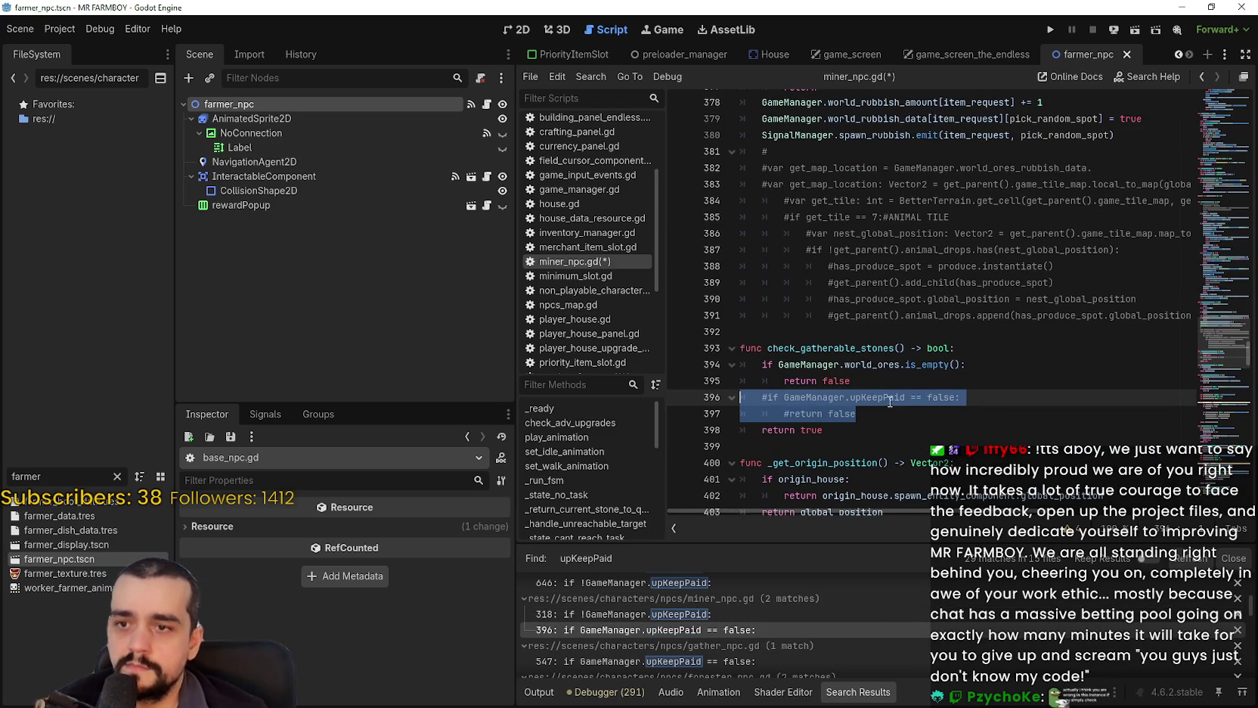
{"action": "scroll", "coordinate": [744, 640], "scroll_direction": "down", "scroll_amount": 1}
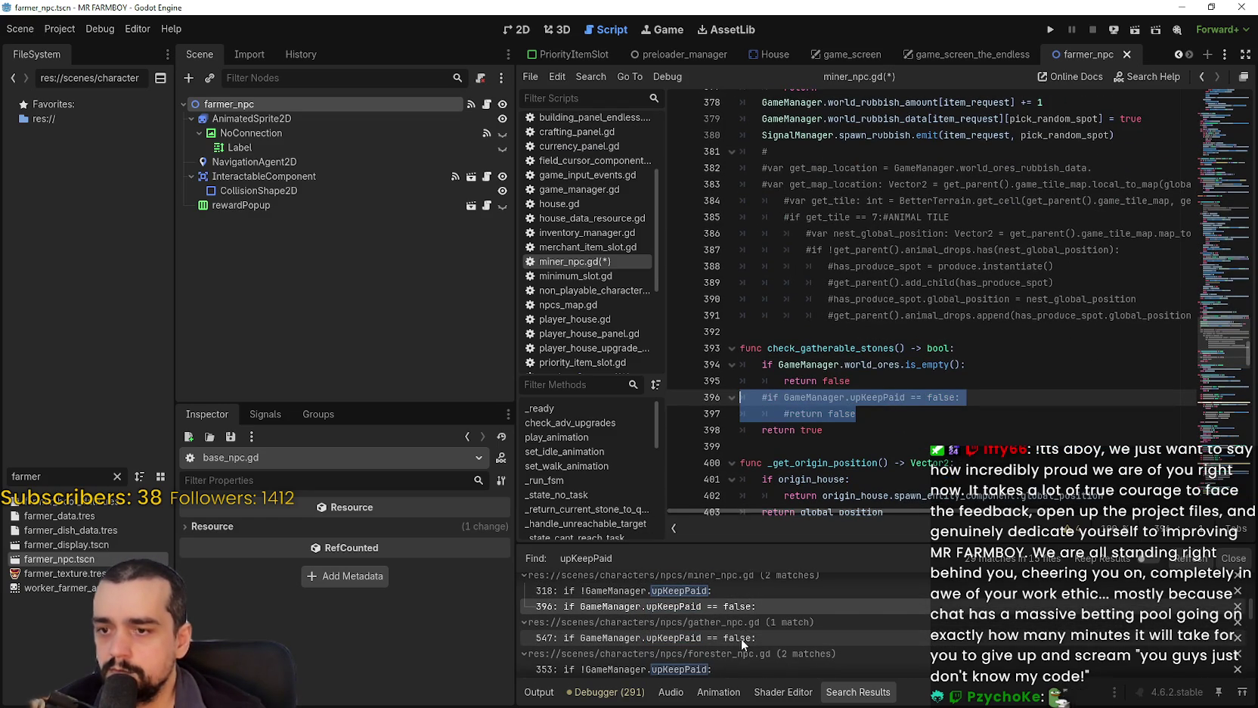
Comment out gather_npc.gd's upkeep check on lines 547–548.
{"action": "left_click", "coordinate": [681, 638]}
{"action": "scroll", "coordinate": [870, 280], "scroll_direction": "up", "scroll_amount": 3}
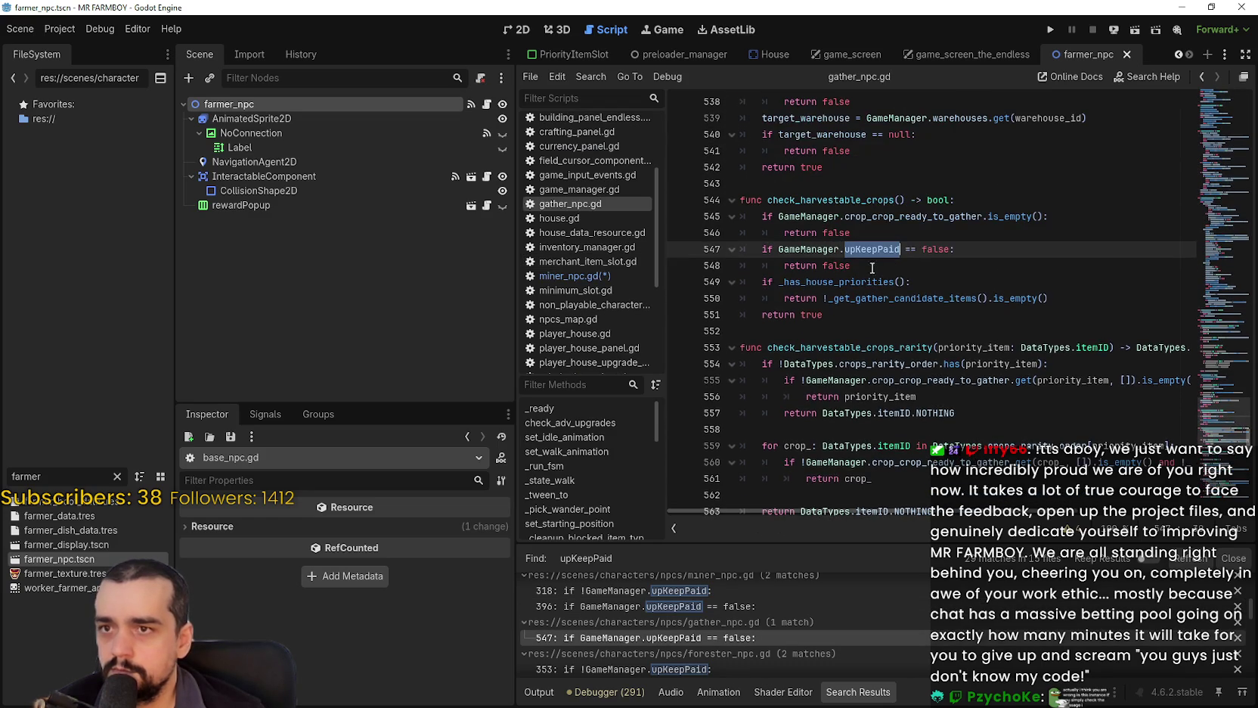
{"action": "left_click", "coordinate": [869, 281]}
{"action": "left_click_drag", "start_coordinate": [968, 266], "coordinate": [740, 249]}
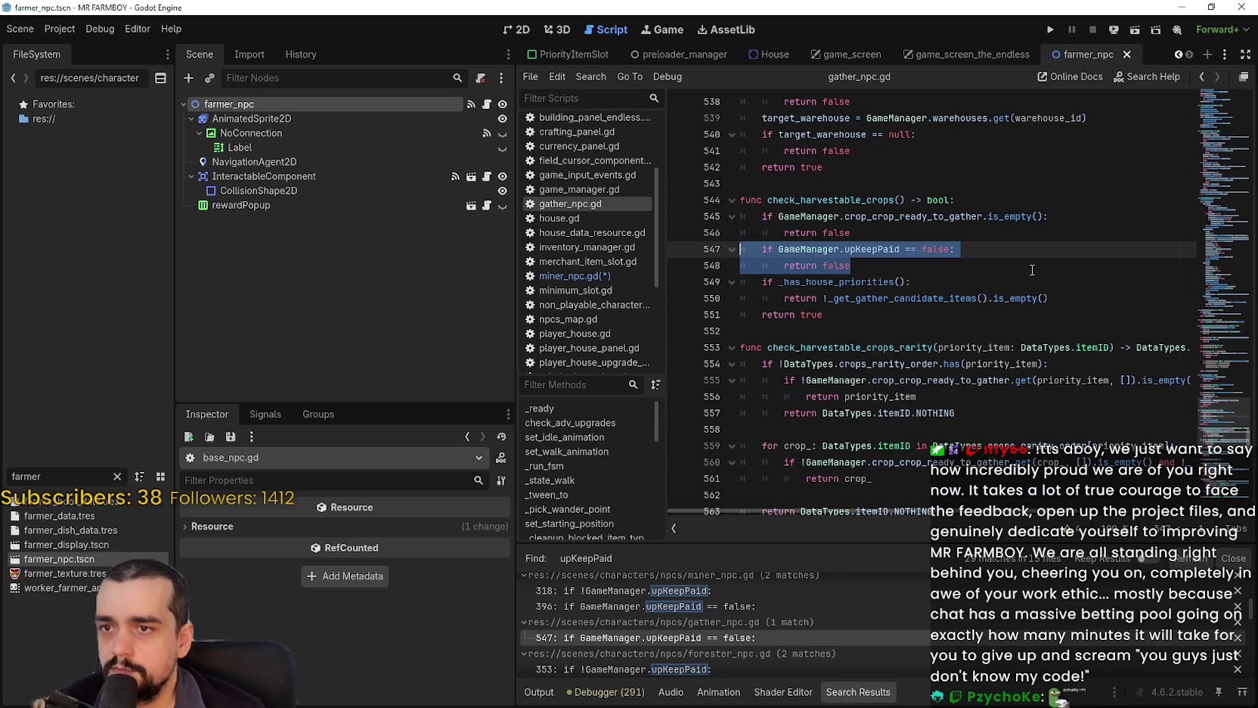
{"action": "key", "text": "ctrl+k"}
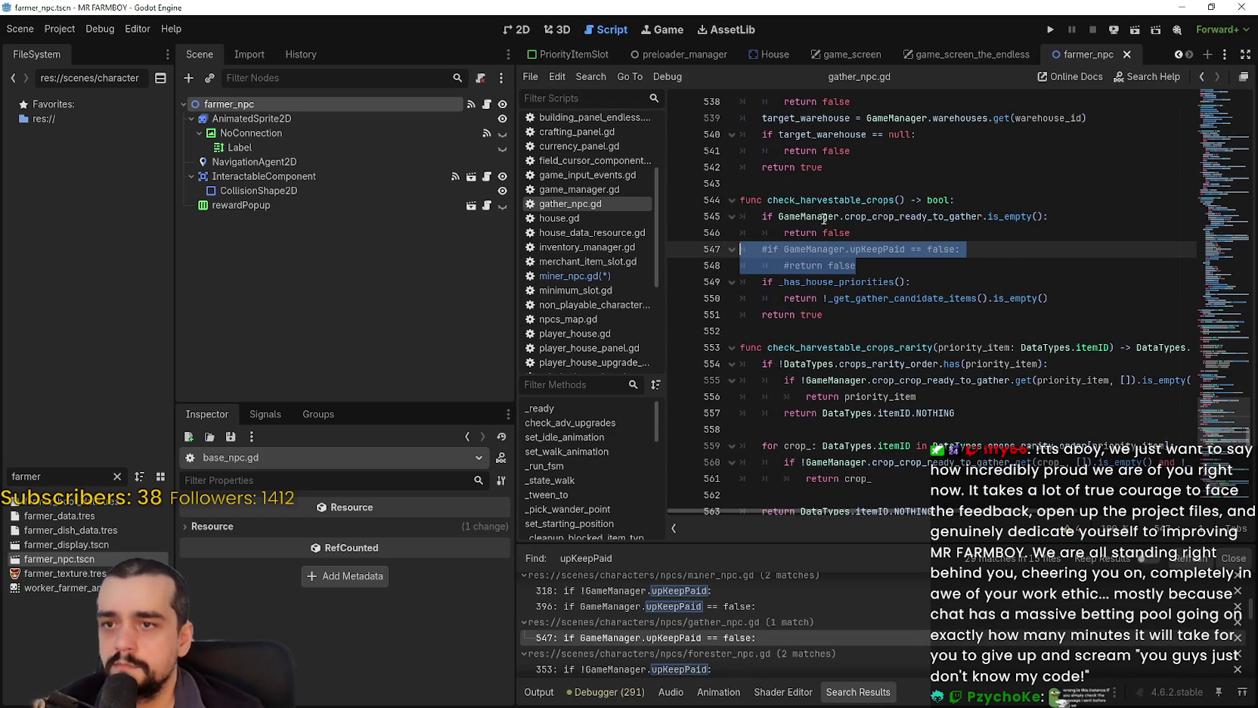
{"action": "scroll", "coordinate": [745, 660], "scroll_direction": "down", "scroll_amount": 2}
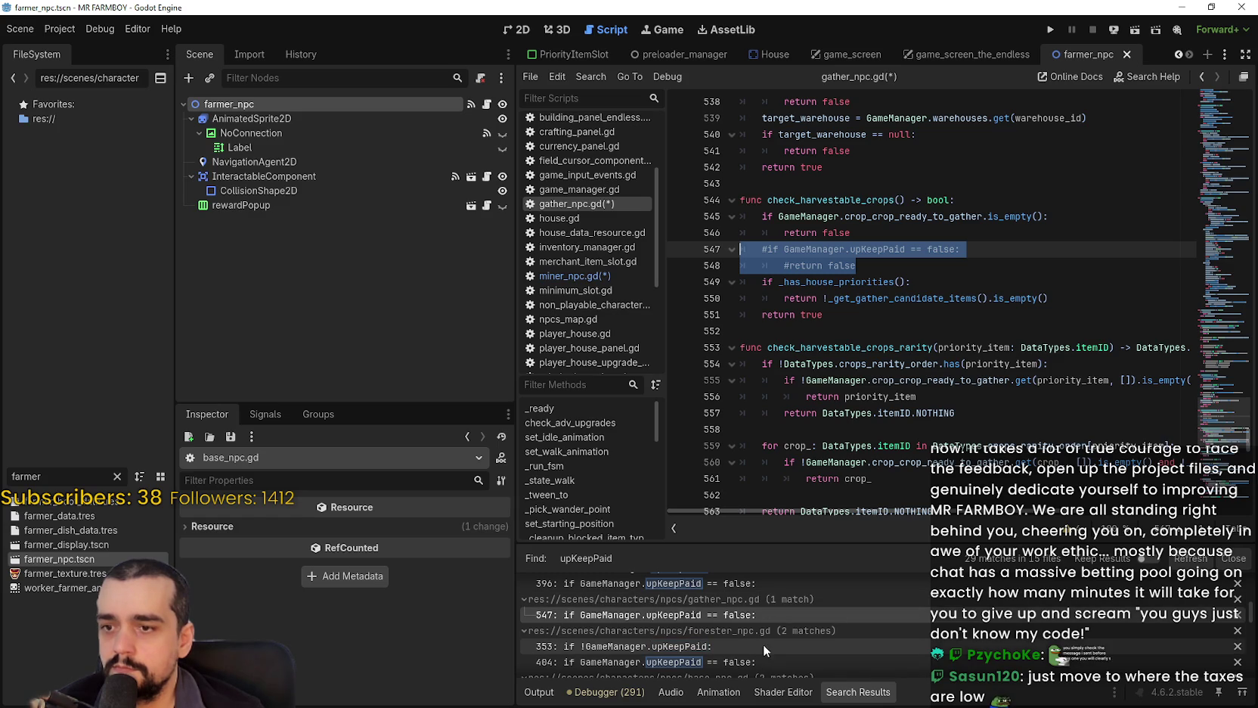
Comment out forester_npc.gd's upkeep block on lines 353–357.
{"action": "left_click", "coordinate": [763, 644]}
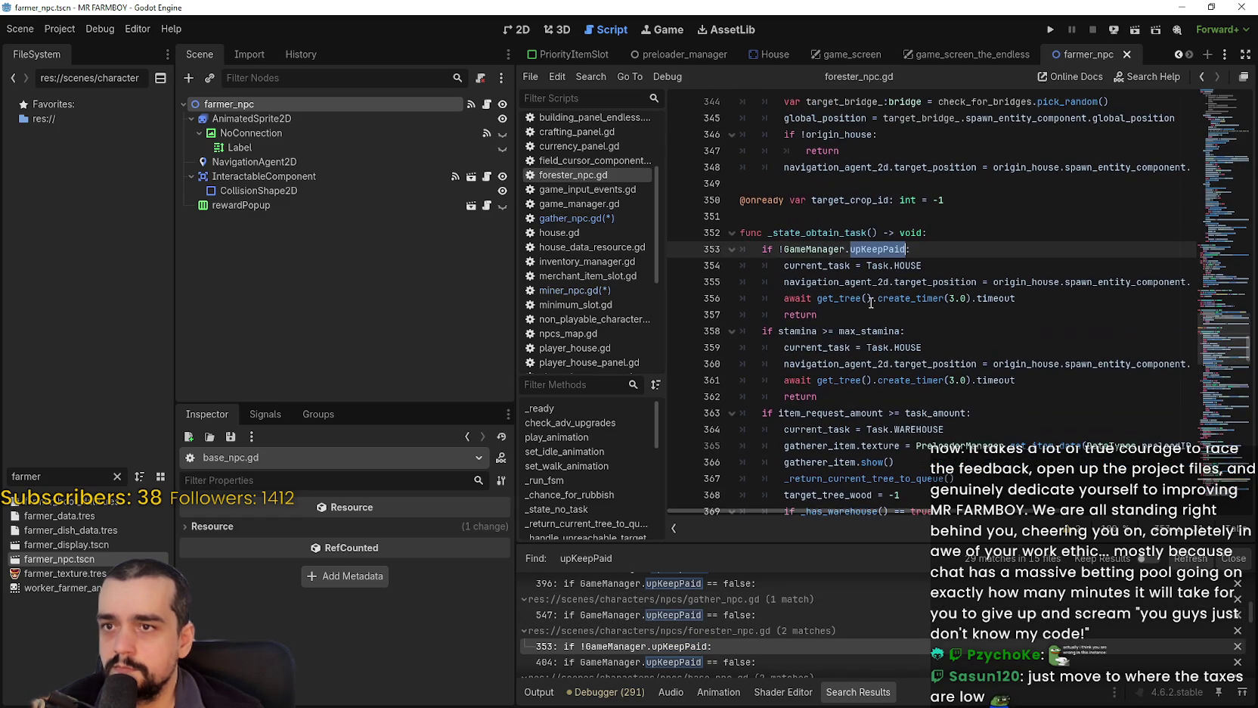
{"action": "left_click_drag", "start_coordinate": [825, 316], "coordinate": [932, 256]}
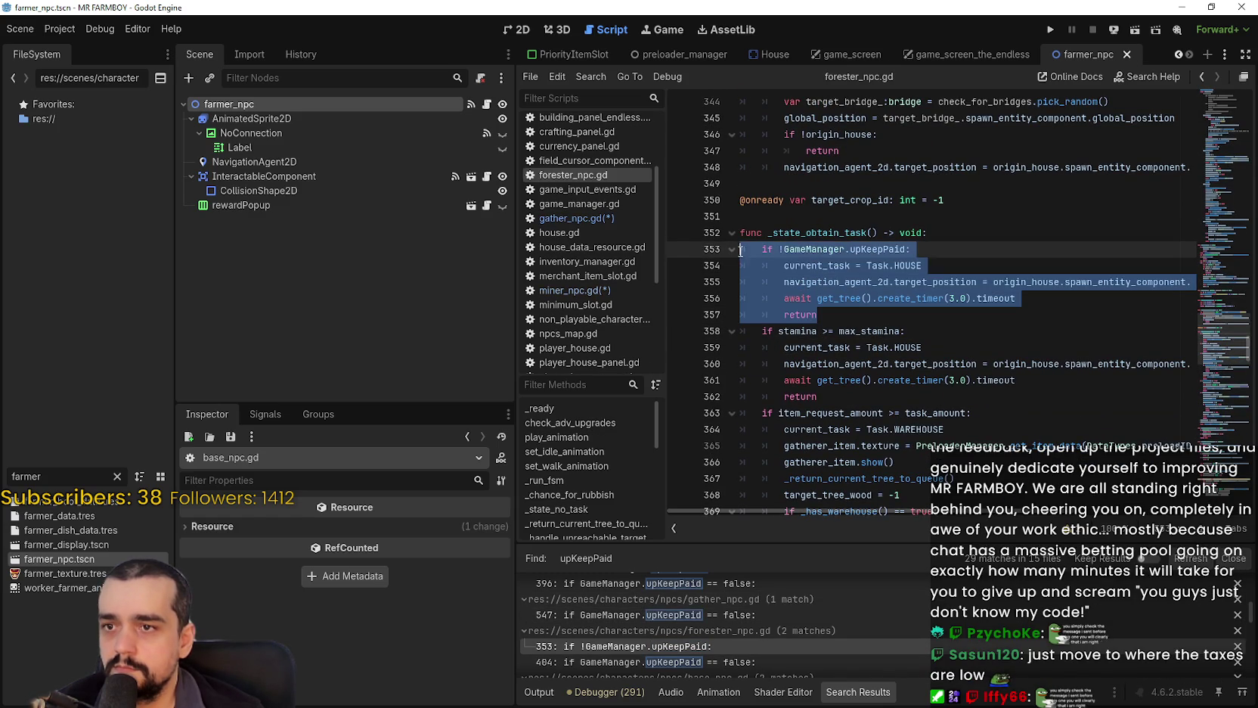
{"action": "key", "text": "ctrl+k"}
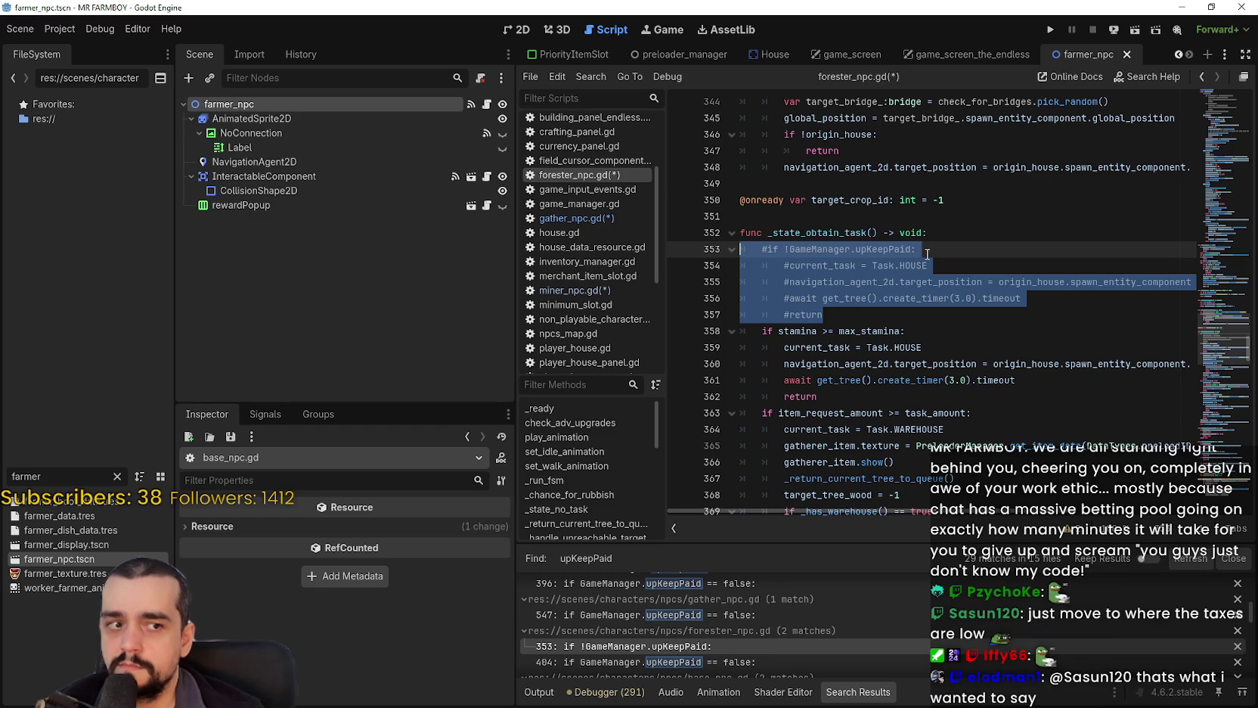
{"action": "left_click", "coordinate": [818, 266]}
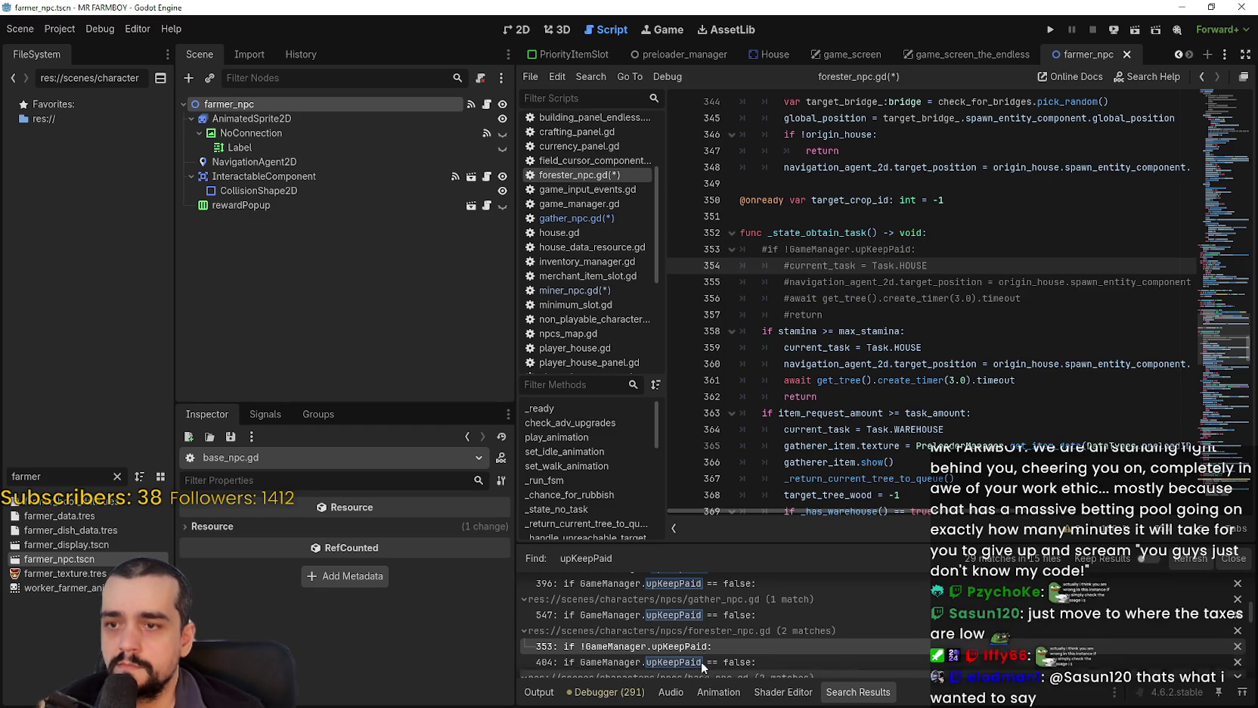
{"action": "scroll", "coordinate": [732, 641], "scroll_direction": "down", "scroll_amount": 1}
Comment out the tree-gathering upkeep check on lines 404–405.
{"action": "left_click", "coordinate": [743, 627]}
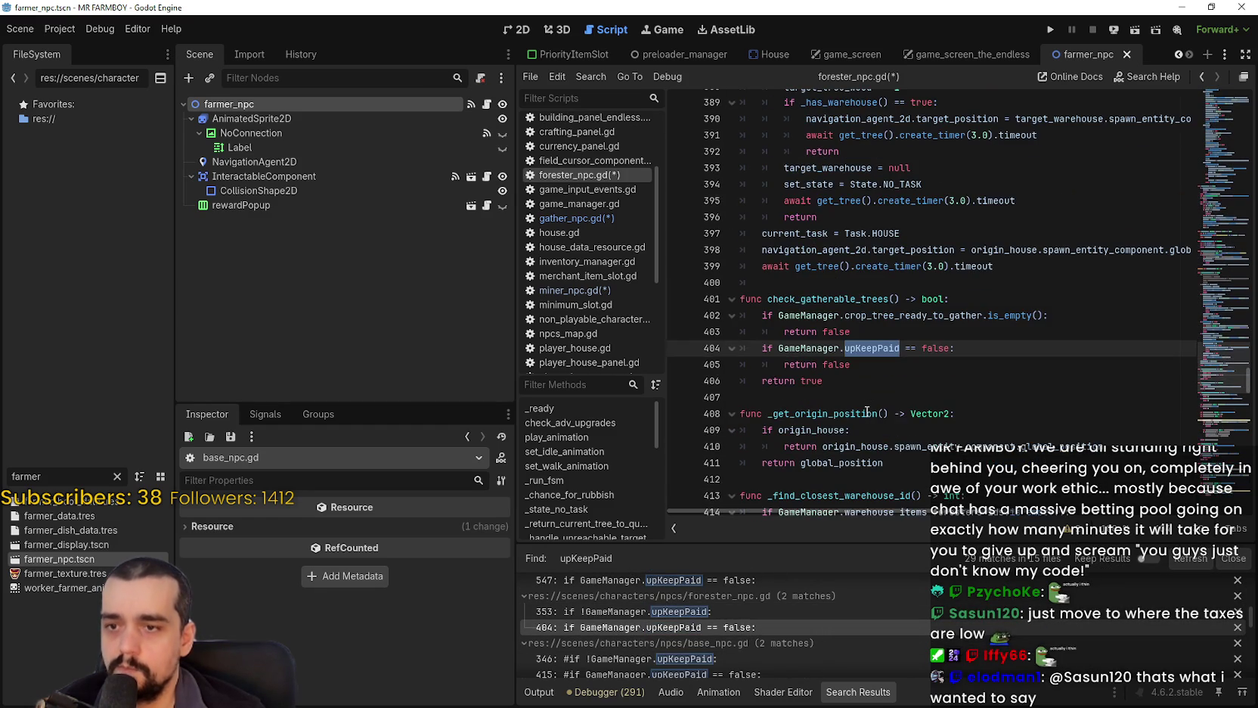
{"action": "left_click_drag", "start_coordinate": [1013, 337], "coordinate": [974, 374]}
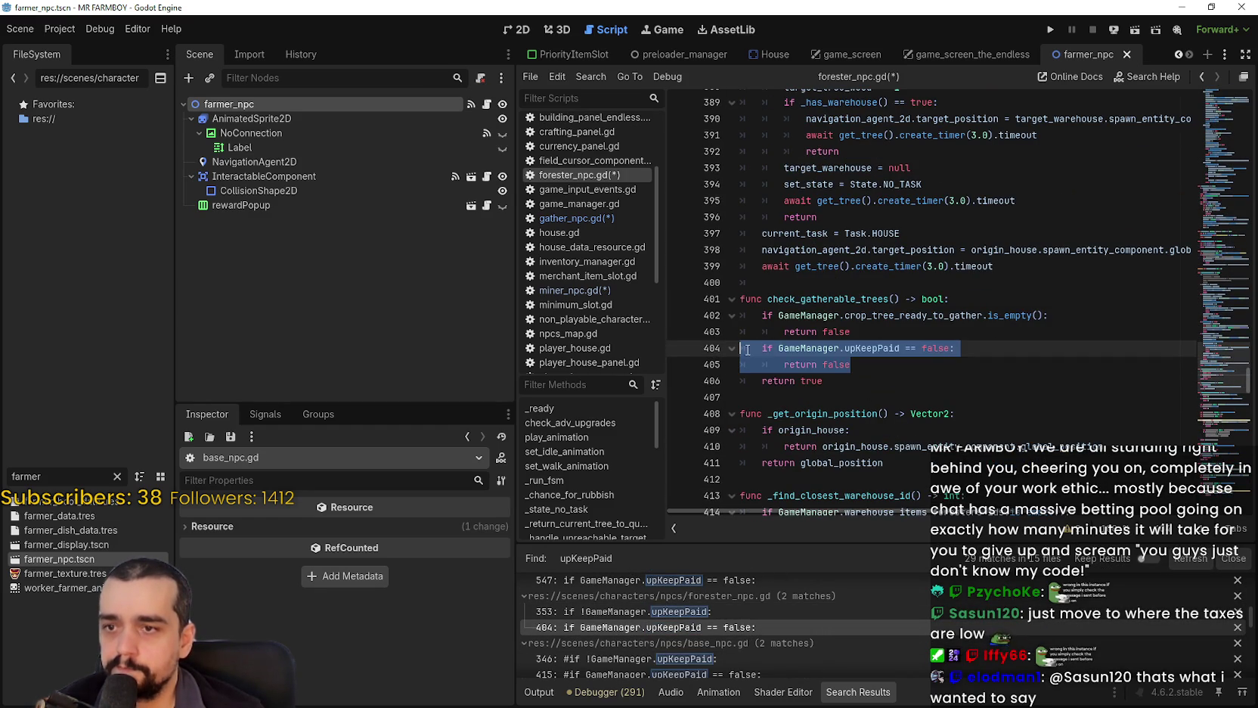
{"action": "key", "text": "ctrl+k"}
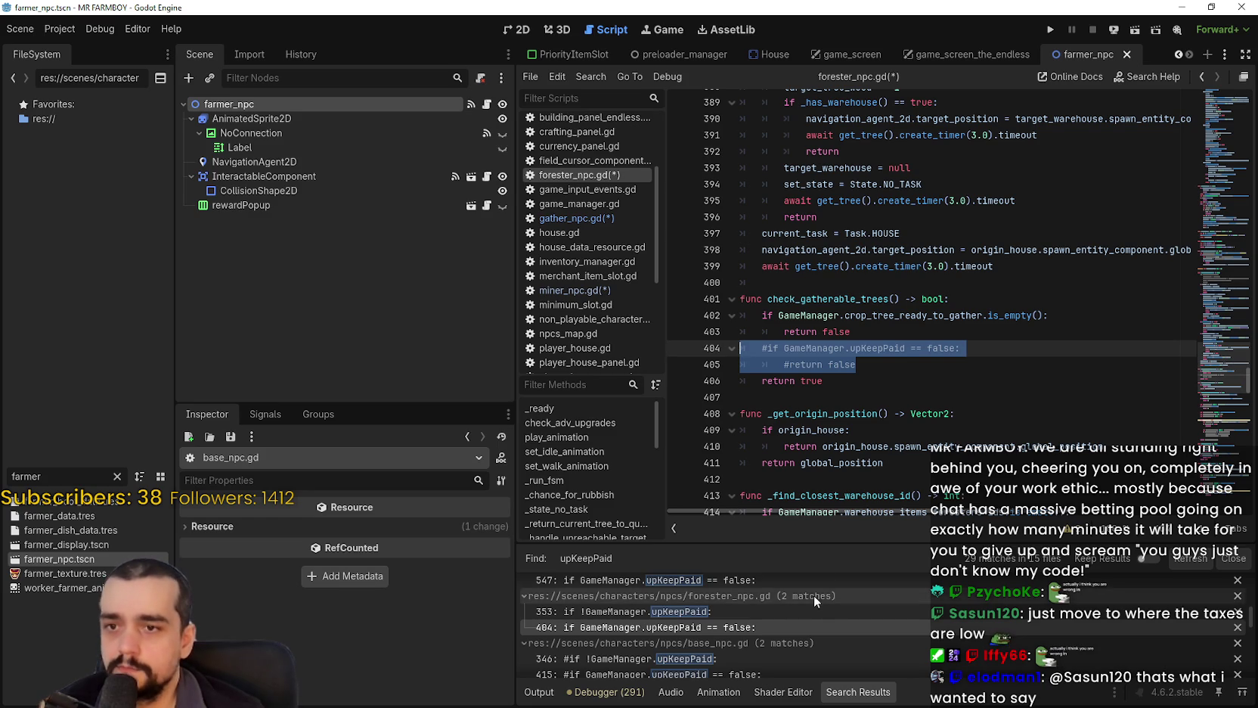
{"action": "scroll", "coordinate": [760, 628], "scroll_direction": "down", "scroll_amount": 1}
Confirm base_npc.gd's upKeepPaid matches are commented, then go to non_playable_character.gd line 91.
{"action": "left_click", "coordinate": [732, 632]}
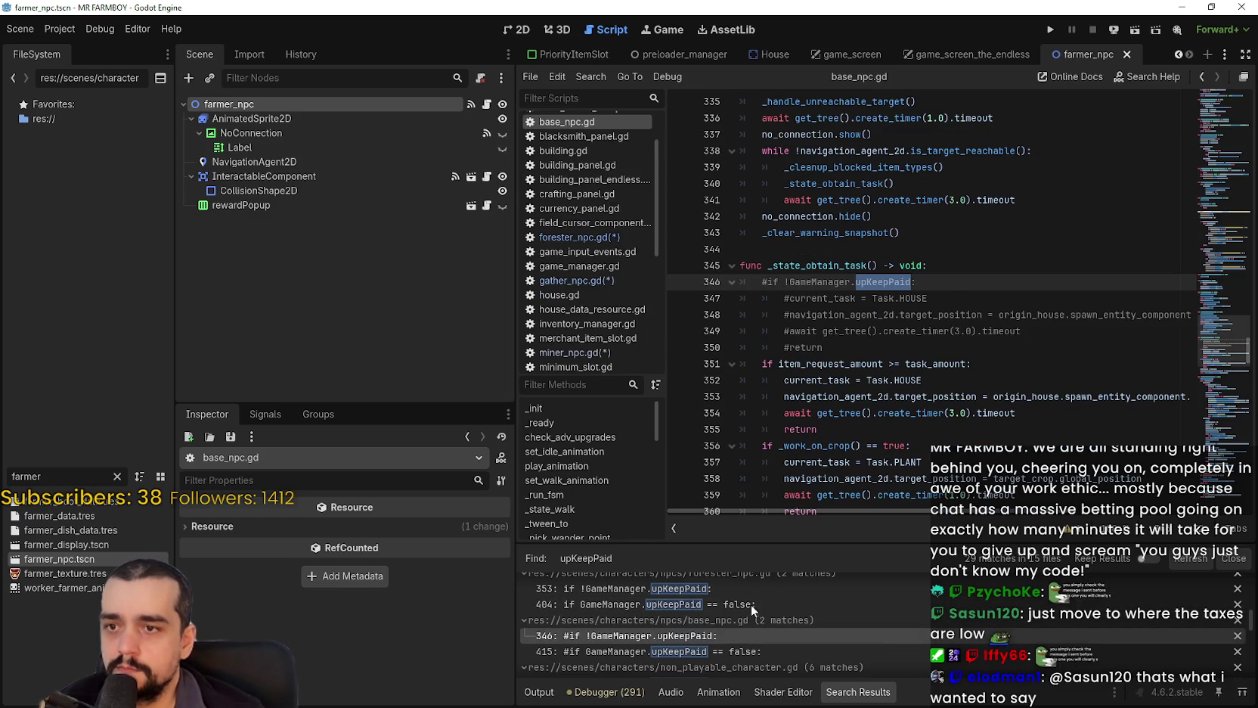
{"action": "scroll", "coordinate": [763, 636], "scroll_direction": "down", "scroll_amount": 1}
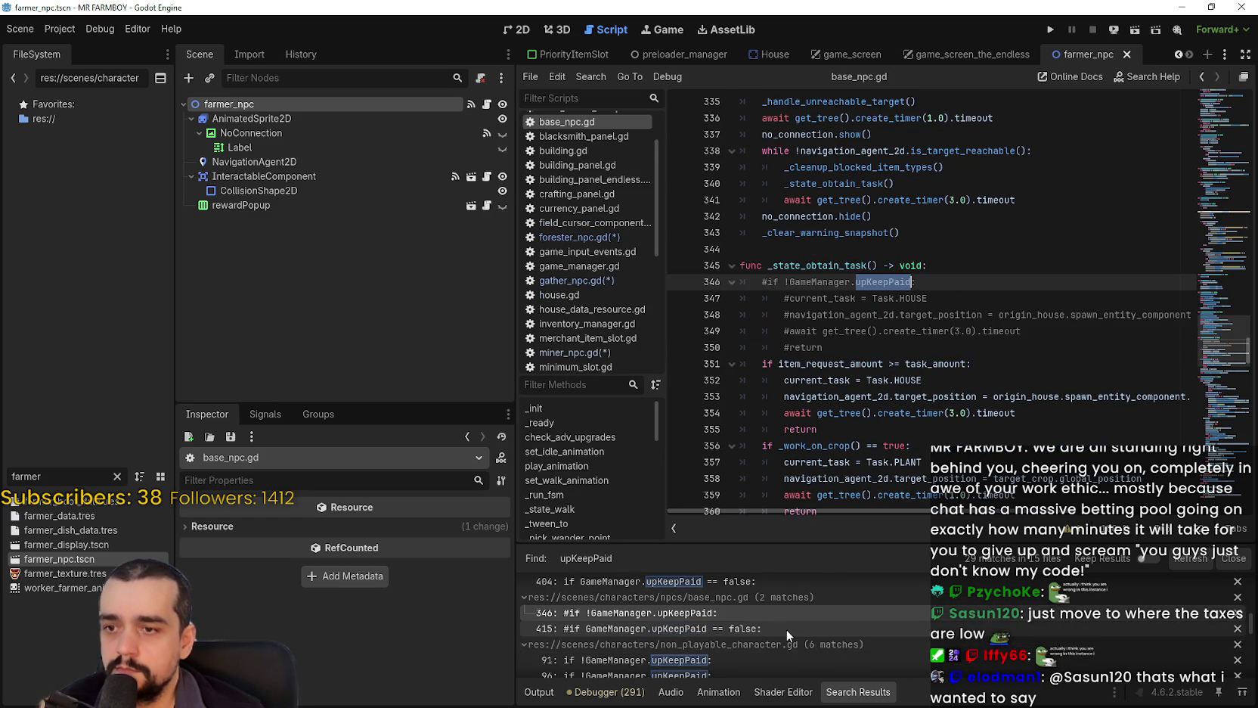
{"action": "left_click", "coordinate": [786, 629]}
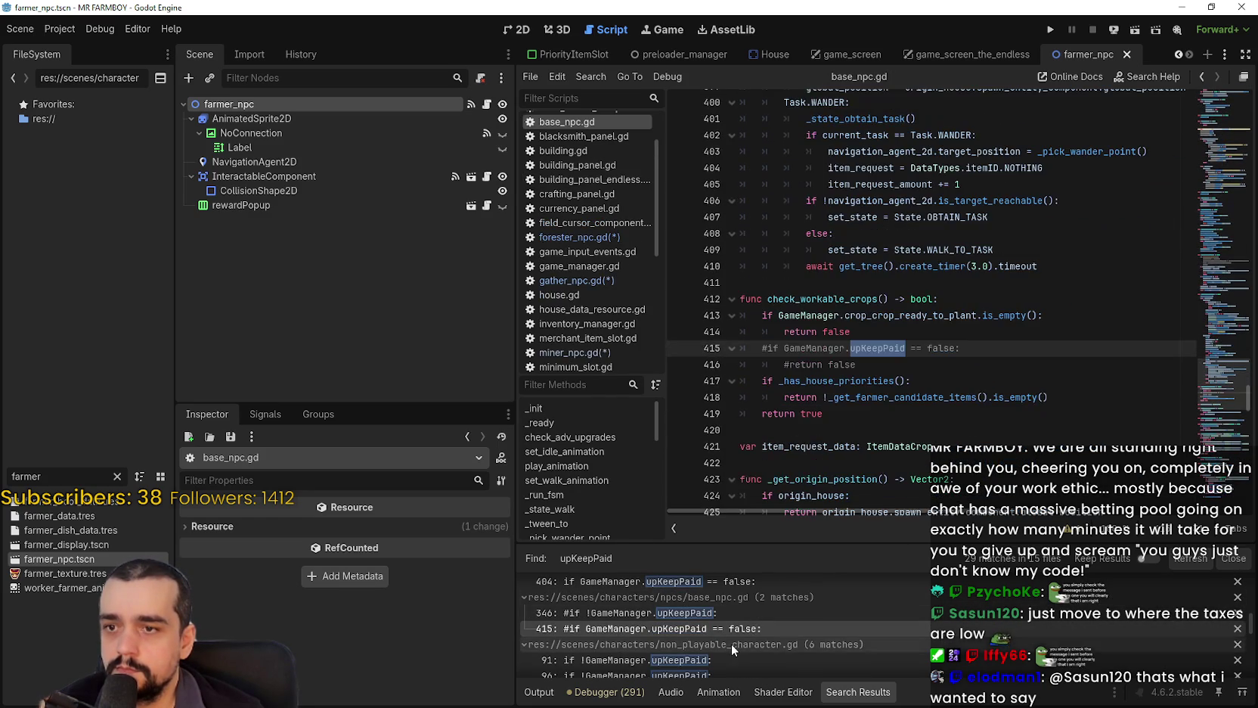
{"action": "scroll", "coordinate": [732, 641], "scroll_direction": "down", "scroll_amount": 1}
{"action": "scroll", "coordinate": [758, 635], "scroll_direction": "down", "scroll_amount": 1}
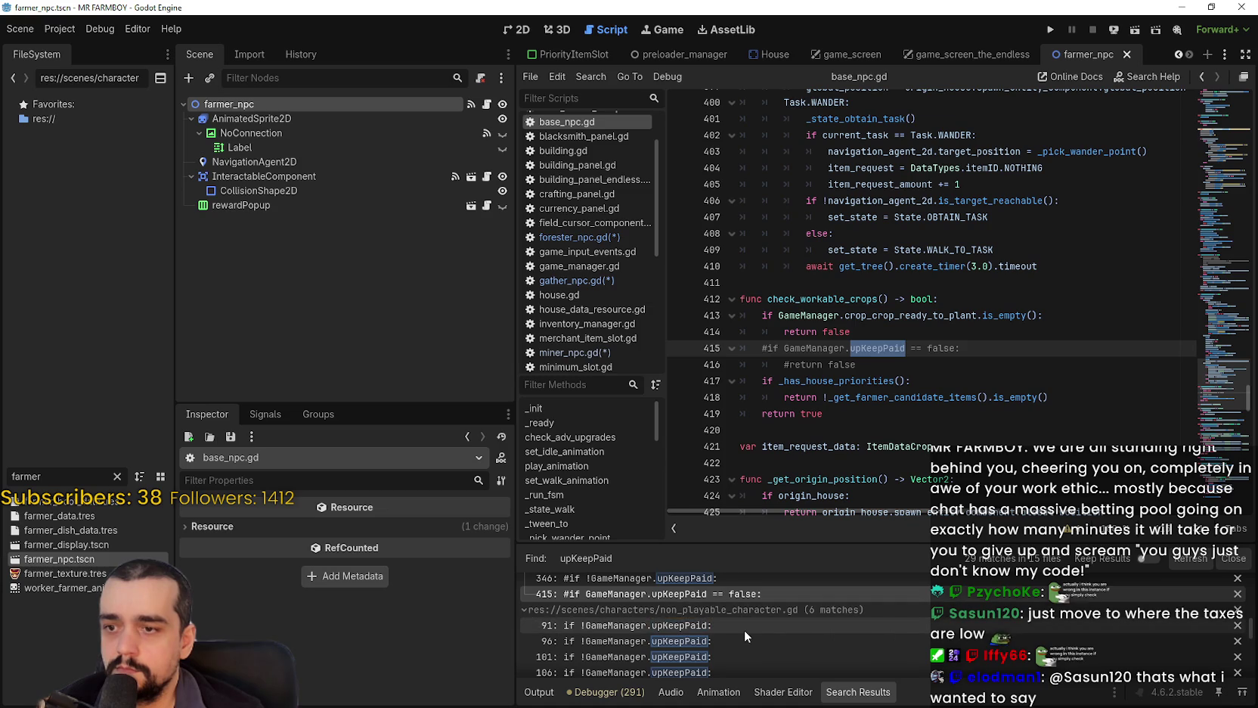
{"action": "left_click", "coordinate": [744, 629]}
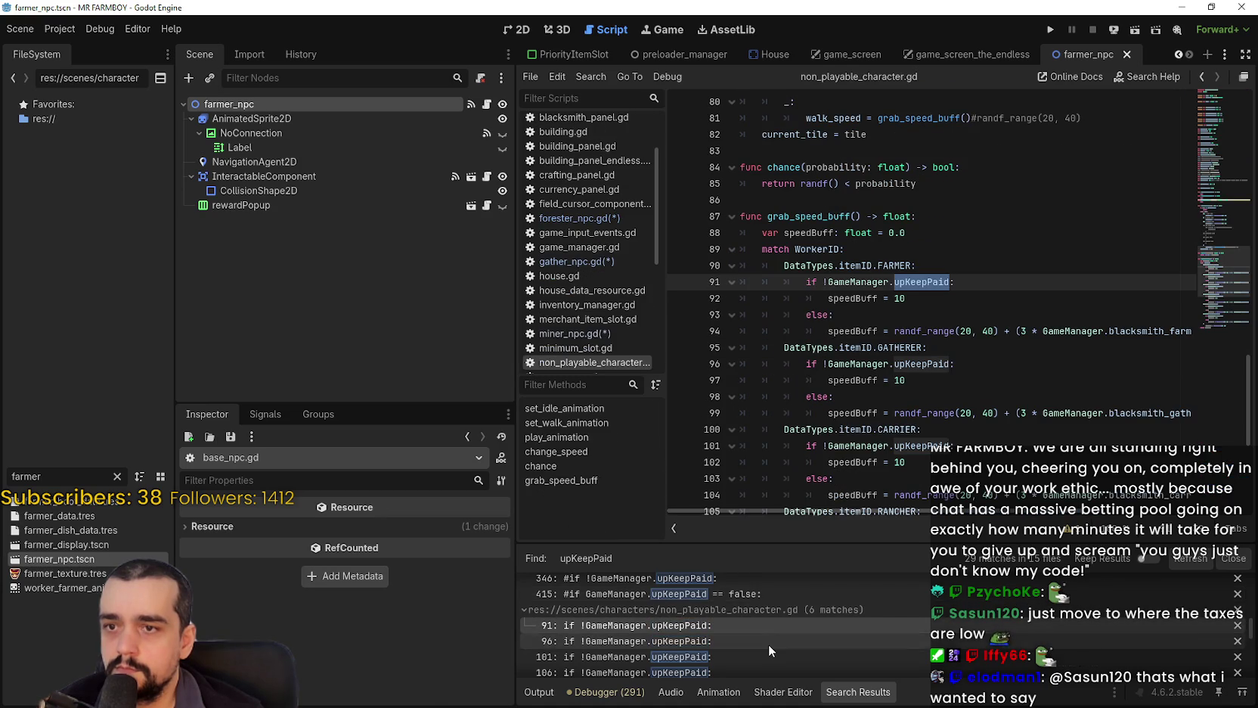
Go to base_crop_crop.gd line 119 and select its 'or !GameManager.upKeepPaid' condition.
{"action": "scroll", "coordinate": [764, 639], "scroll_direction": "down", "scroll_amount": 5}
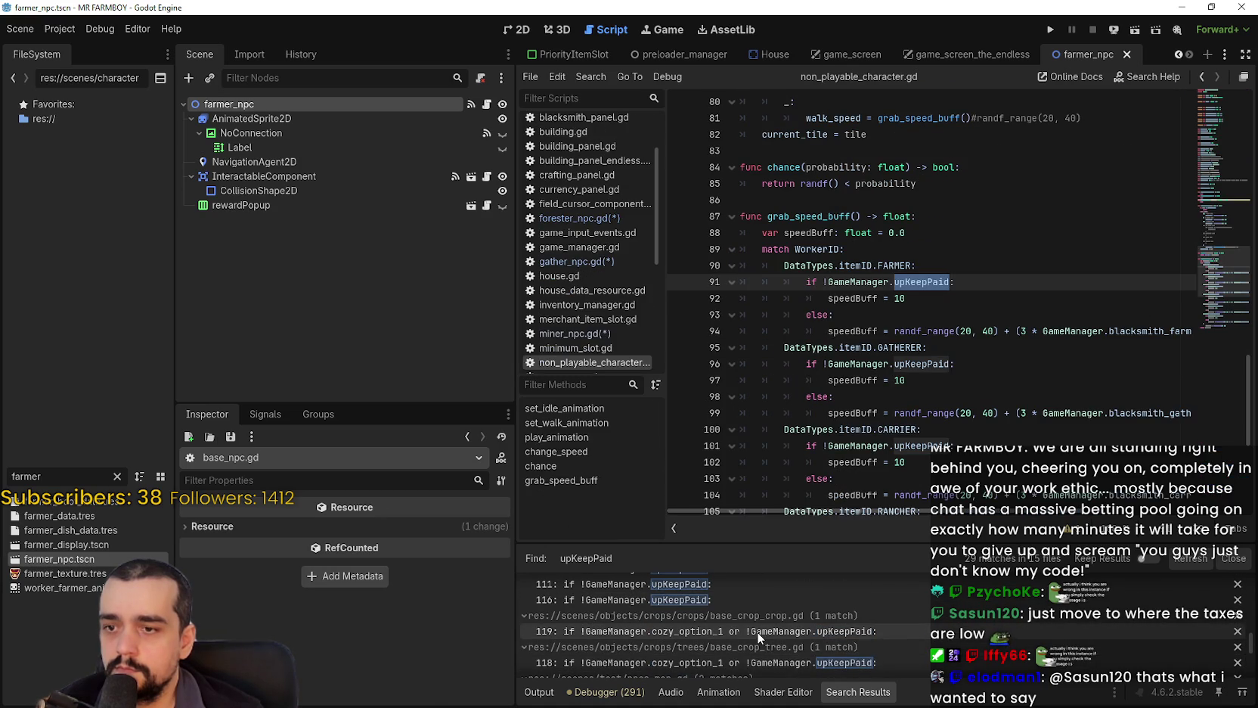
{"action": "left_click", "coordinate": [784, 627]}
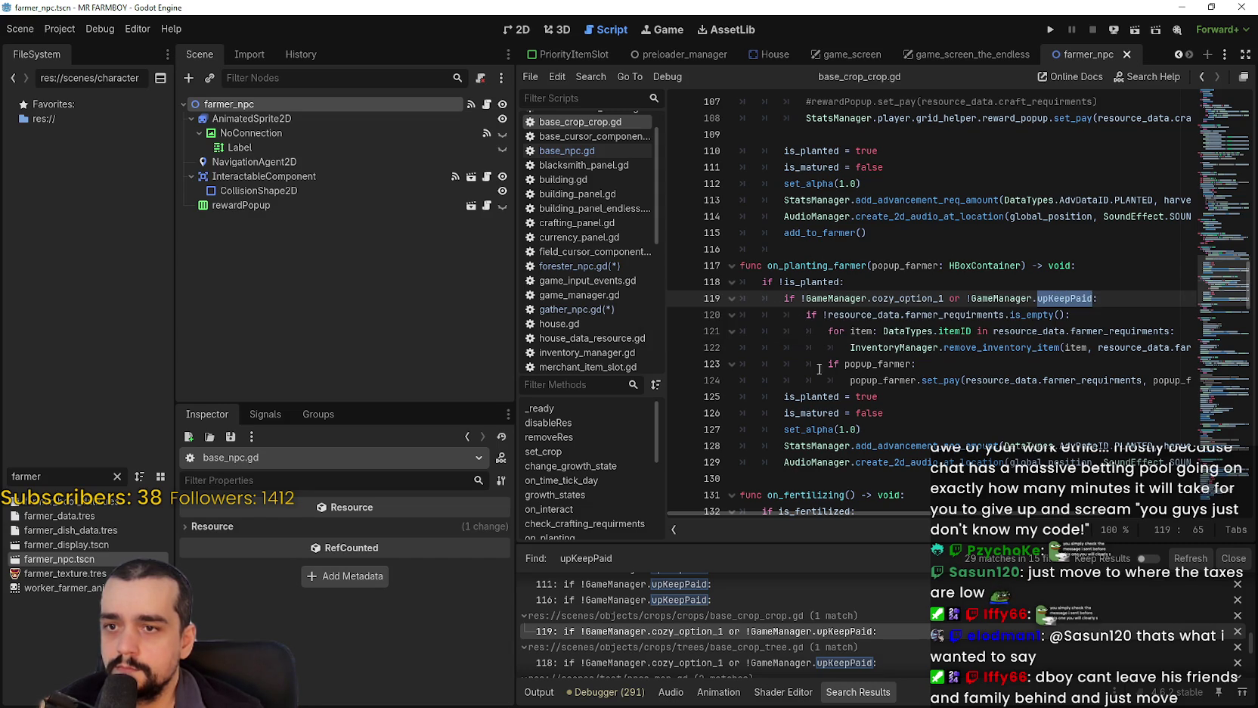
{"action": "left_click_drag", "start_coordinate": [1026, 296], "coordinate": [945, 297]}
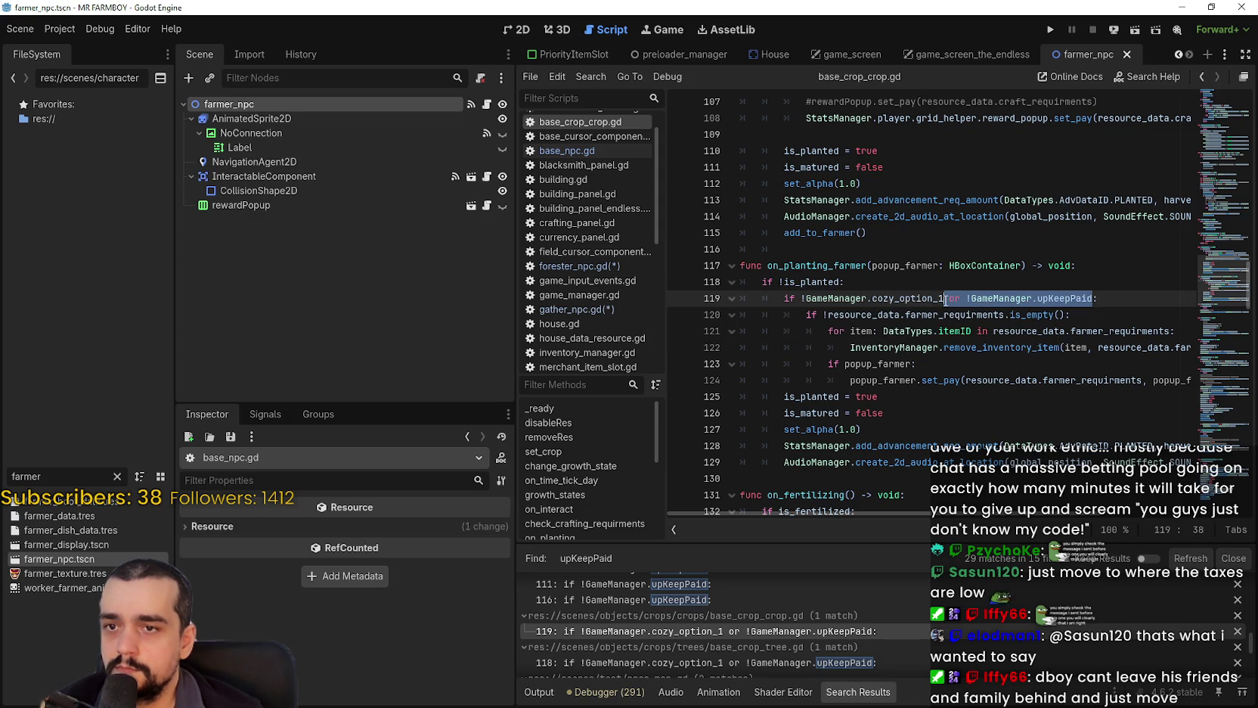
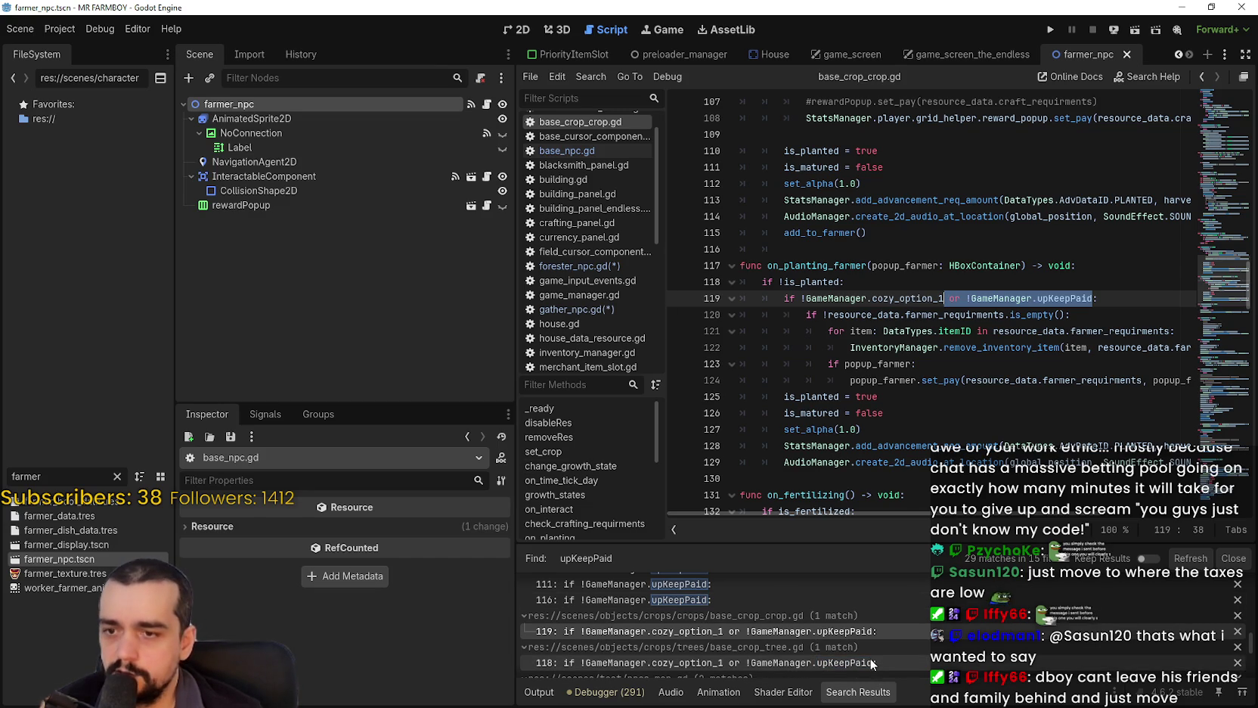
Open the upKeepPaid matches in base_crop_tree.gd and then npcs_map.gd from the search results.
{"action": "scroll", "coordinate": [878, 660], "scroll_direction": "down", "scroll_amount": 1}
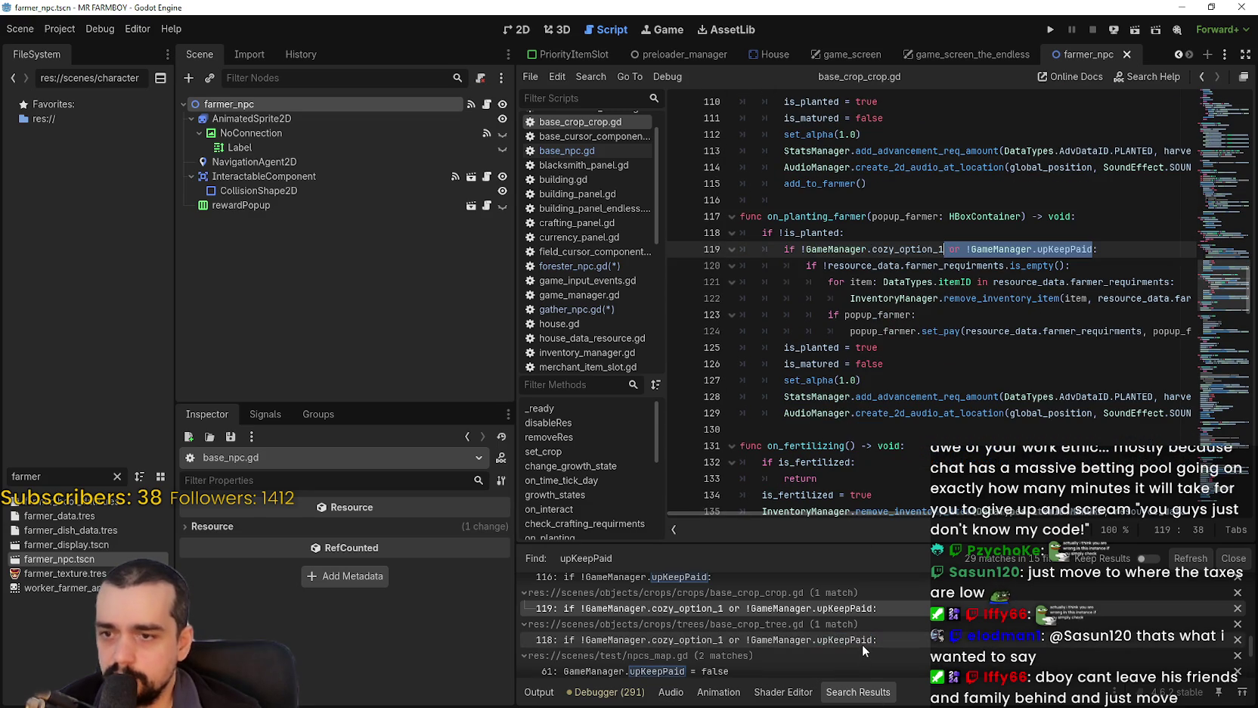
{"action": "left_click", "coordinate": [862, 641]}
{"action": "scroll", "coordinate": [843, 634], "scroll_direction": "down", "scroll_amount": 1}
{"action": "scroll", "coordinate": [841, 638], "scroll_direction": "down", "scroll_amount": 1}
{"action": "left_click", "coordinate": [726, 628]}
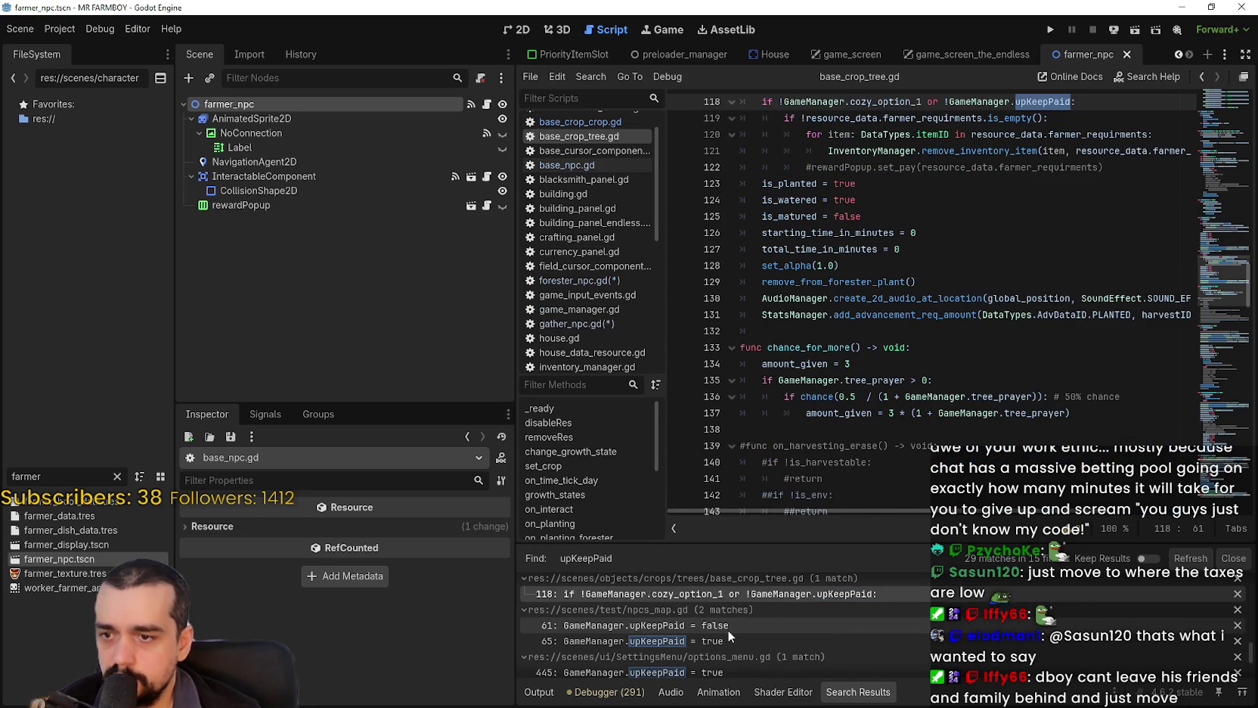
Inspect the addVillagers upkeep code in npcs_map.gd, selecting upKeepPaid on line 61.
{"action": "left_click", "coordinate": [851, 314]}
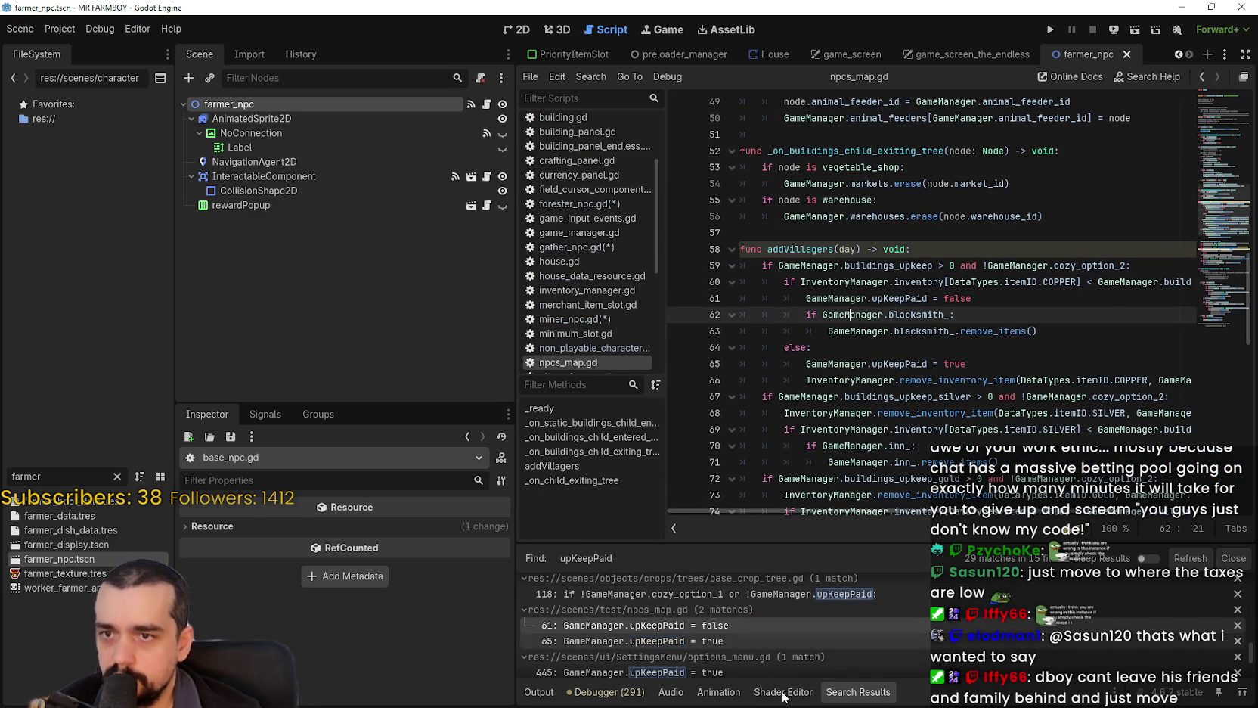
{"action": "scroll", "coordinate": [741, 641], "scroll_direction": "down", "scroll_amount": 1}
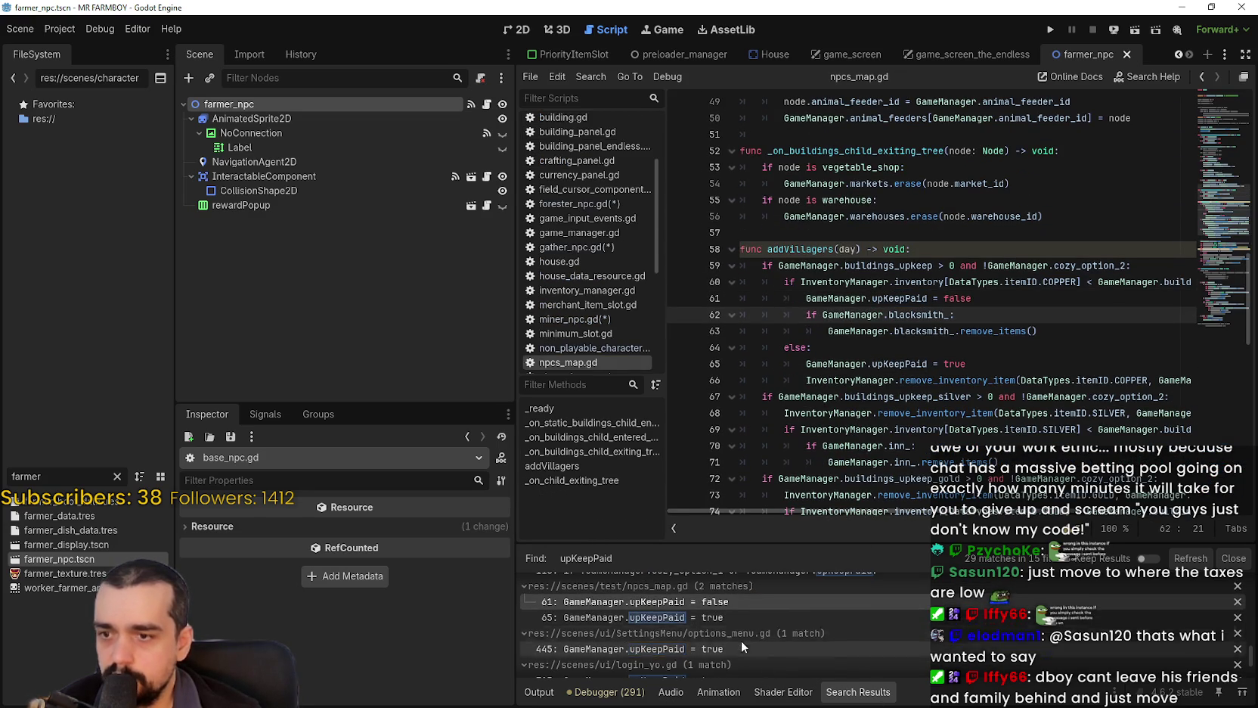
{"action": "double_click", "coordinate": [911, 298]}
{"action": "scroll", "coordinate": [846, 516], "scroll_direction": "right", "scroll_amount": 4}
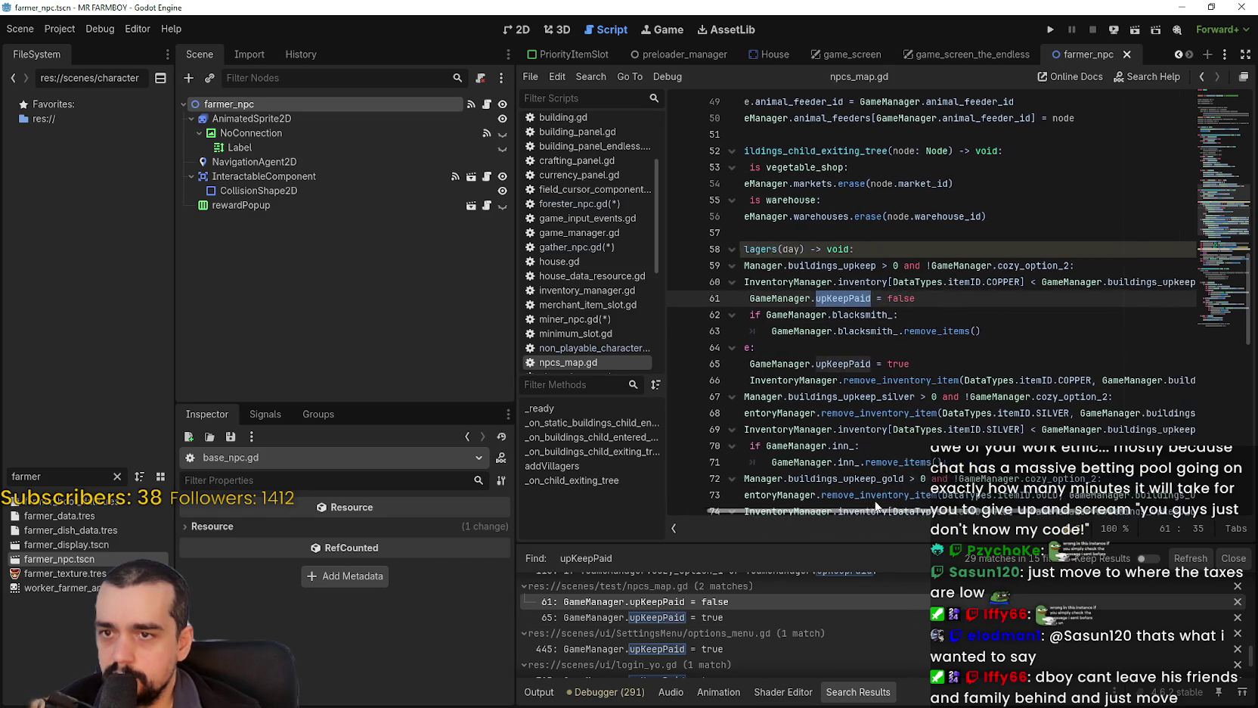
{"action": "scroll", "coordinate": [934, 496], "scroll_direction": "left", "scroll_amount": 4}
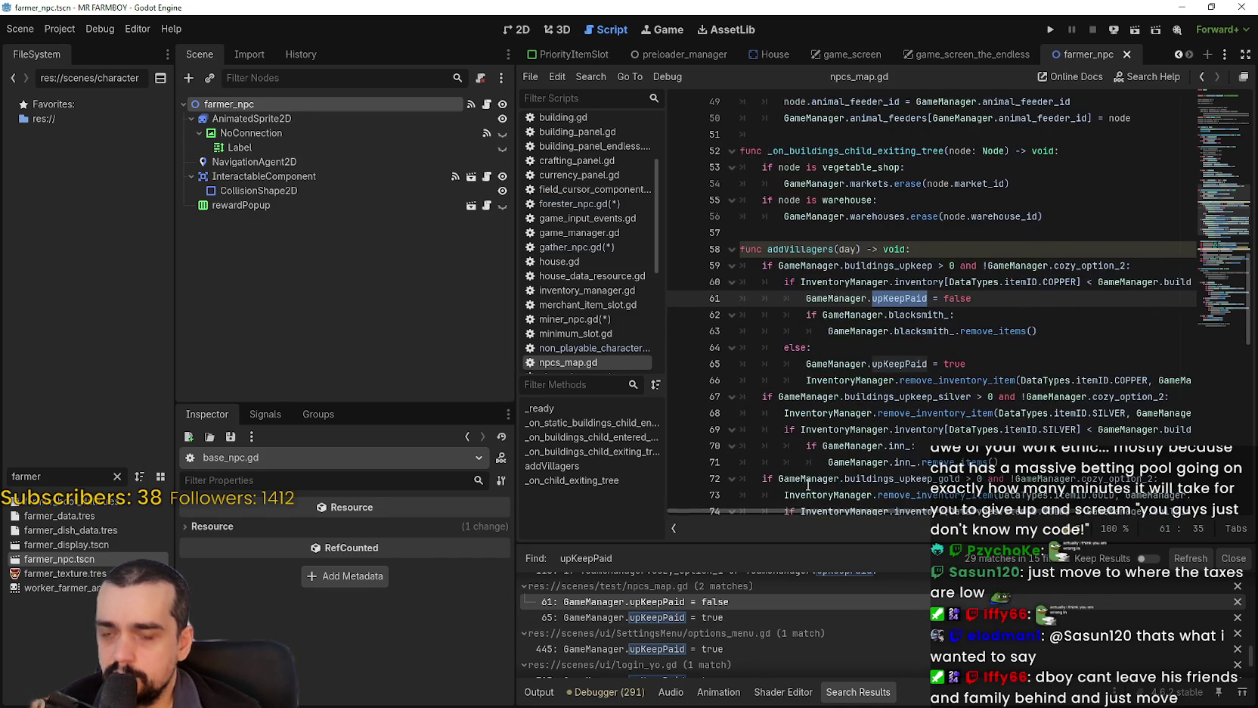
{"action": "scroll", "coordinate": [825, 316], "scroll_direction": "down", "scroll_amount": 2}
{"action": "scroll", "coordinate": [829, 440], "scroll_direction": "down", "scroll_amount": 1}
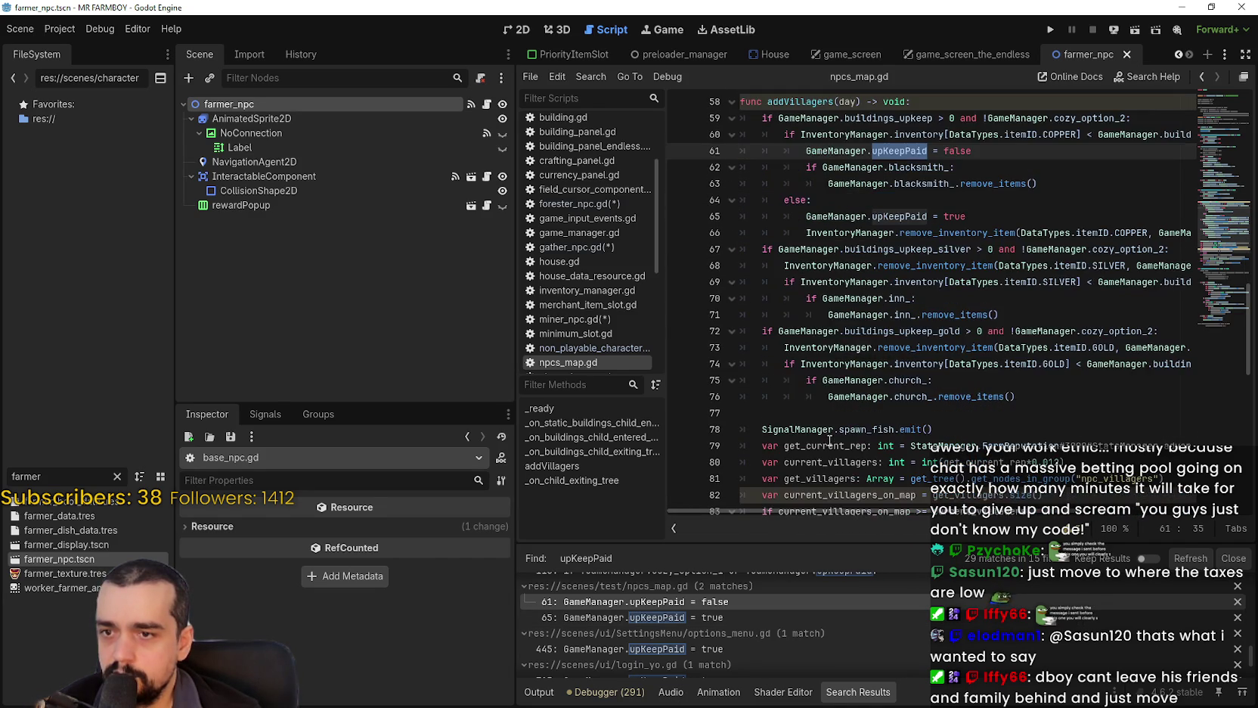
{"action": "scroll", "coordinate": [818, 406], "scroll_direction": "down", "scroll_amount": 4}
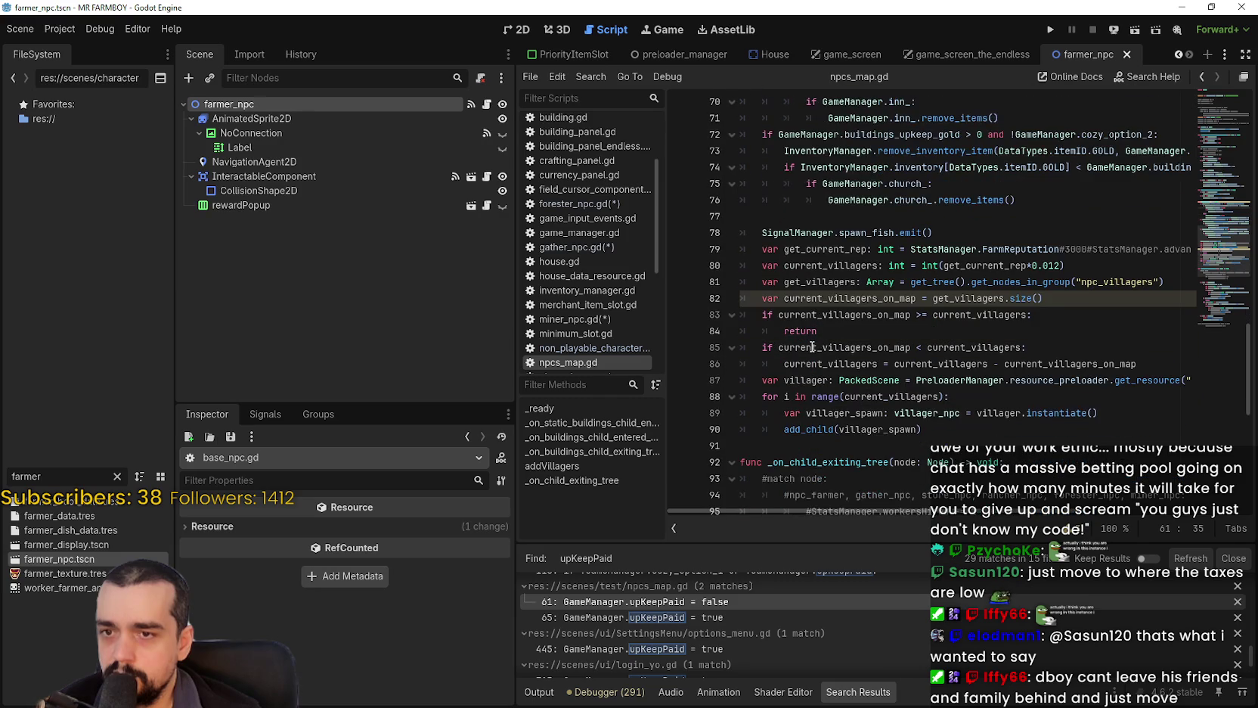
{"action": "scroll", "coordinate": [817, 303], "scroll_direction": "up", "scroll_amount": 4}
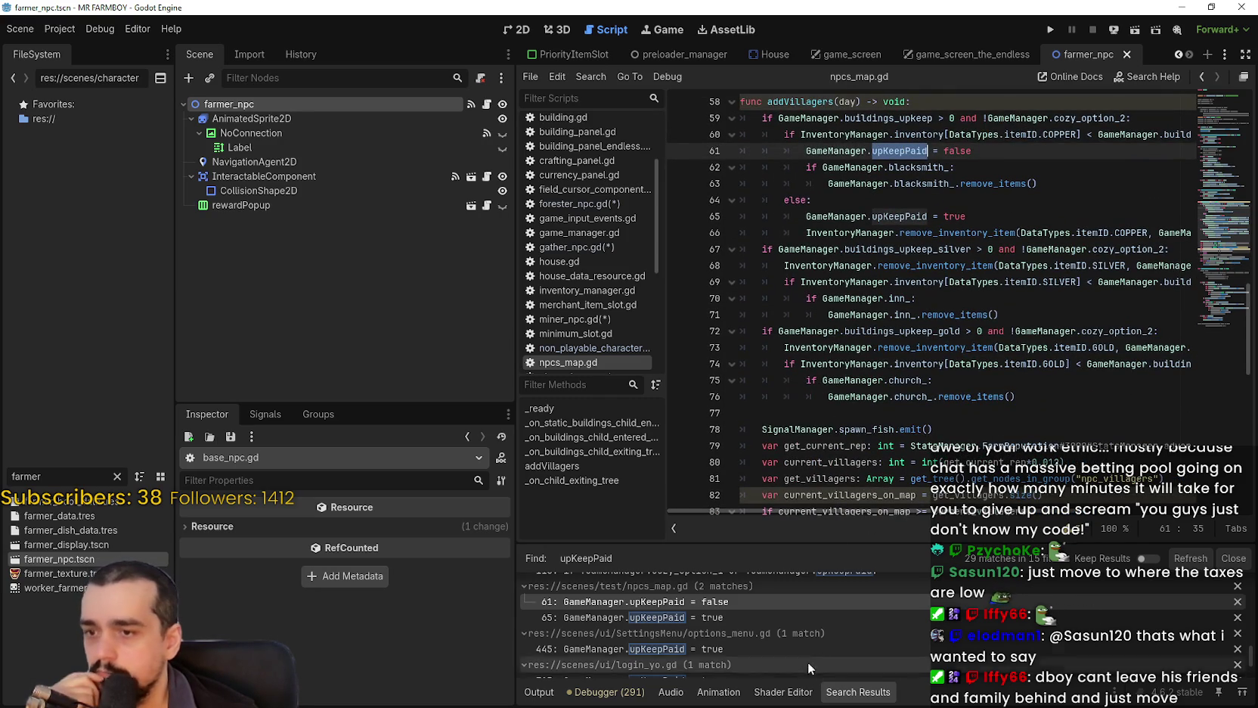
Review the upKeepPaid = true line 65 and the buildings_upkeep removal on line 66, then open options_menu.gd's match.
{"action": "left_click", "coordinate": [797, 614]}
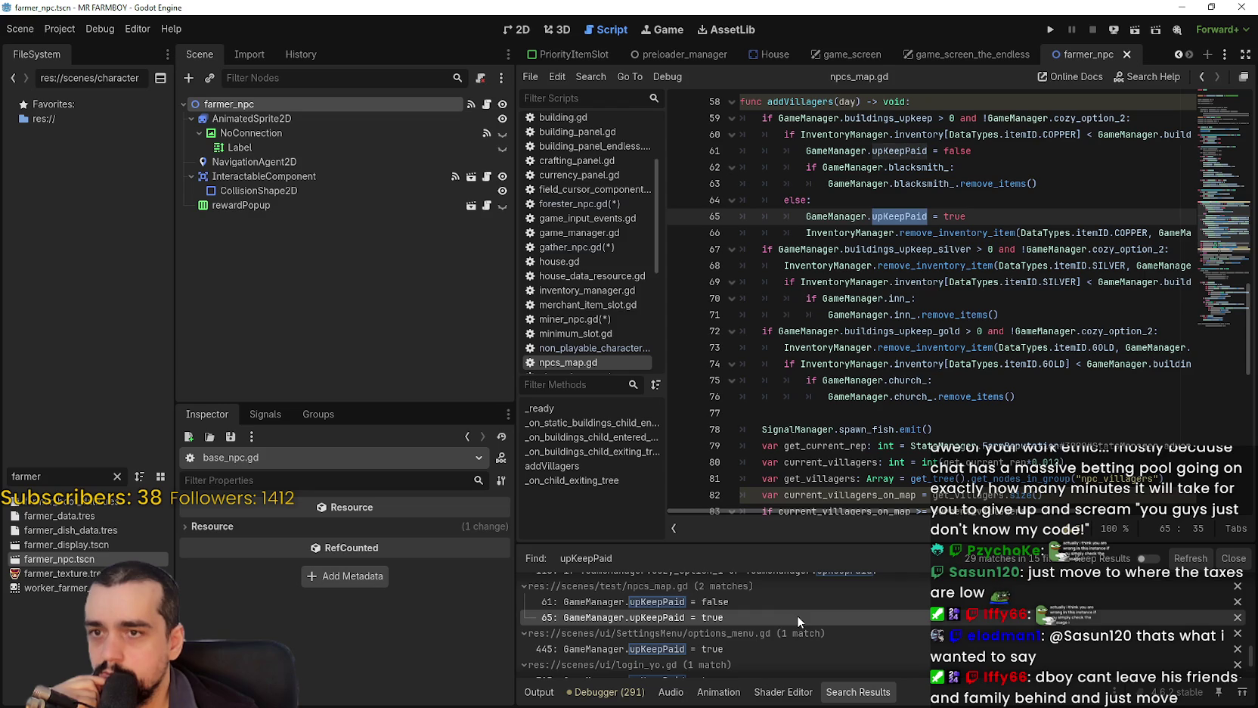
{"action": "mouse_move", "coordinate": [1137, 233]}
{"action": "left_mouse_down"}
{"action": "mouse_move", "coordinate": [1182, 227]}
{"action": "mouse_move", "coordinate": [687, 234]}
{"action": "left_mouse_up"}
{"action": "left_click", "coordinate": [1177, 233]}
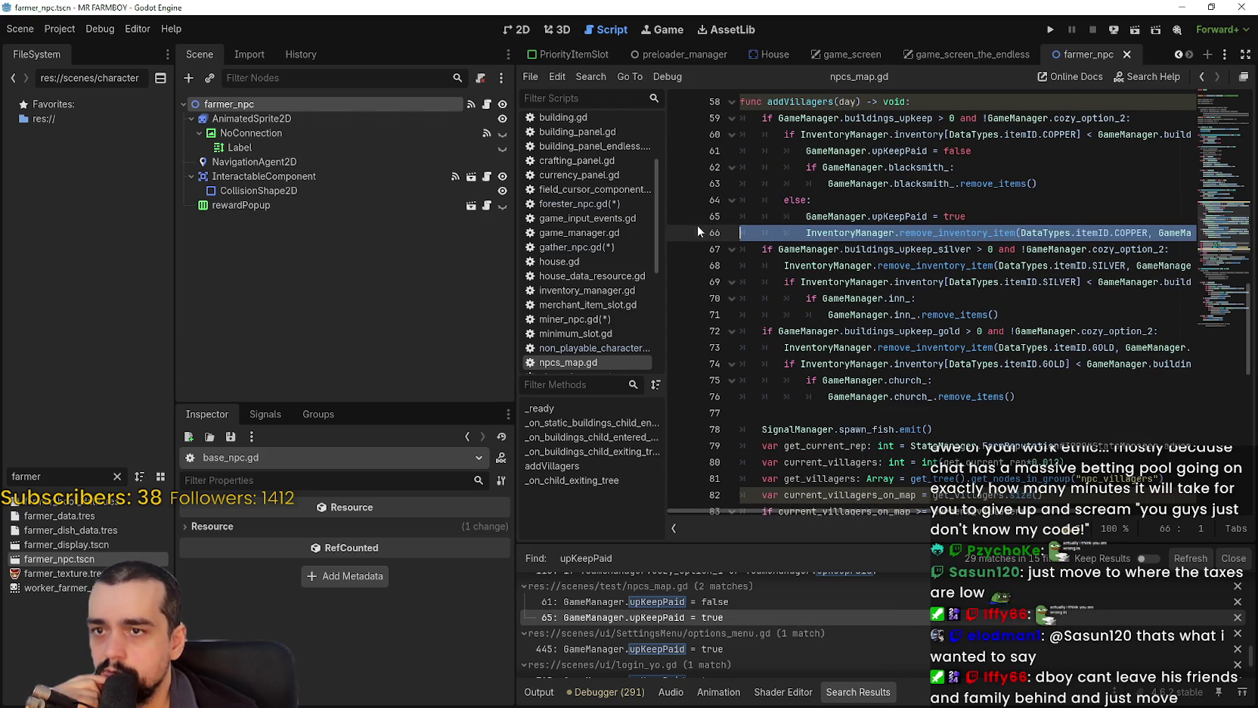
{"action": "double_click", "coordinate": [921, 230]}
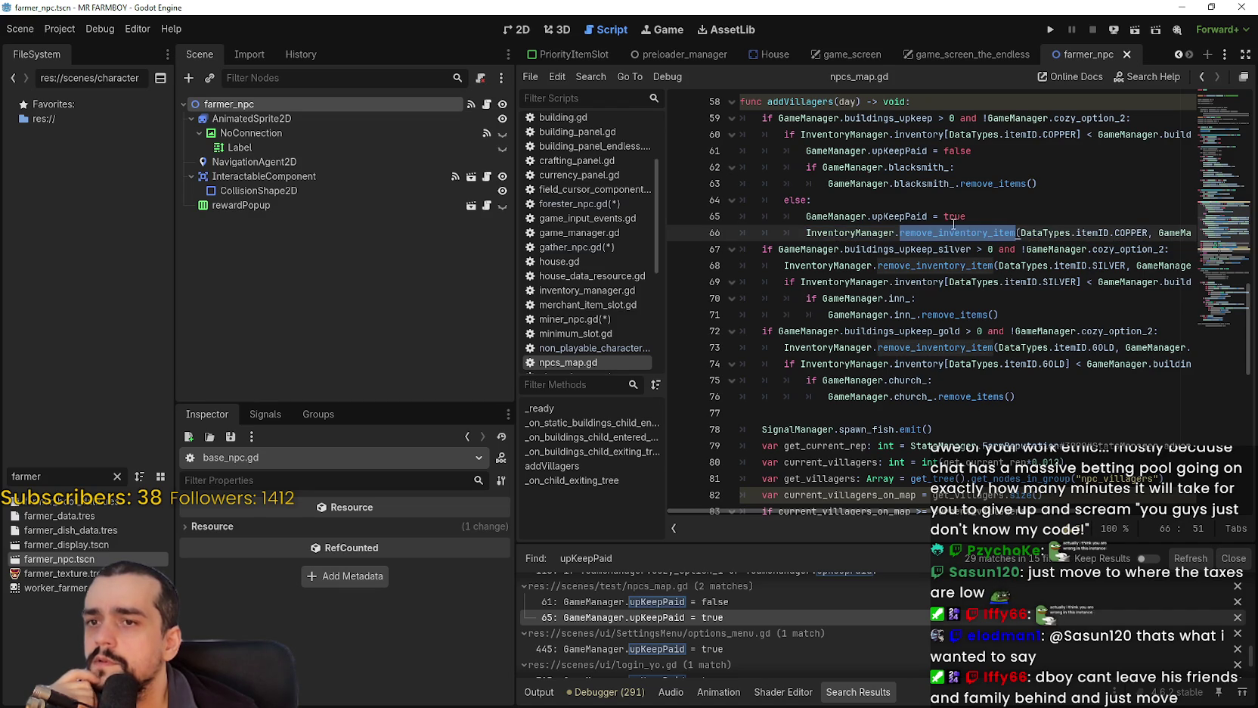
{"action": "left_click_drag", "start_coordinate": [1132, 232], "coordinate": [1193, 229]}
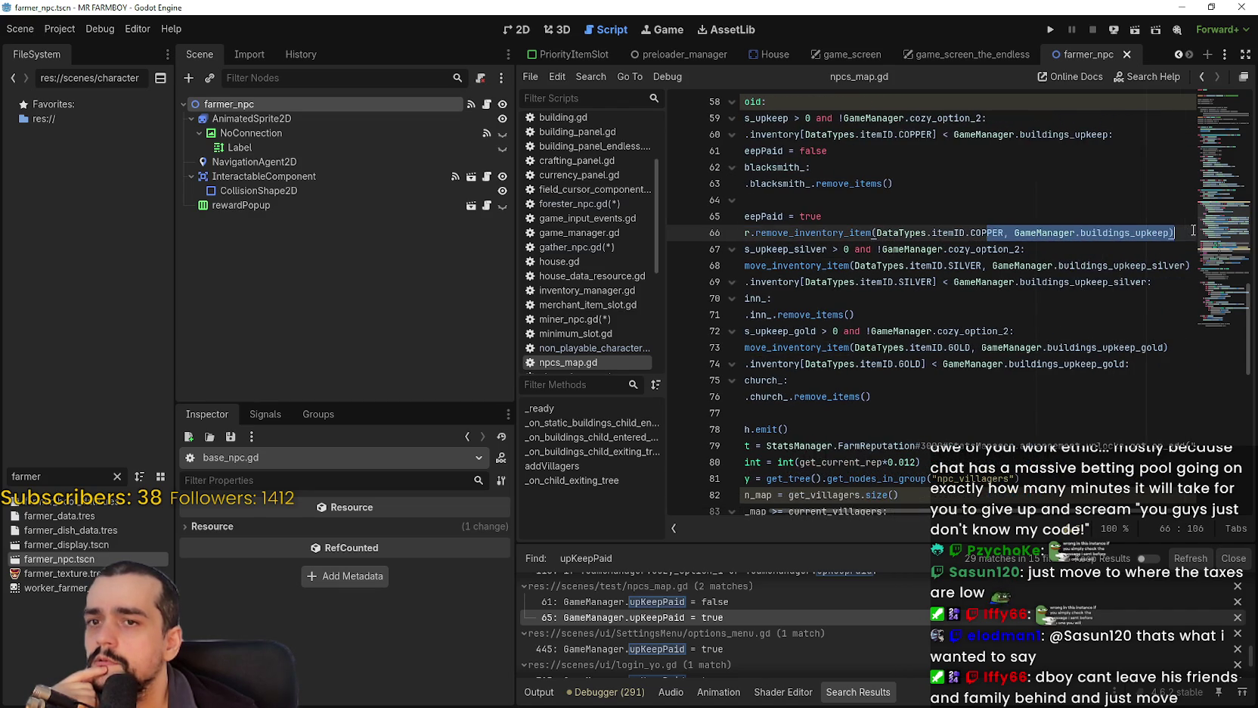
{"action": "left_click", "coordinate": [1120, 232]}
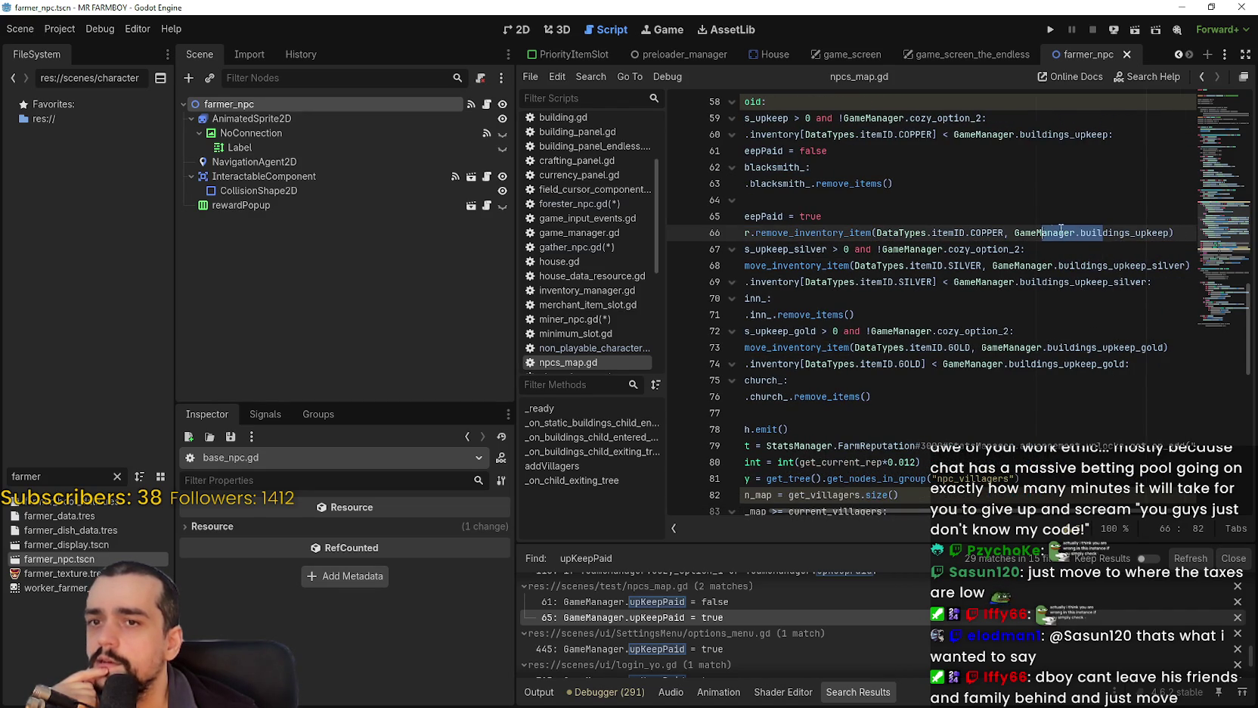
{"action": "double_click", "coordinate": [1109, 233]}
{"action": "left_click_drag", "start_coordinate": [1090, 231], "coordinate": [713, 237]}
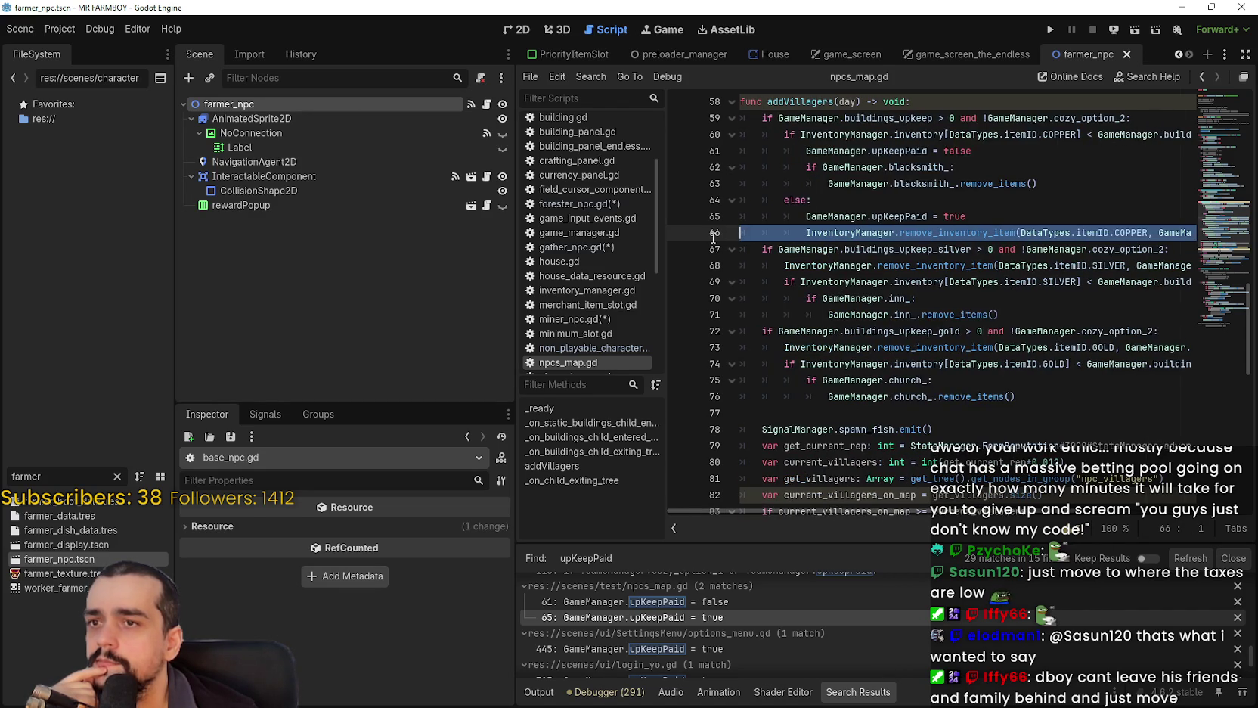
{"action": "scroll", "coordinate": [789, 621], "scroll_direction": "down", "scroll_amount": 1}
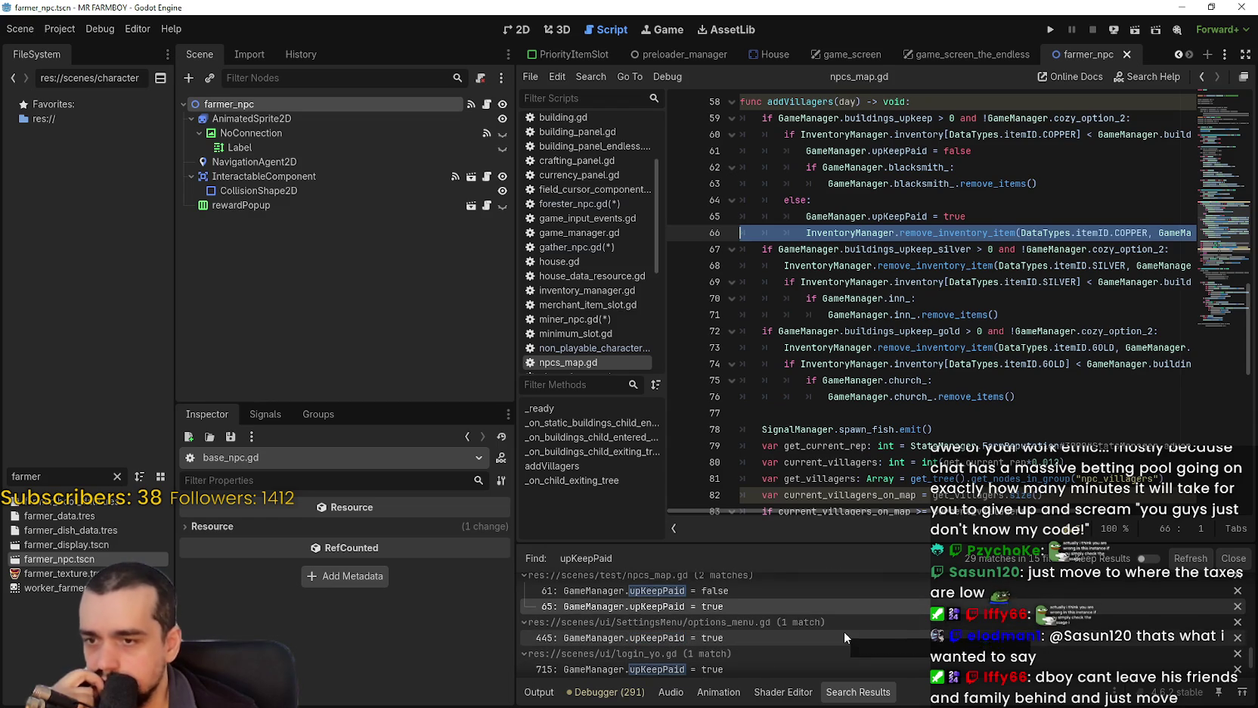
{"action": "left_click", "coordinate": [774, 635]}
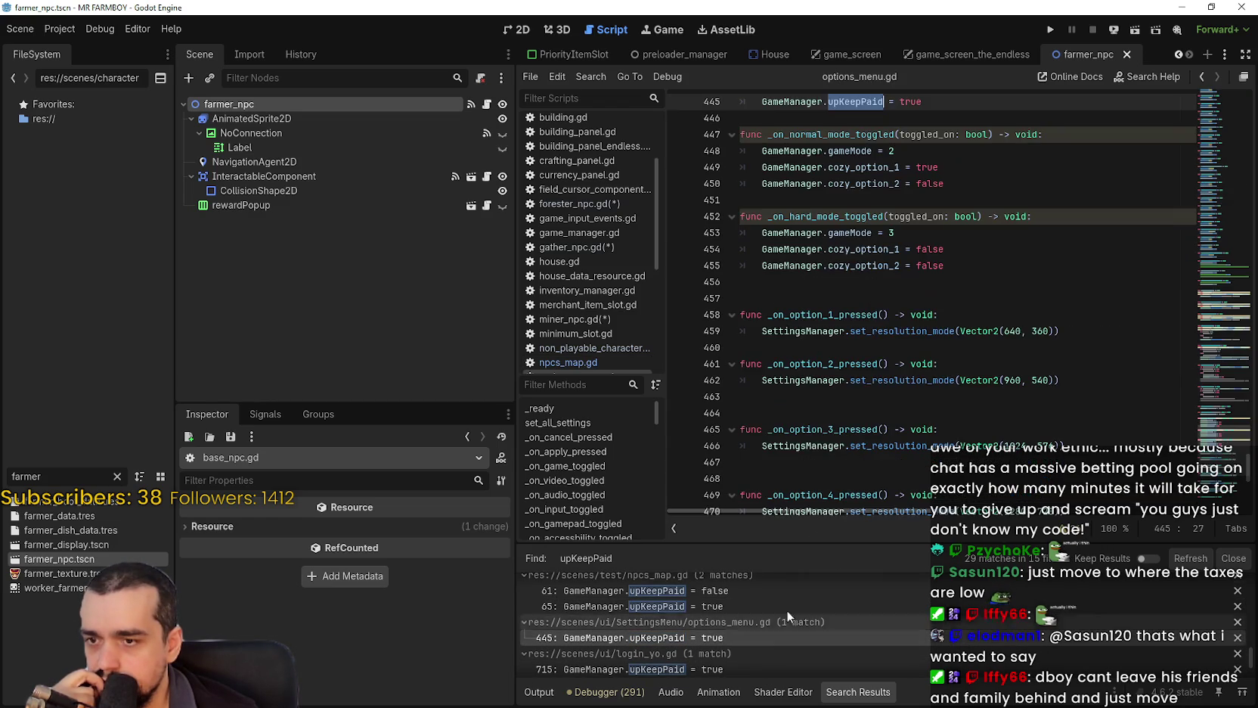
{"action": "scroll", "coordinate": [919, 223], "scroll_direction": "up", "scroll_amount": 1}
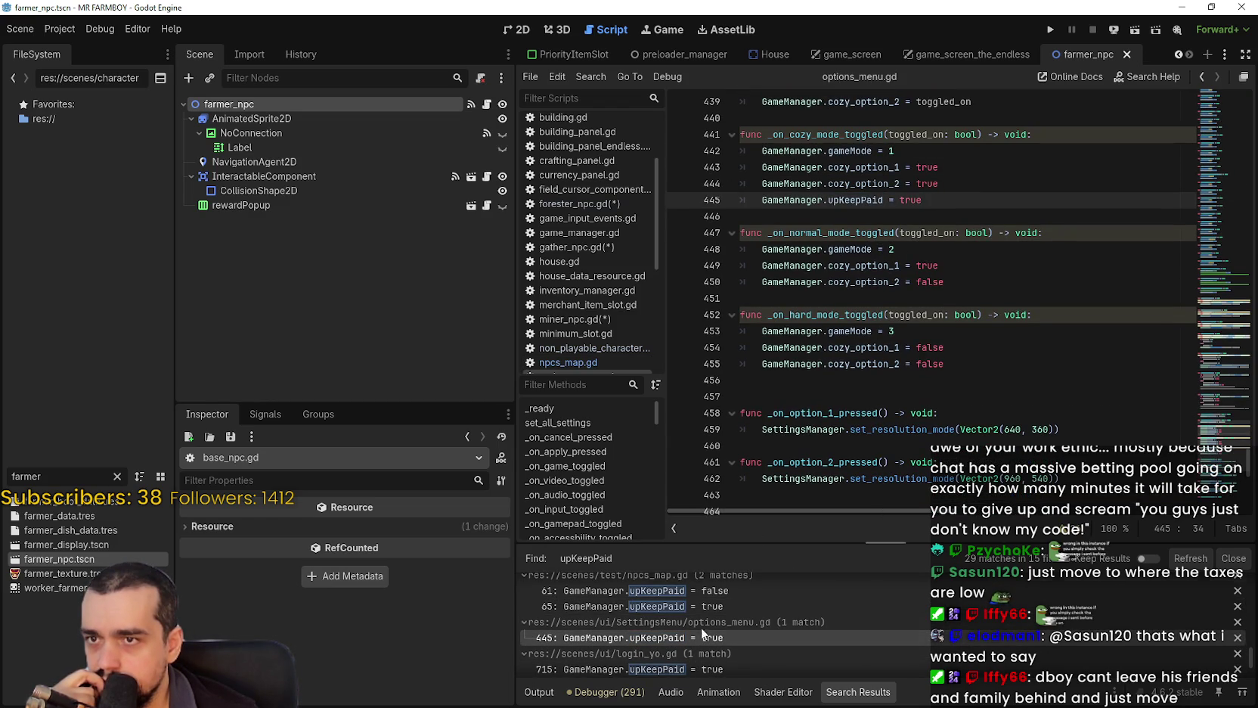
{"action": "scroll", "coordinate": [724, 605], "scroll_direction": "down", "scroll_amount": 1}
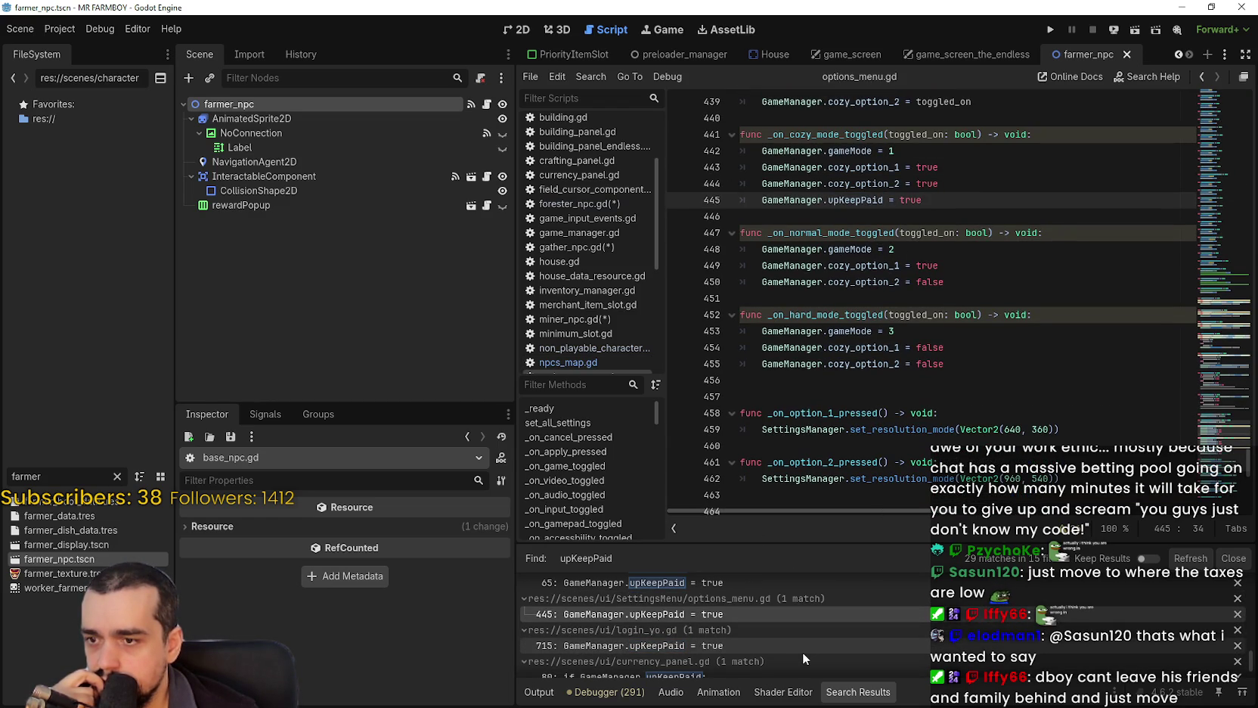
{"action": "scroll", "coordinate": [802, 647], "scroll_direction": "down", "scroll_amount": 3}
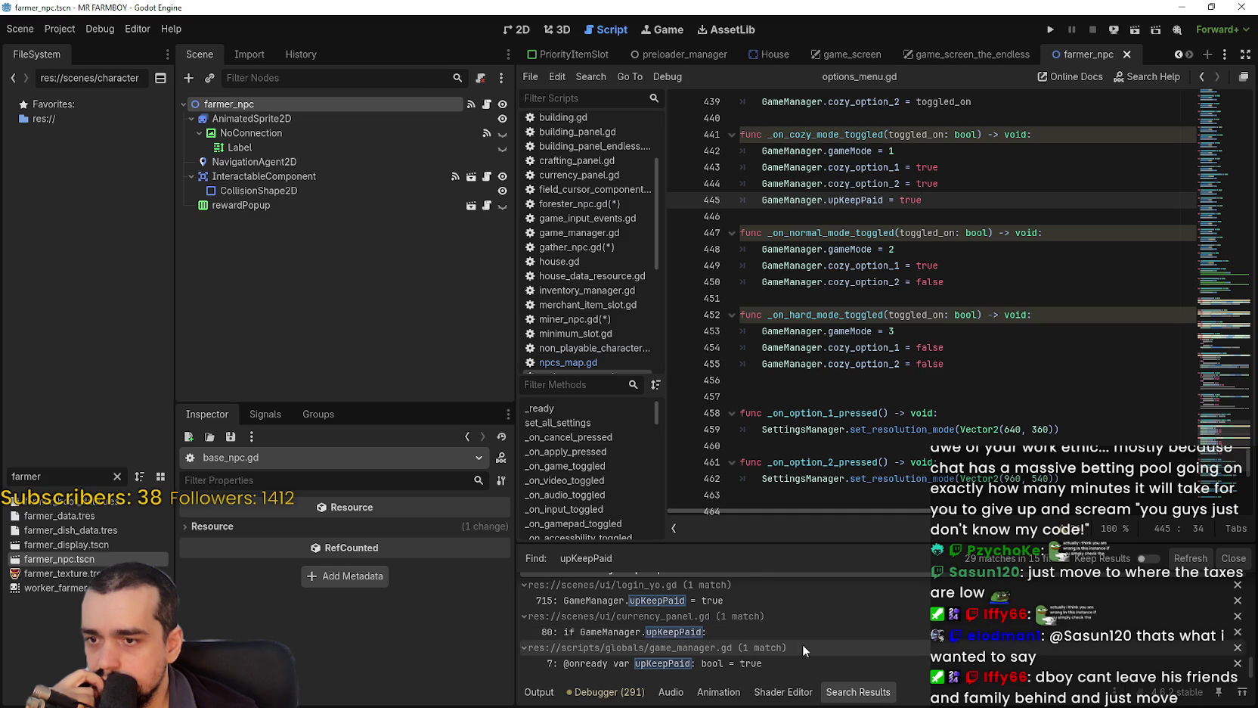
{"action": "left_click", "coordinate": [759, 634]}
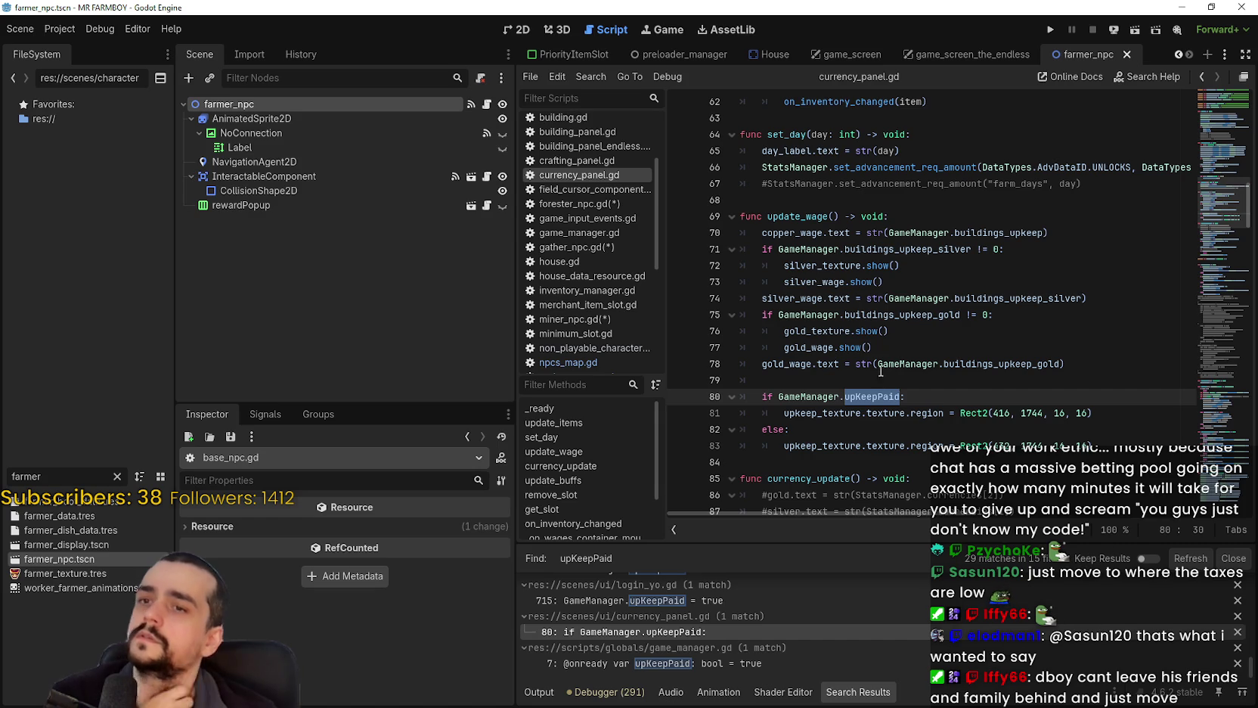
{"action": "left_click", "coordinate": [794, 233]}
{"action": "left_click", "coordinate": [1084, 237]}
{"action": "left_click_drag", "start_coordinate": [1084, 236], "coordinate": [758, 234]}
{"action": "left_click", "coordinate": [880, 377]}
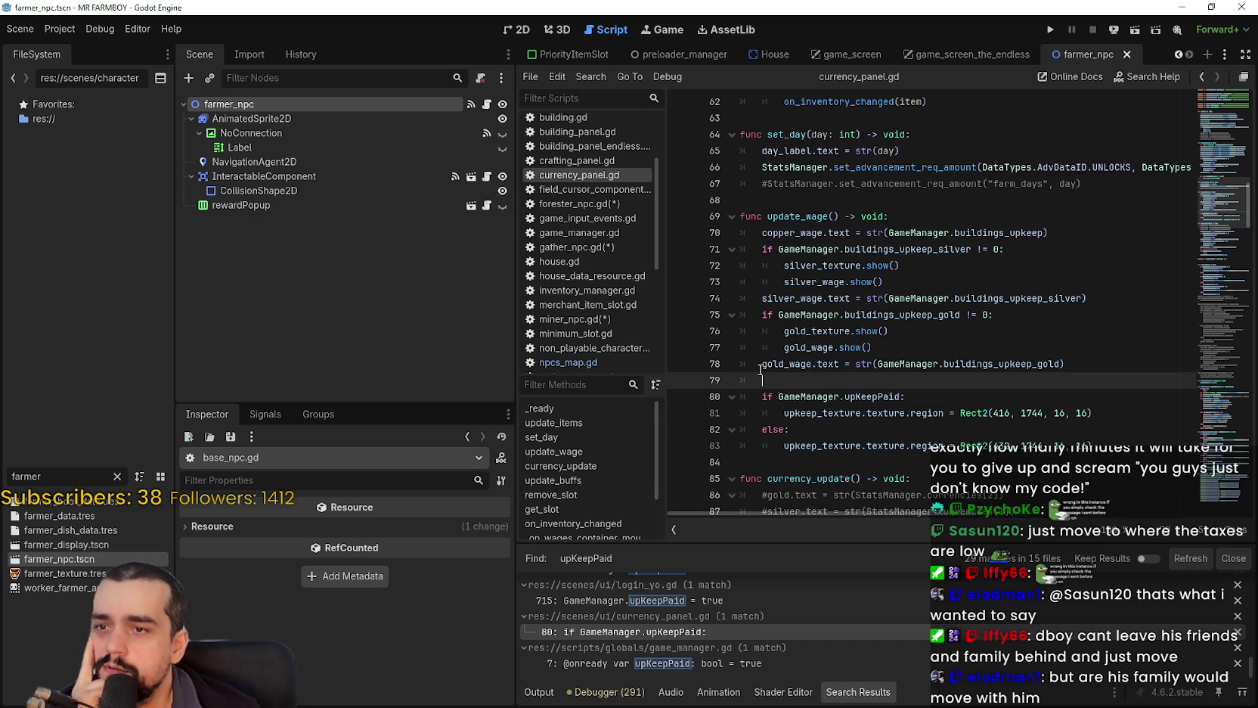
{"action": "double_click", "coordinate": [884, 399]}
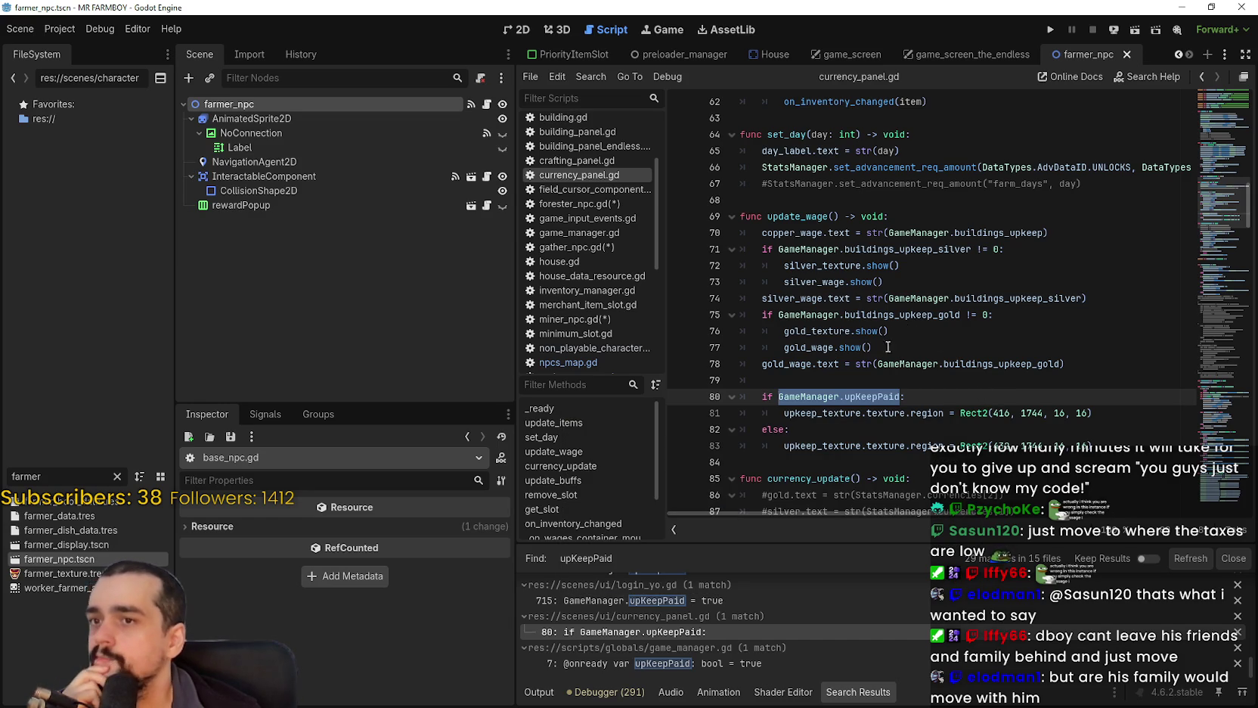
{"action": "scroll", "coordinate": [763, 662], "scroll_direction": "up", "scroll_amount": 2}
{"action": "scroll", "coordinate": [757, 626], "scroll_direction": "up", "scroll_amount": 1}
{"action": "left_click", "coordinate": [765, 620]}
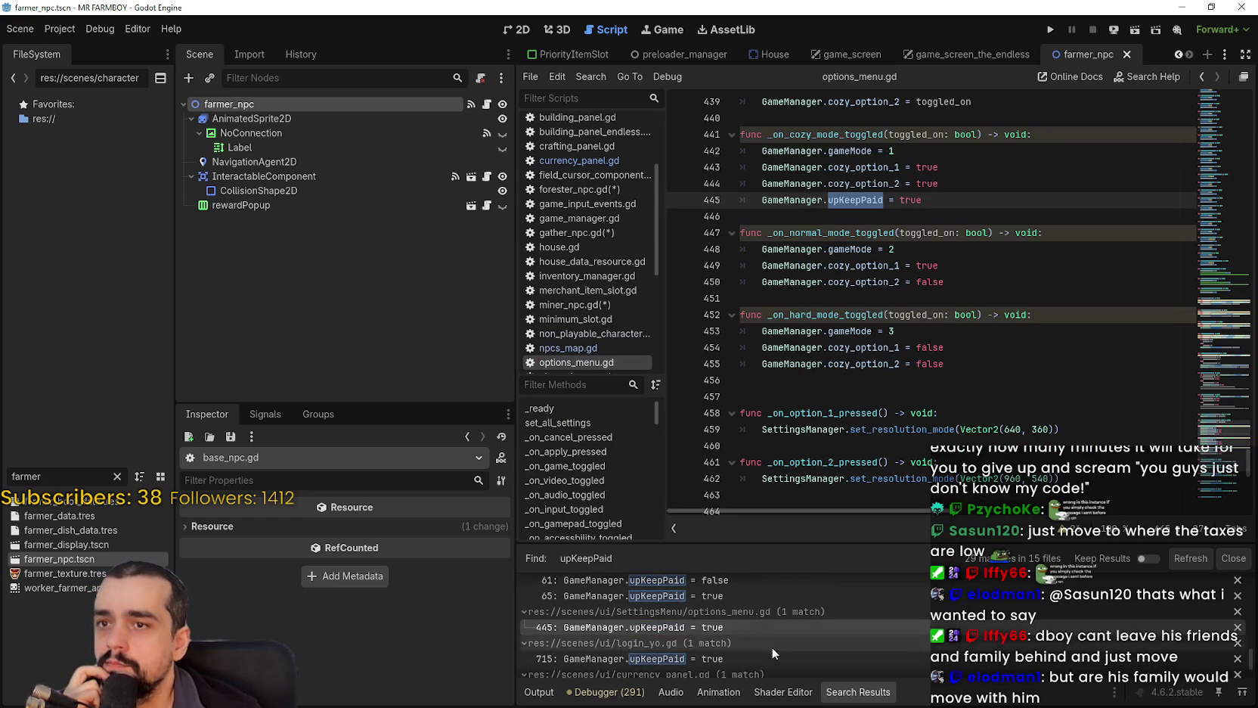
Reopen npcs_map.gd at line 61 and review the else branch on line 64.
{"action": "scroll", "coordinate": [773, 637], "scroll_direction": "up", "scroll_amount": 3}
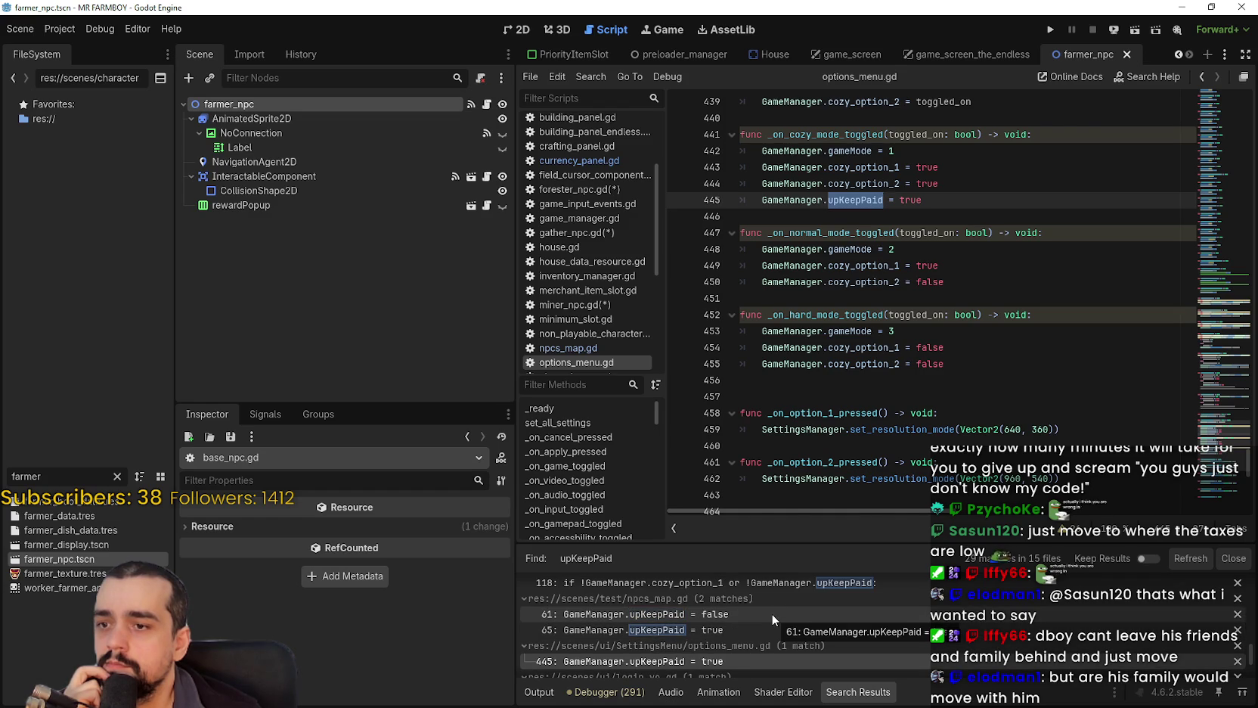
{"action": "left_click", "coordinate": [771, 613]}
{"action": "scroll", "coordinate": [978, 226], "scroll_direction": "up", "scroll_amount": 1}
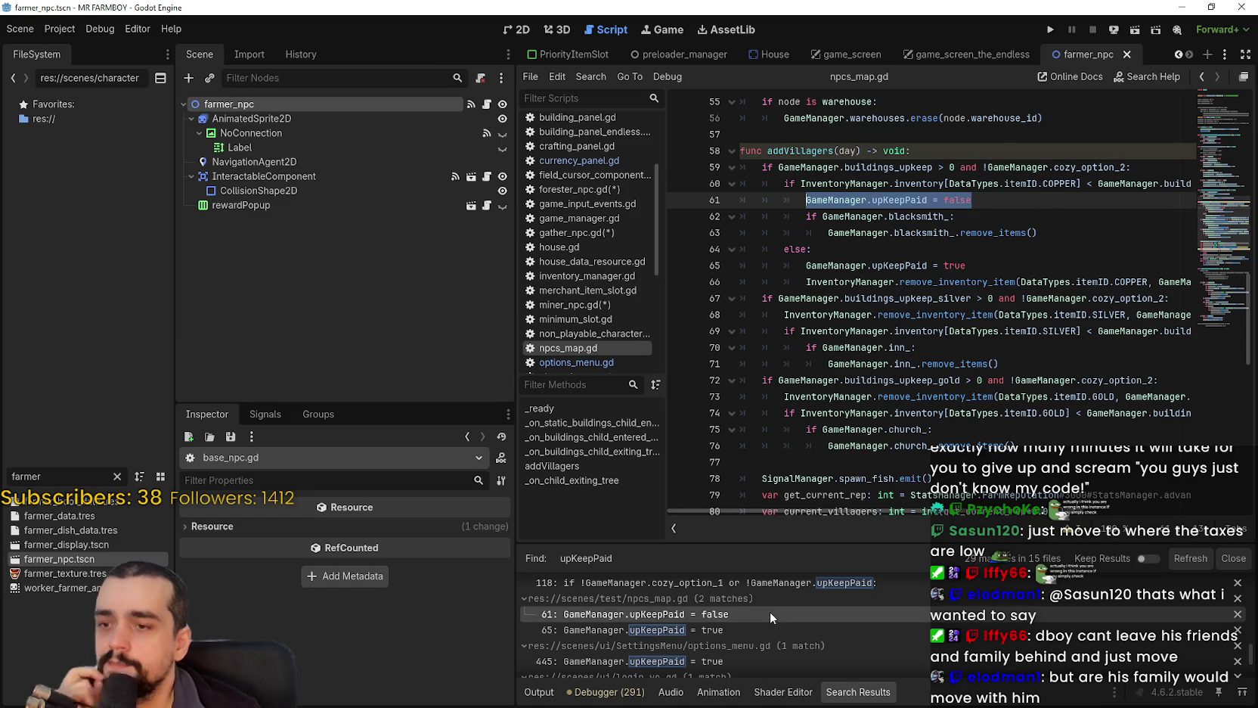
{"action": "scroll", "coordinate": [759, 602], "scroll_direction": "up", "scroll_amount": 2}
{"action": "scroll", "coordinate": [759, 607], "scroll_direction": "up", "scroll_amount": 1}
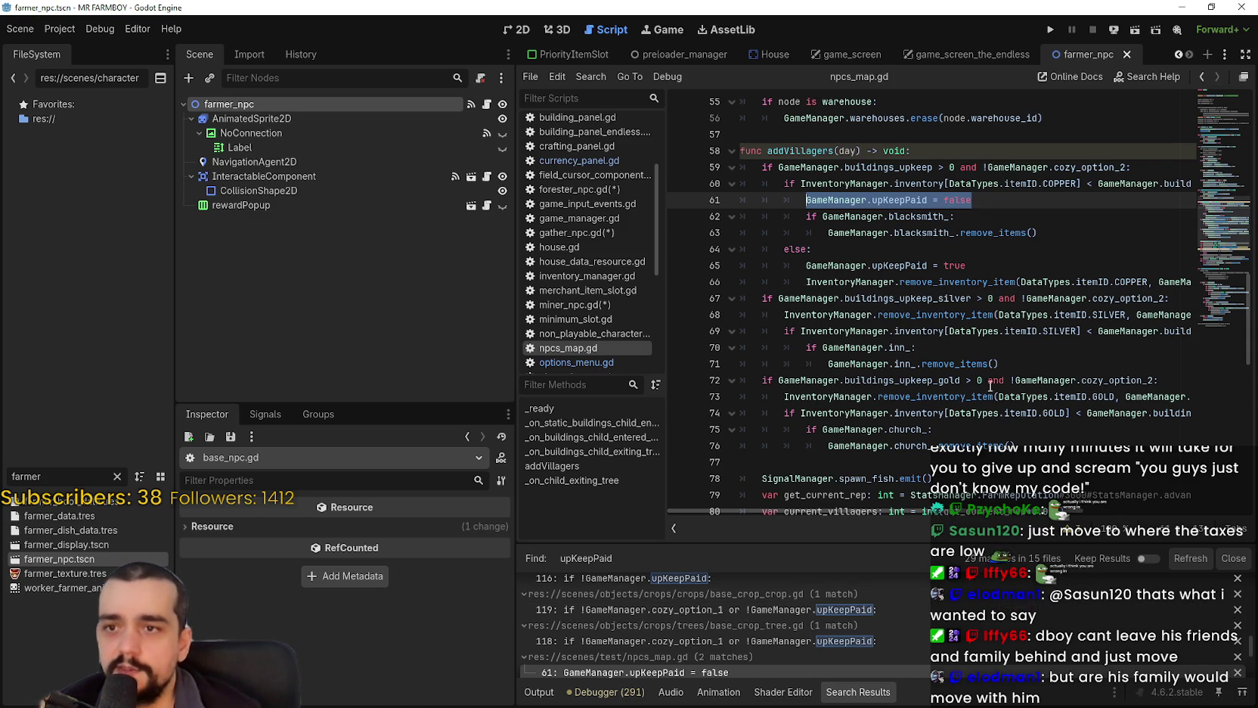
{"action": "left_click", "coordinate": [969, 248]}
{"action": "scroll", "coordinate": [874, 381], "scroll_direction": "down", "scroll_amount": 1}
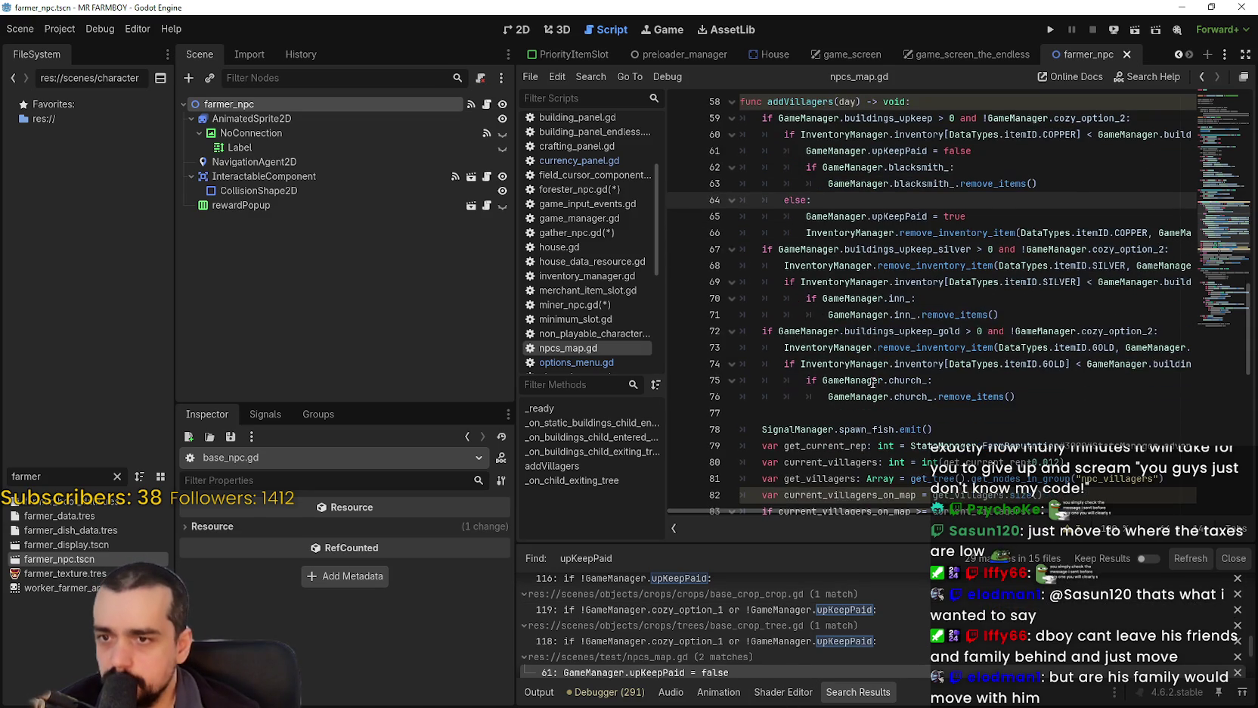
{"action": "scroll", "coordinate": [776, 653], "scroll_direction": "down", "scroll_amount": 2}
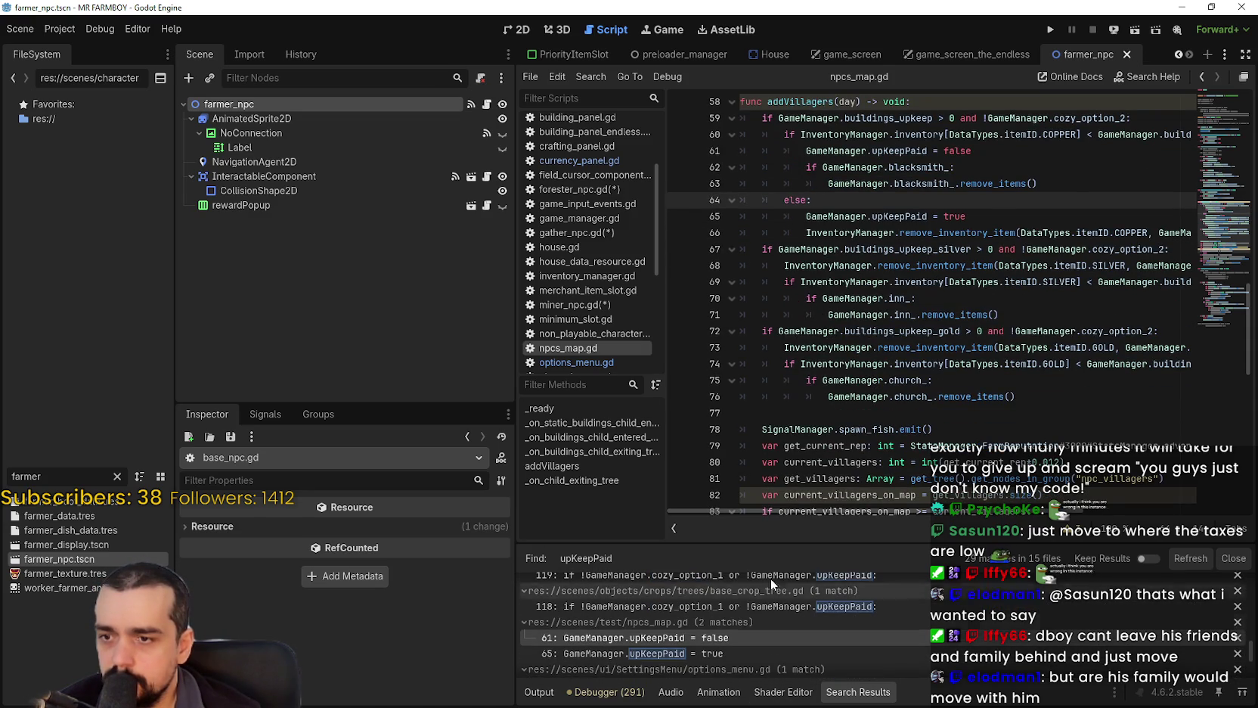
{"action": "scroll", "coordinate": [724, 648], "scroll_direction": "down", "scroll_amount": 3}
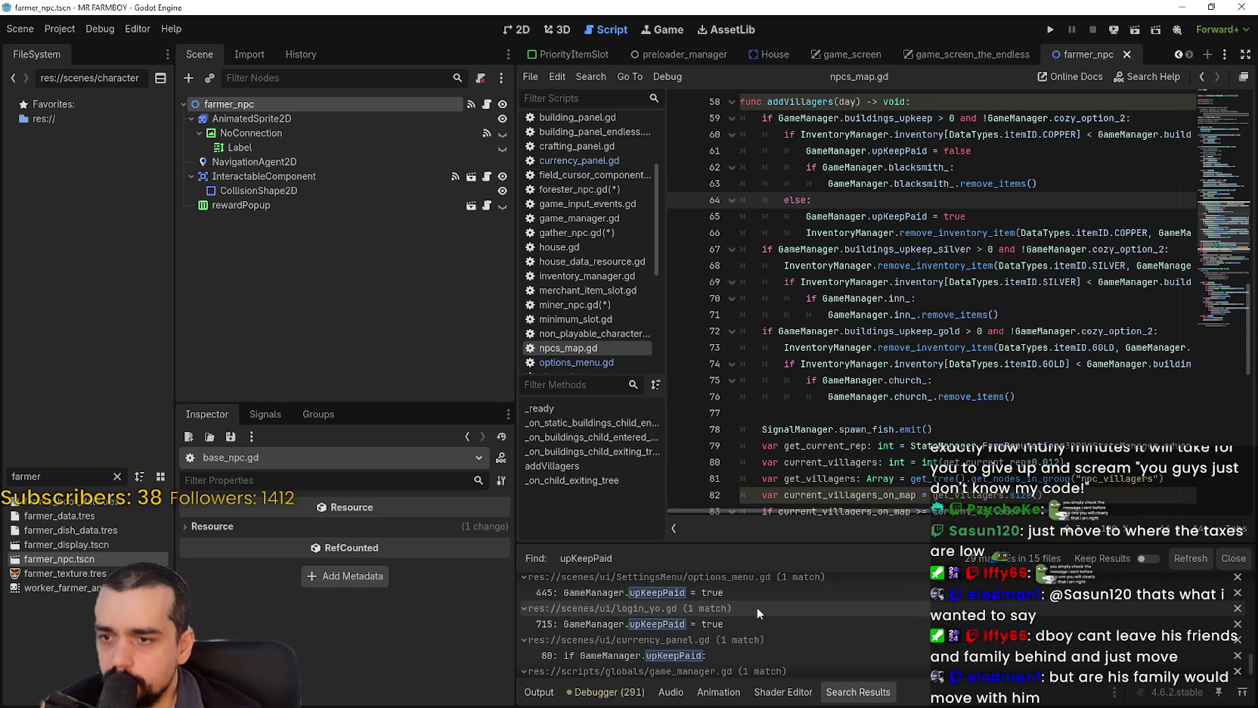
Open the upKeepPaid matches in options_menu.gd and currency_panel.gd, selecting update_wage.
{"action": "left_click", "coordinate": [774, 592]}
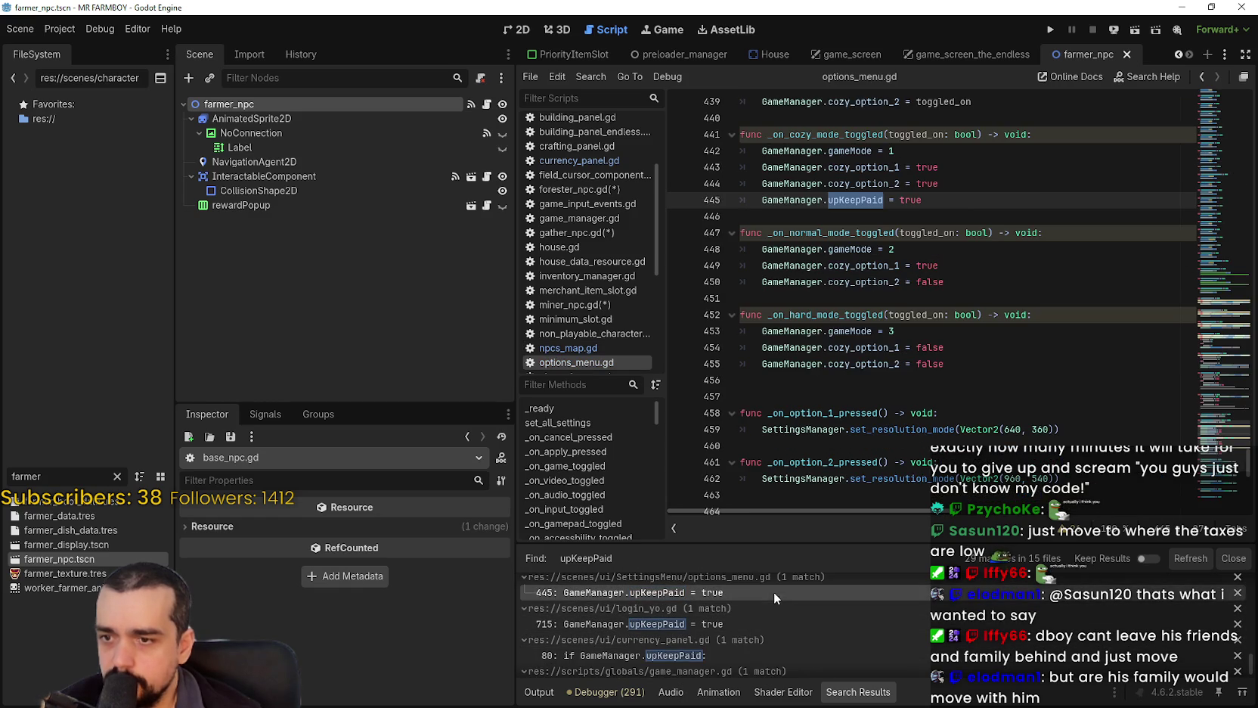
{"action": "scroll", "coordinate": [747, 641], "scroll_direction": "down", "scroll_amount": 1}
{"action": "left_click", "coordinate": [743, 634]}
{"action": "scroll", "coordinate": [799, 265], "scroll_direction": "up", "scroll_amount": 1}
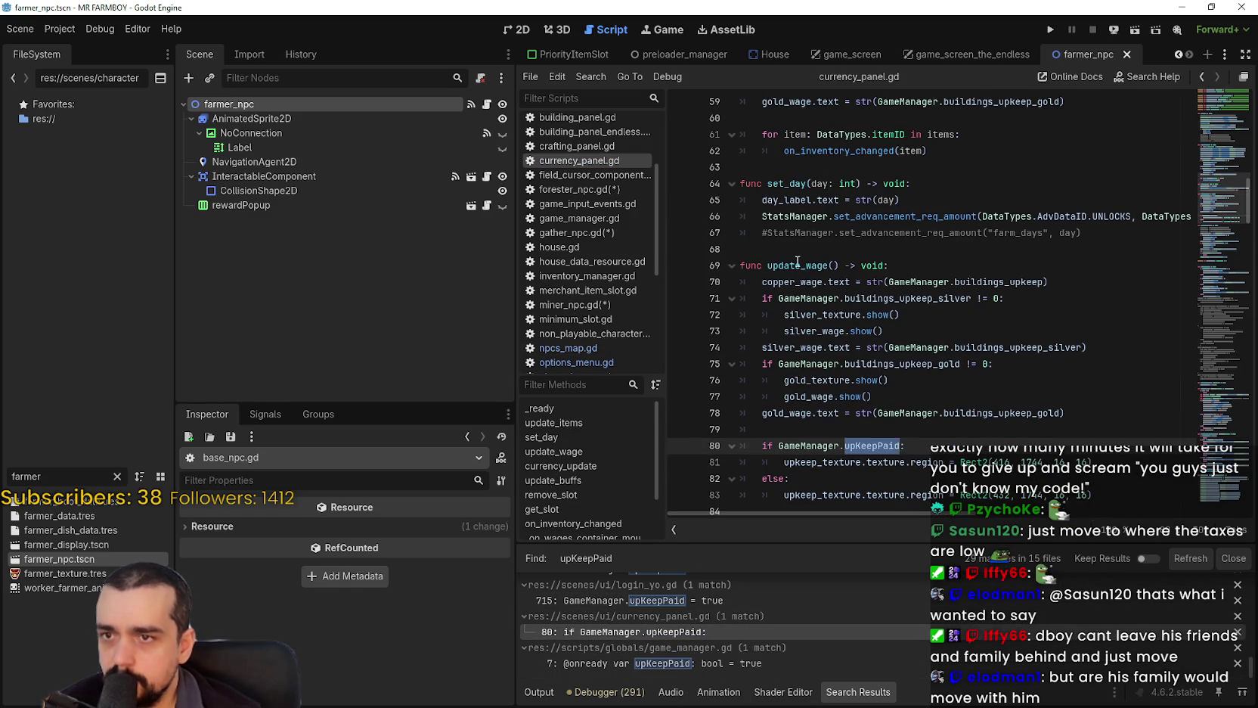
{"action": "double_click", "coordinate": [800, 264]}
{"action": "scroll", "coordinate": [806, 259], "scroll_direction": "up", "scroll_amount": 9}
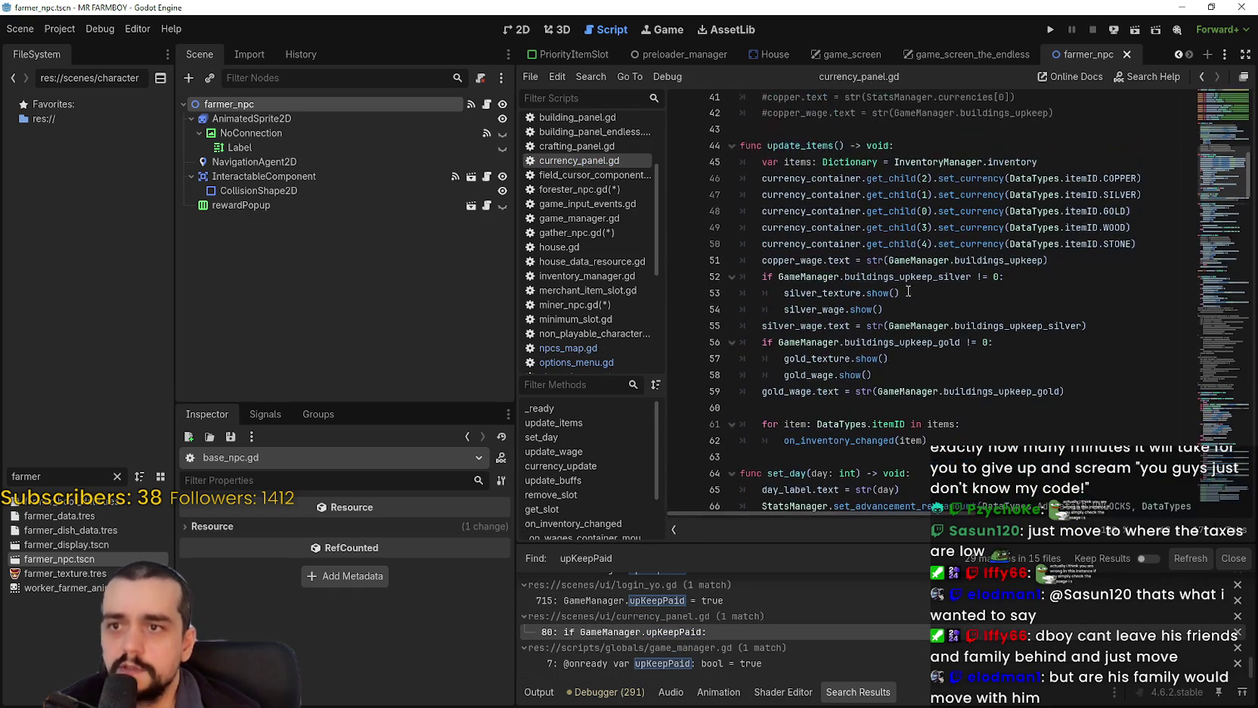
{"action": "scroll", "coordinate": [952, 281], "scroll_direction": "up", "scroll_amount": 4}
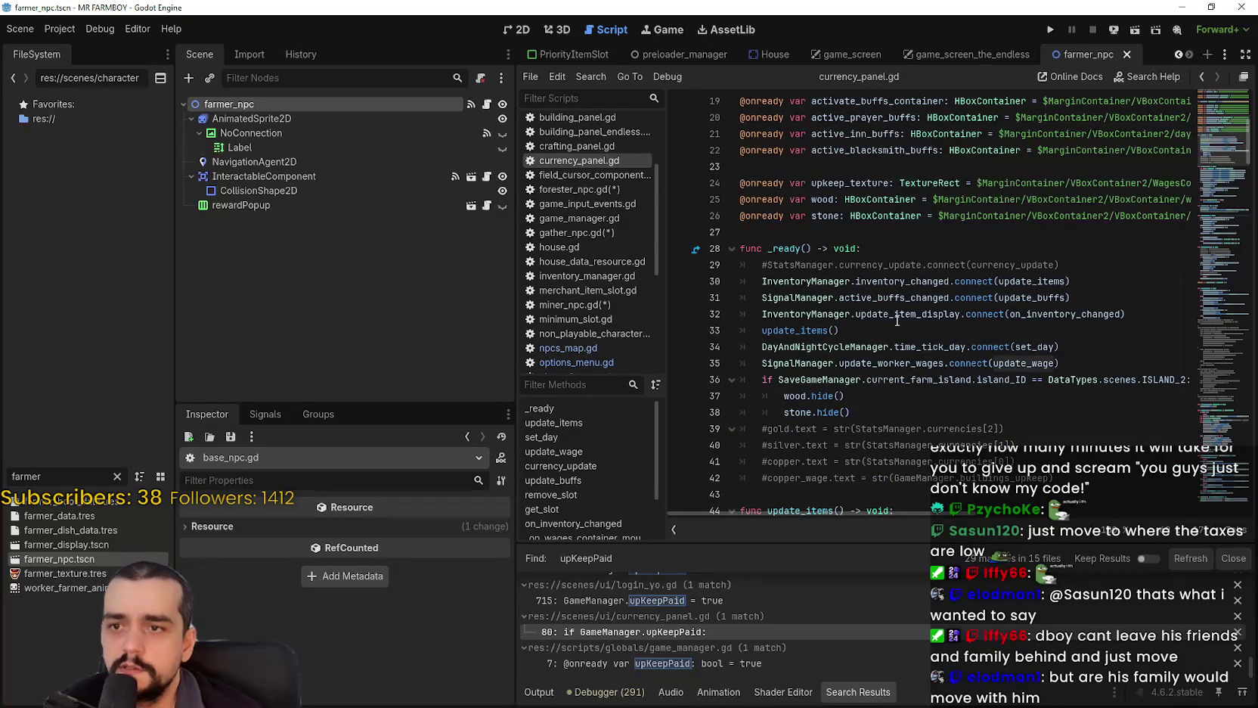
Select update_worker_wages in the _ready signal connection on line 35 and search the project for it.
{"action": "double_click", "coordinate": [875, 366]}
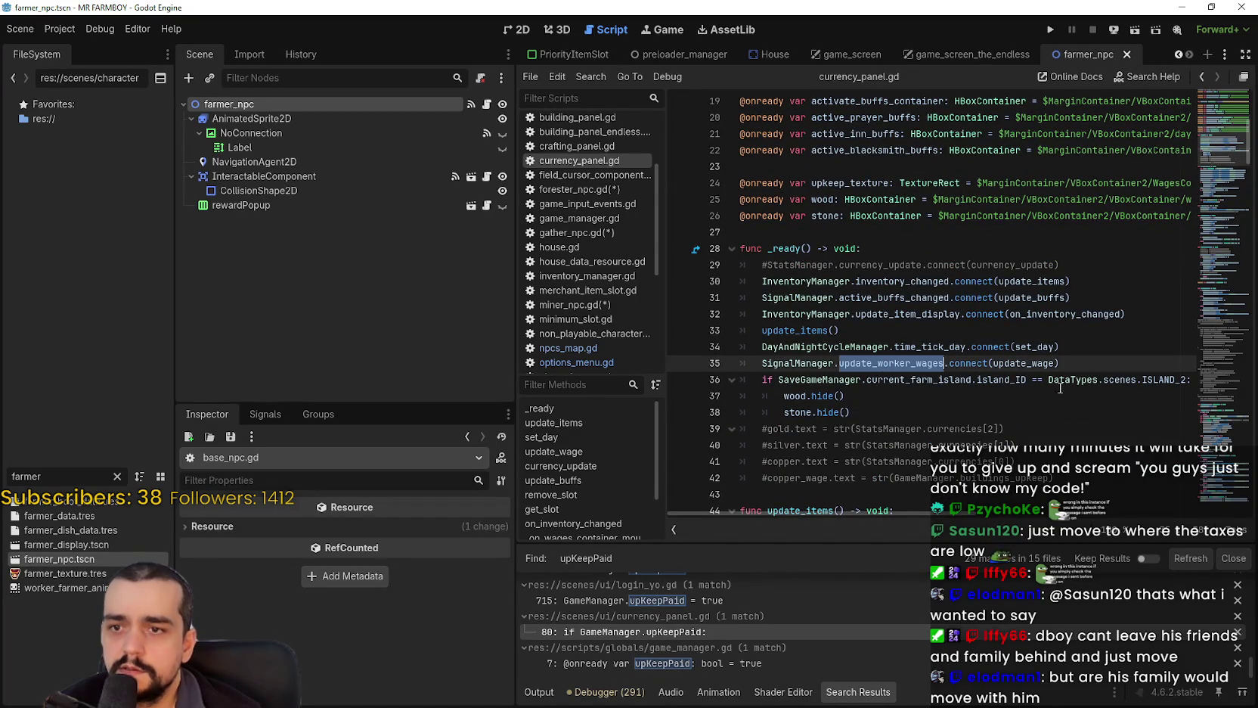
{"action": "triple_click", "coordinate": [1003, 363]}
{"action": "left_click_drag", "start_coordinate": [1062, 363], "coordinate": [793, 355]}
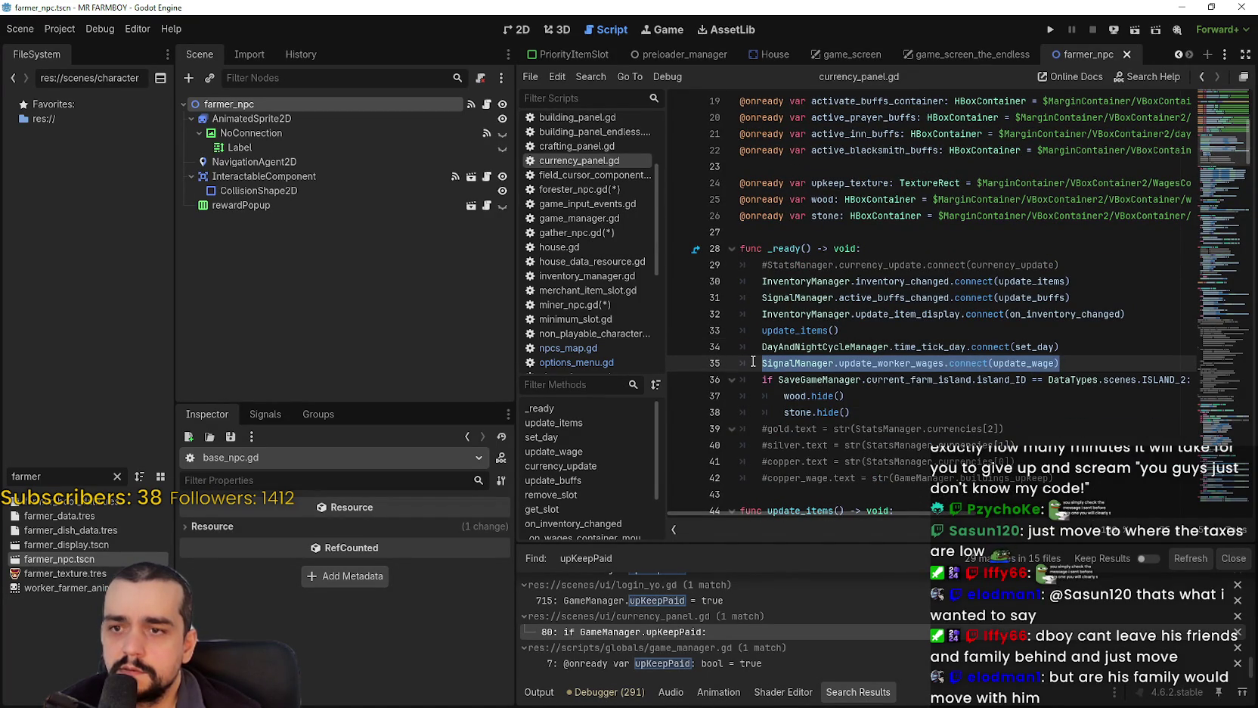
{"action": "double_click", "coordinate": [914, 364]}
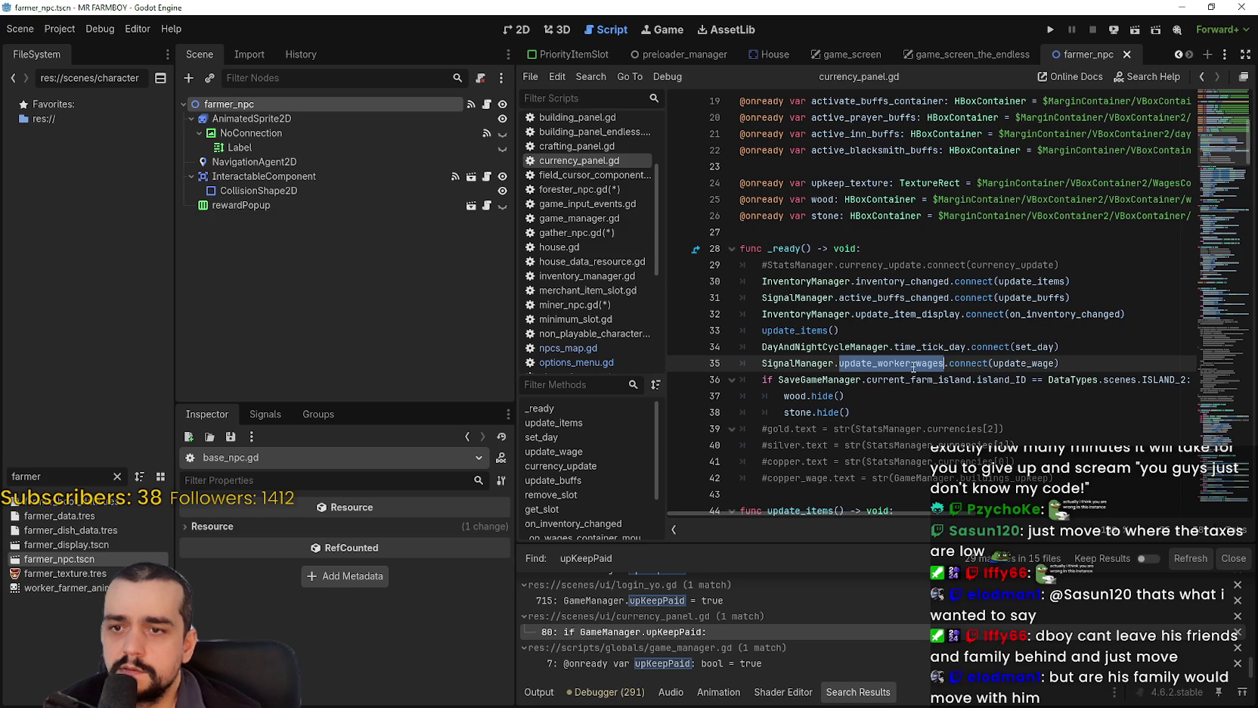
{"action": "key", "text": "ctrl+shift+f"}
{"action": "left_click", "coordinate": [661, 420]}
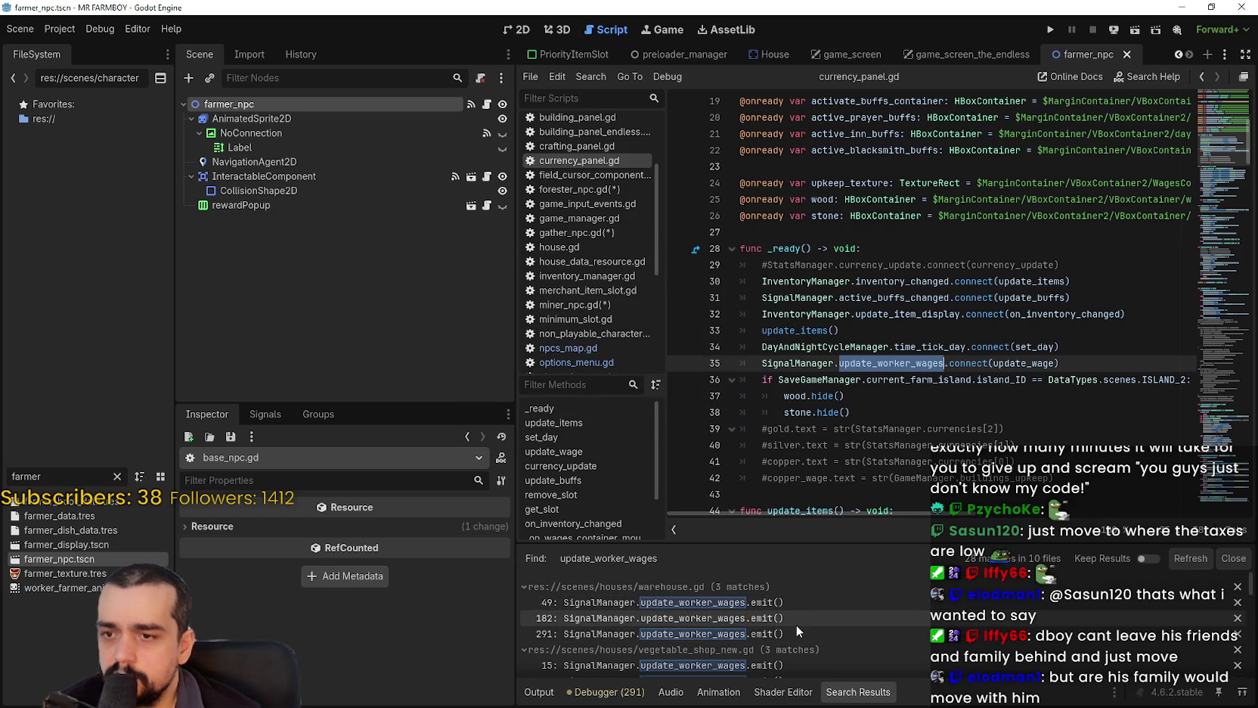
Browse the update_worker_wages results across the project and open warehouse.gd's emits, up to line 182.
{"action": "scroll", "coordinate": [809, 622], "scroll_direction": "down", "scroll_amount": 3}
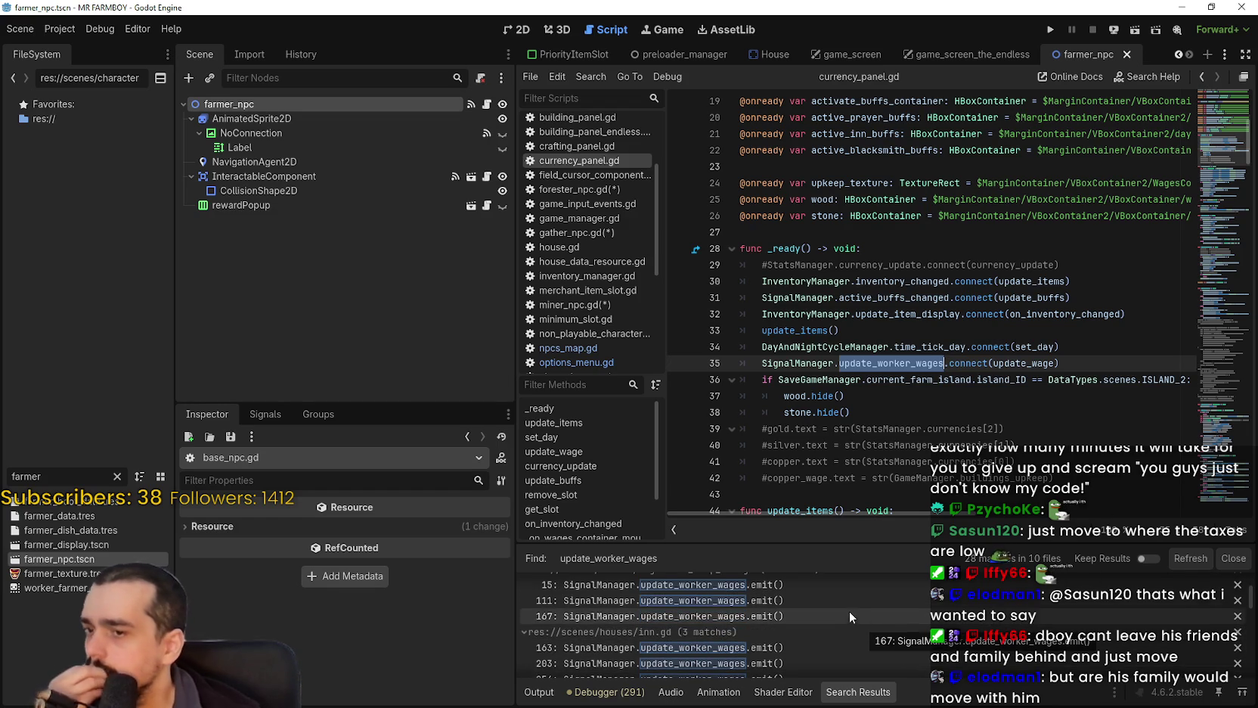
{"action": "scroll", "coordinate": [849, 610], "scroll_direction": "down", "scroll_amount": 3}
{"action": "scroll", "coordinate": [849, 610], "scroll_direction": "down", "scroll_amount": 2}
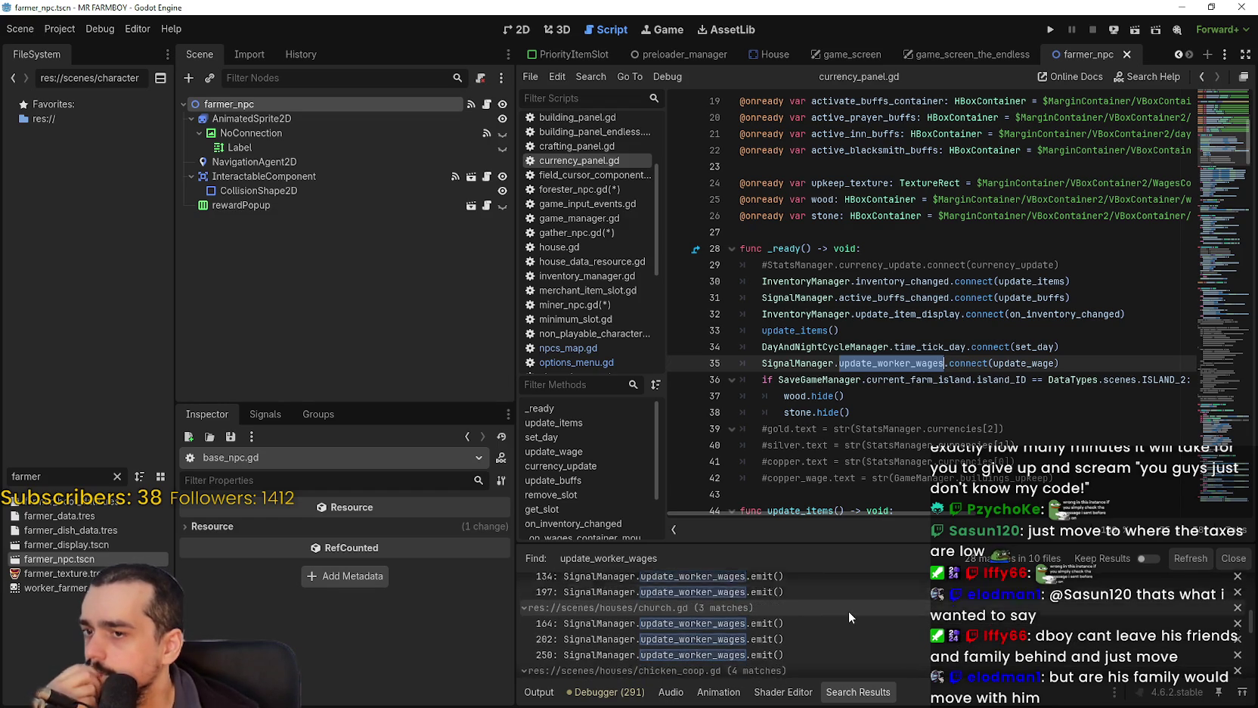
{"action": "scroll", "coordinate": [830, 608], "scroll_direction": "down", "scroll_amount": 5}
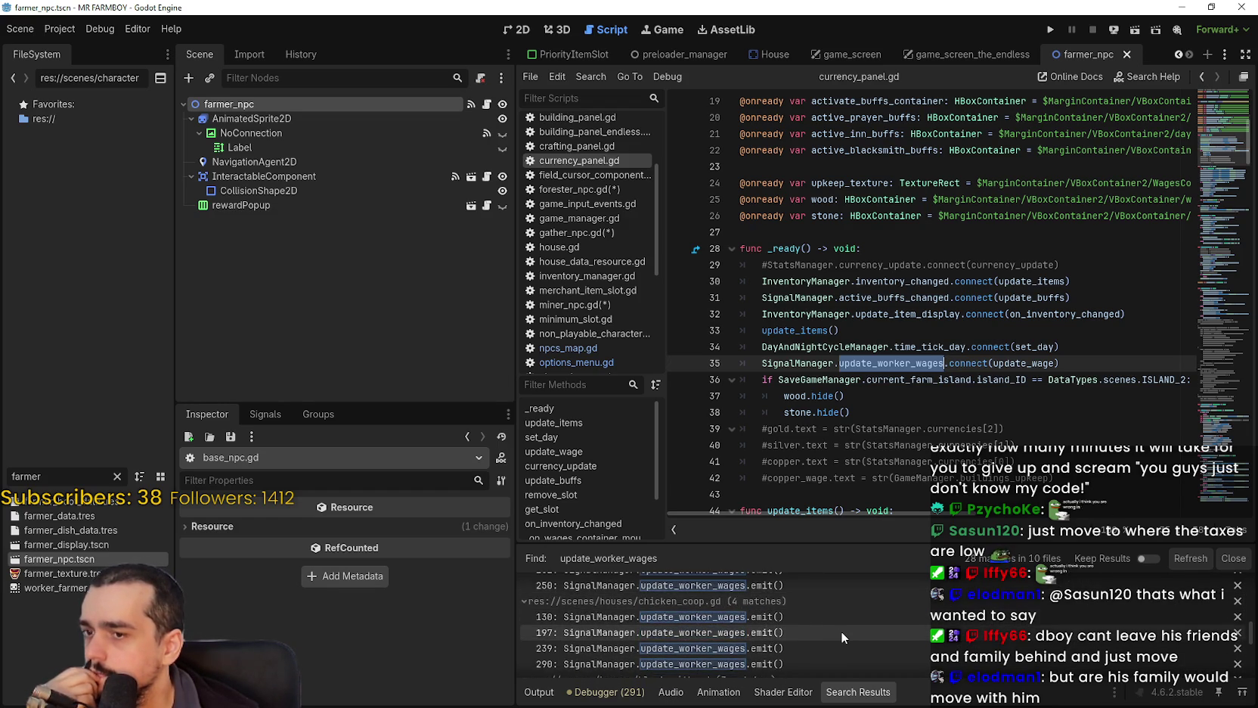
{"action": "scroll", "coordinate": [837, 624], "scroll_direction": "down", "scroll_amount": 6}
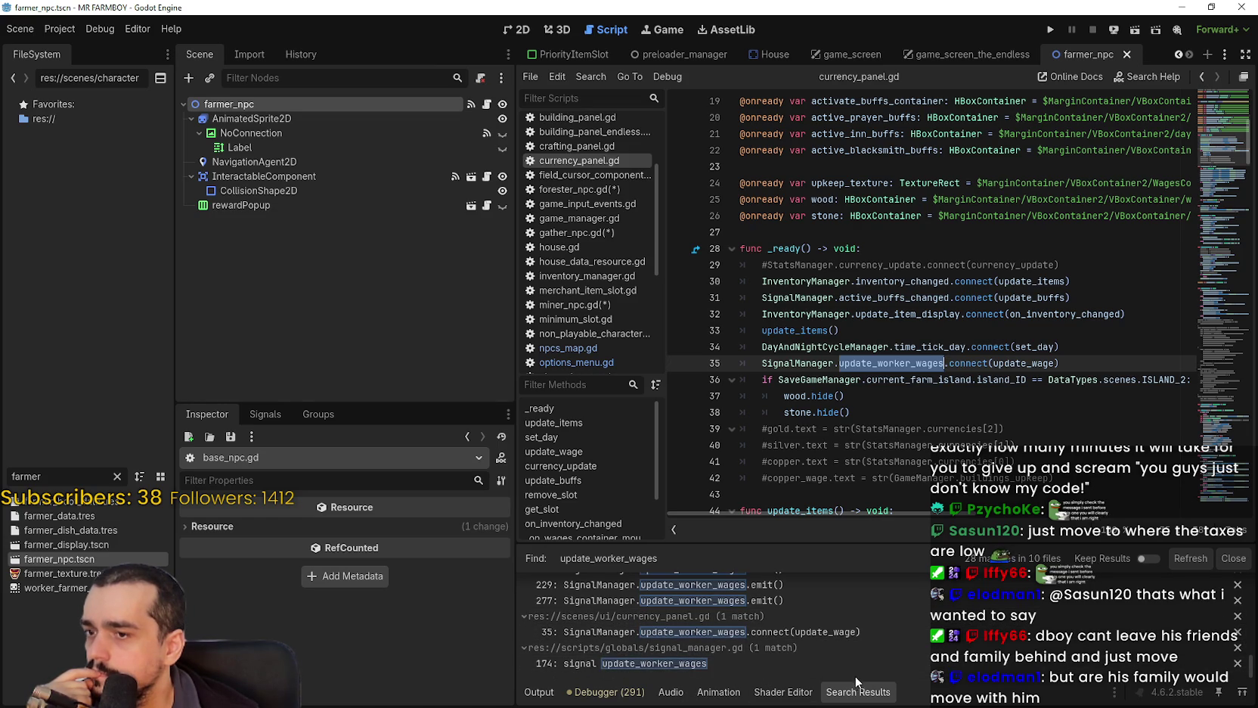
{"action": "scroll", "coordinate": [830, 631], "scroll_direction": "up", "scroll_amount": 5}
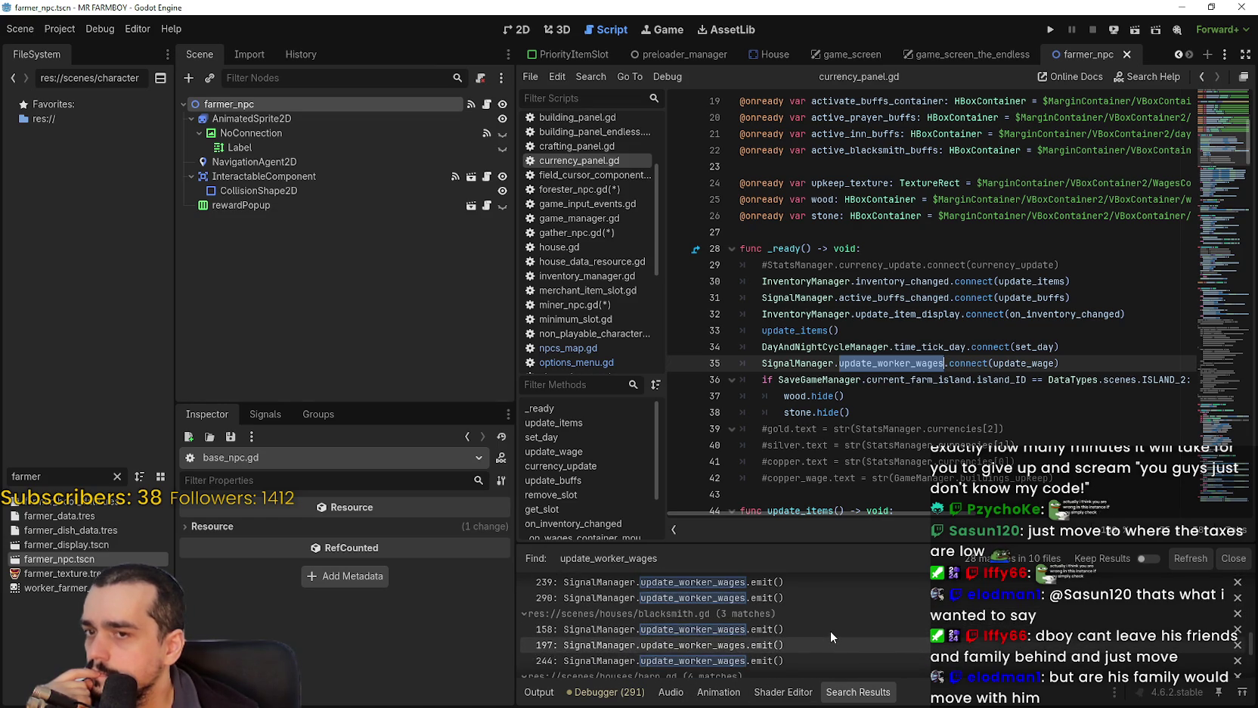
{"action": "scroll", "coordinate": [830, 632], "scroll_direction": "down", "scroll_amount": 5}
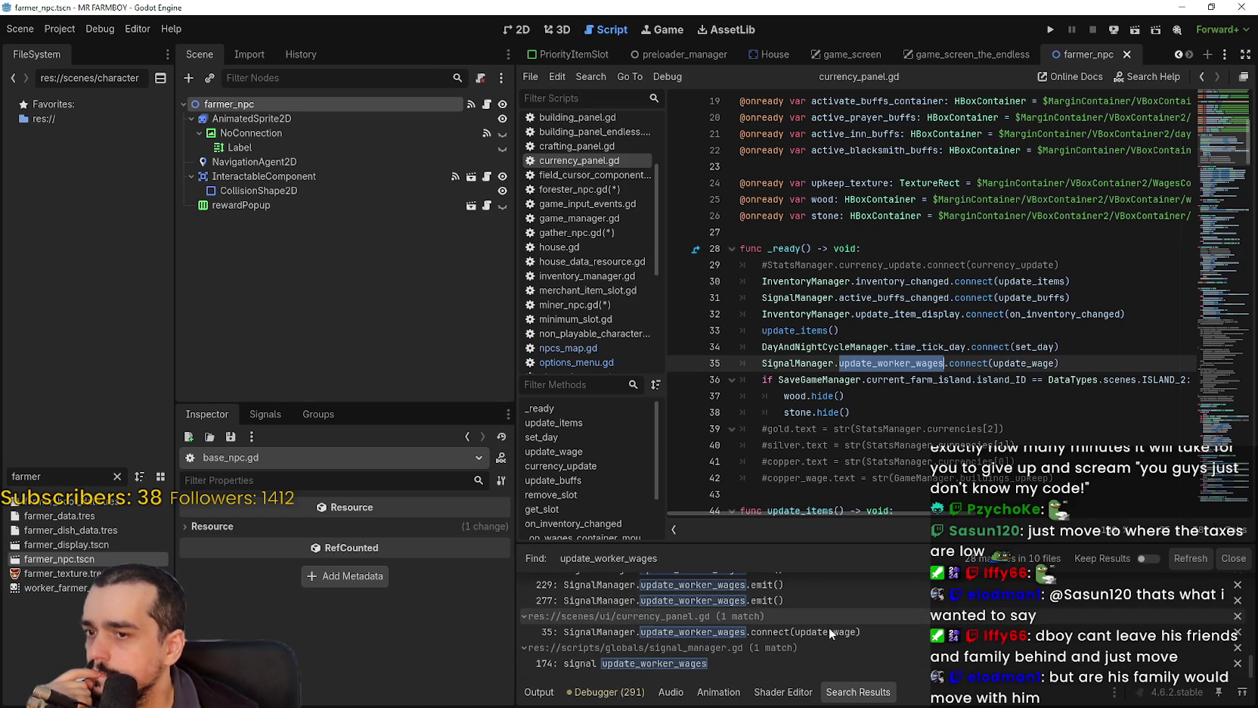
{"action": "scroll", "coordinate": [940, 374], "scroll_direction": "up", "scroll_amount": 1}
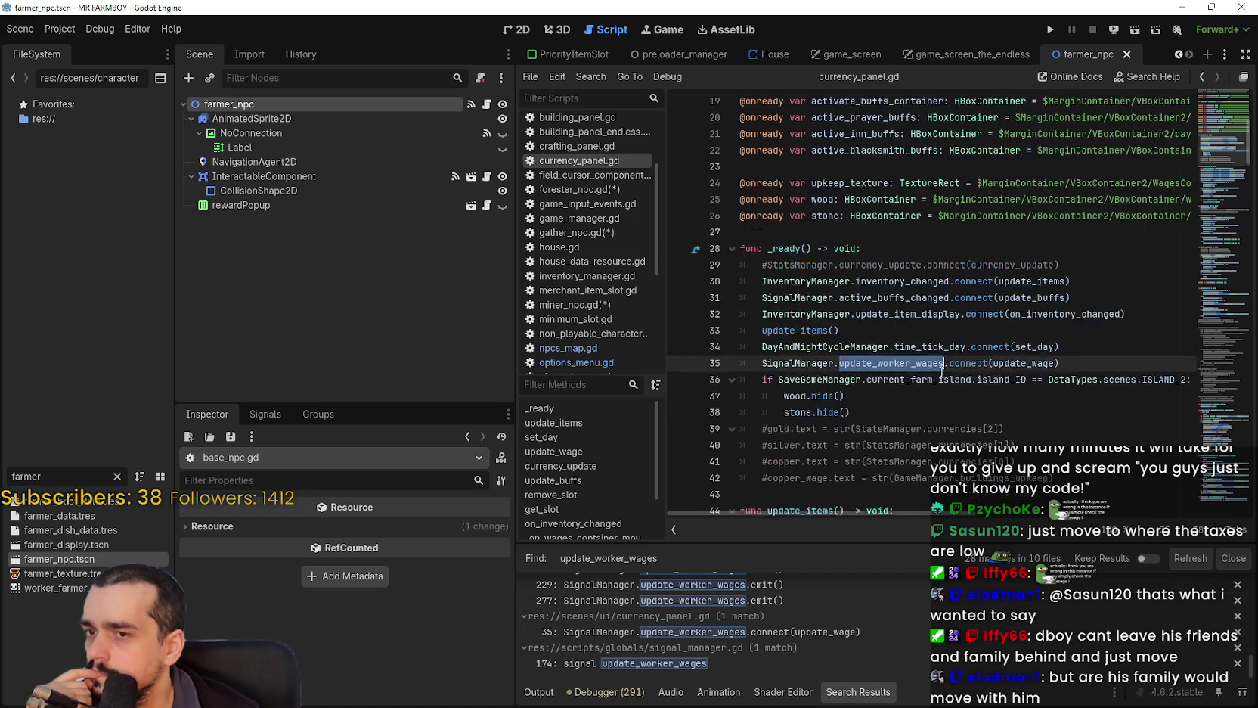
{"action": "scroll", "coordinate": [941, 373], "scroll_direction": "down", "scroll_amount": 15}
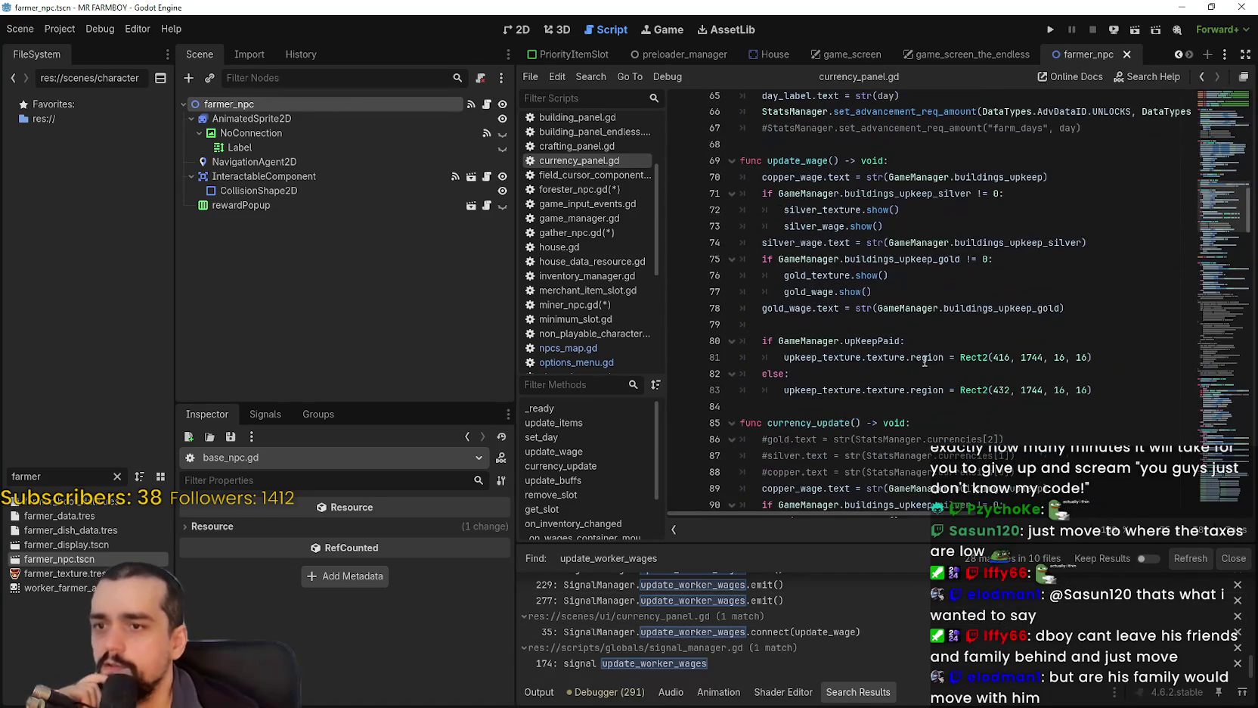
{"action": "scroll", "coordinate": [853, 628], "scroll_direction": "up", "scroll_amount": 5}
{"action": "scroll", "coordinate": [845, 631], "scroll_direction": "up", "scroll_amount": 5}
{"action": "scroll", "coordinate": [802, 609], "scroll_direction": "up", "scroll_amount": 6}
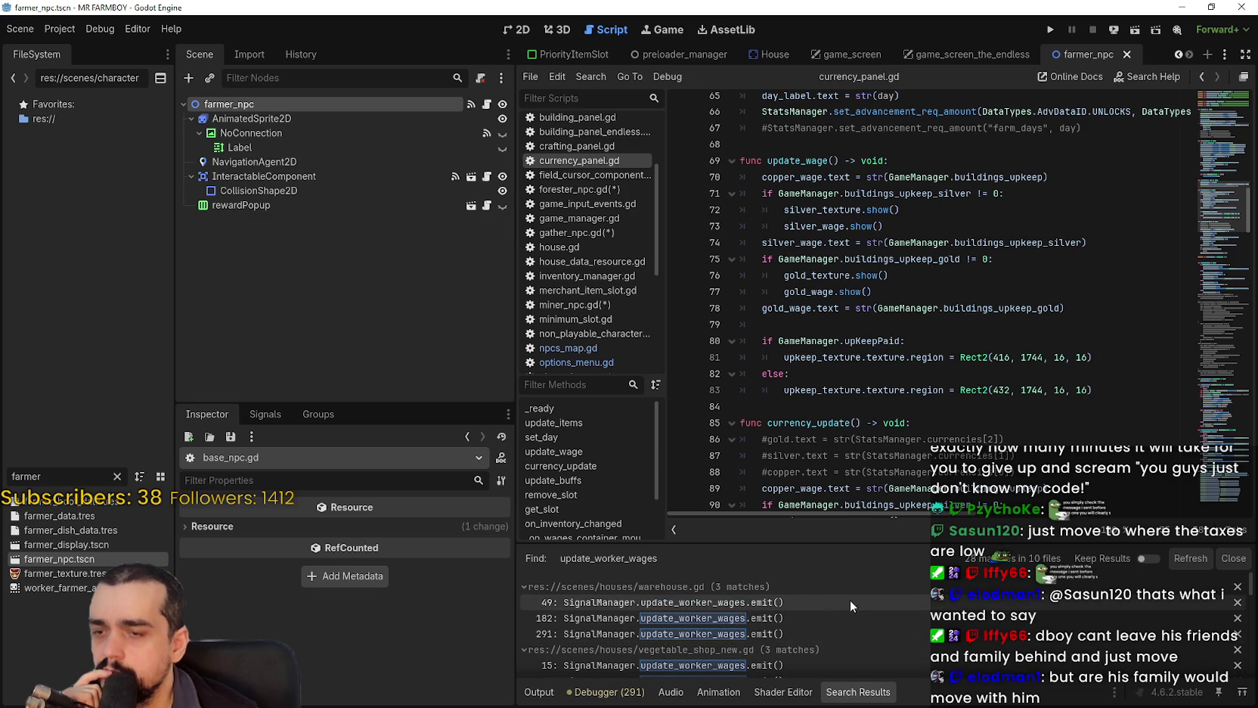
{"action": "scroll", "coordinate": [847, 599], "scroll_direction": "down", "scroll_amount": 1}
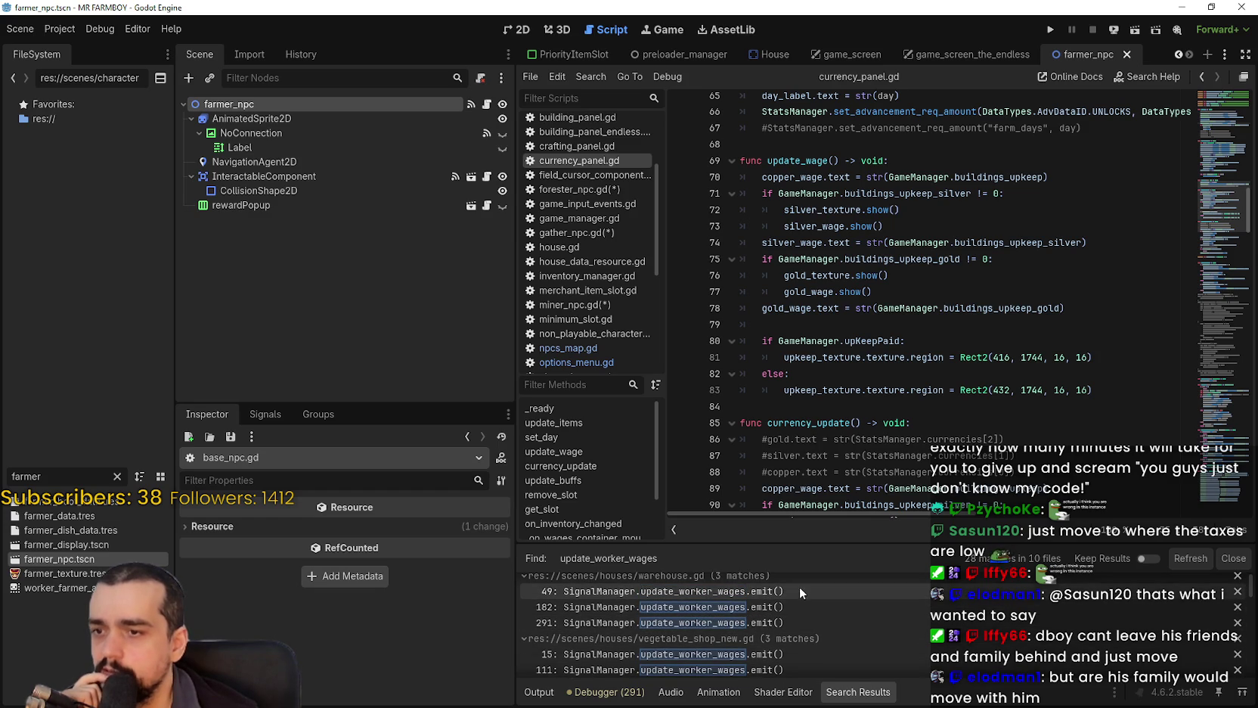
{"action": "left_click", "coordinate": [798, 590]}
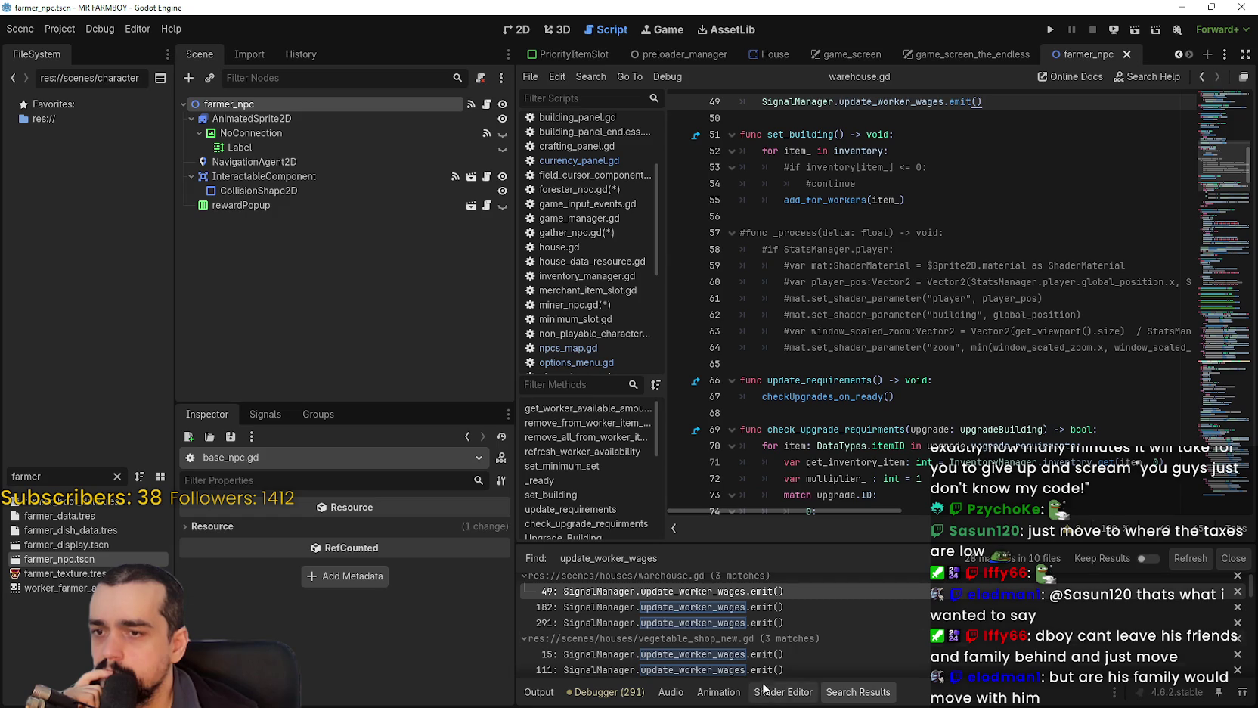
{"action": "left_click", "coordinate": [765, 606]}
Jump to the update_worker_wages emit on warehouse.gd line 291 and scan the remaining results.
{"action": "left_click", "coordinate": [744, 621]}
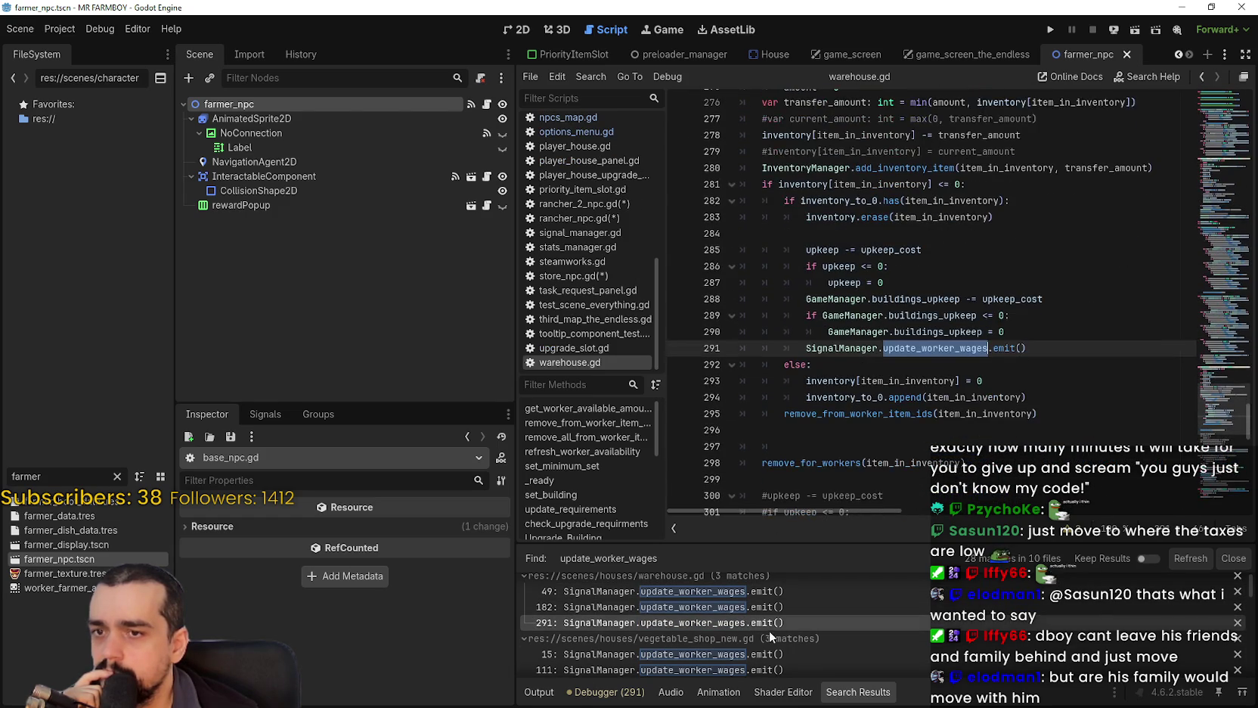
{"action": "scroll", "coordinate": [787, 484], "scroll_direction": "up", "scroll_amount": 1}
{"action": "scroll", "coordinate": [802, 635], "scroll_direction": "down", "scroll_amount": 2}
{"action": "scroll", "coordinate": [794, 617], "scroll_direction": "down", "scroll_amount": 5}
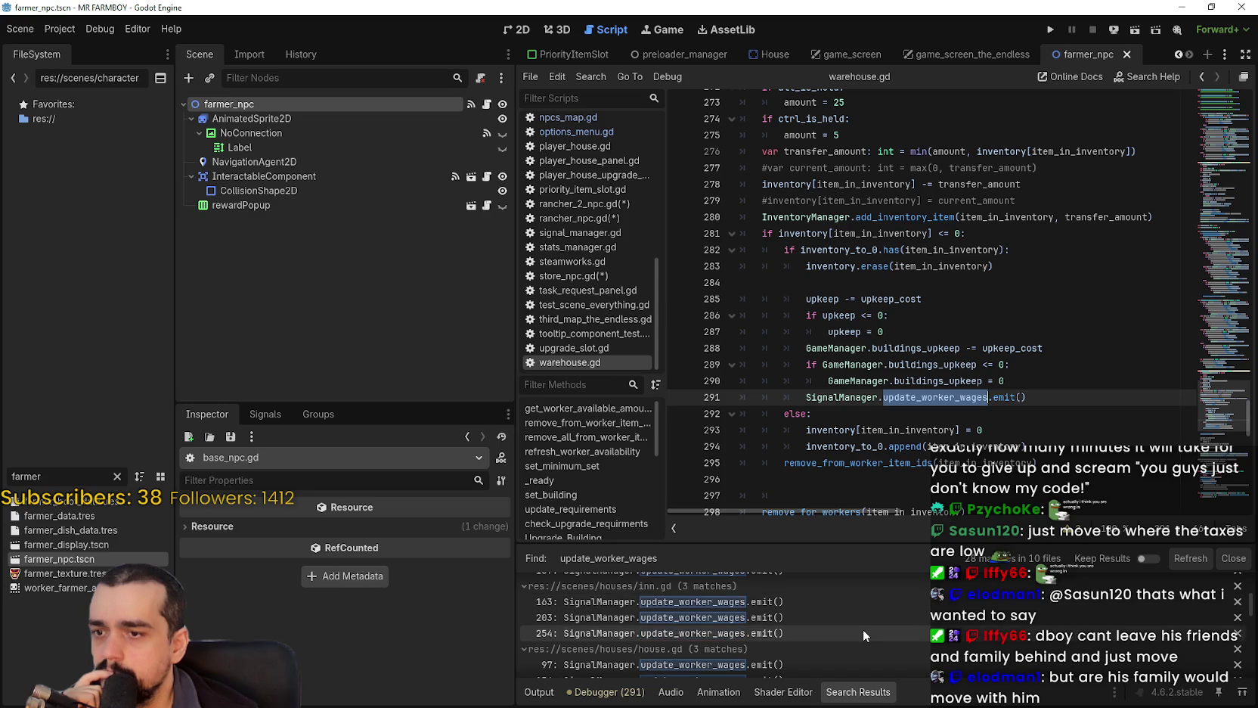
{"action": "scroll", "coordinate": [850, 605], "scroll_direction": "down", "scroll_amount": 5}
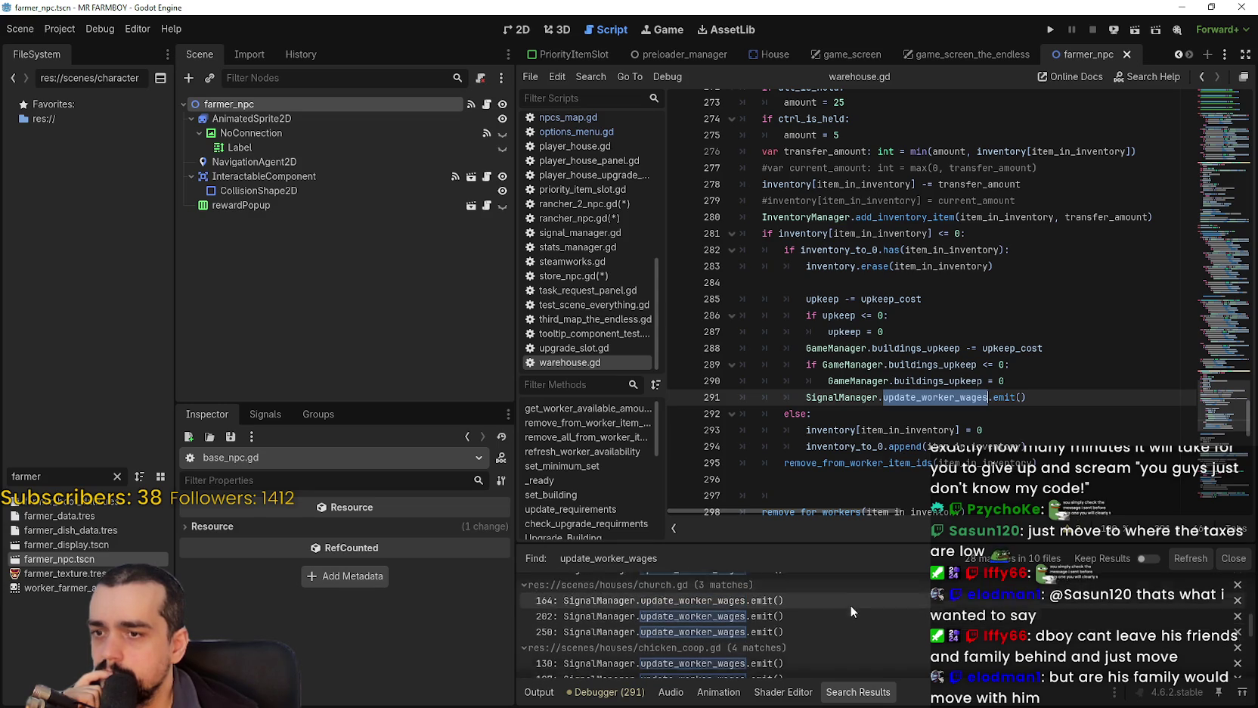
{"action": "scroll", "coordinate": [834, 428], "scroll_direction": "up", "scroll_amount": 1}
{"action": "scroll", "coordinate": [835, 428], "scroll_direction": "down", "scroll_amount": 3}
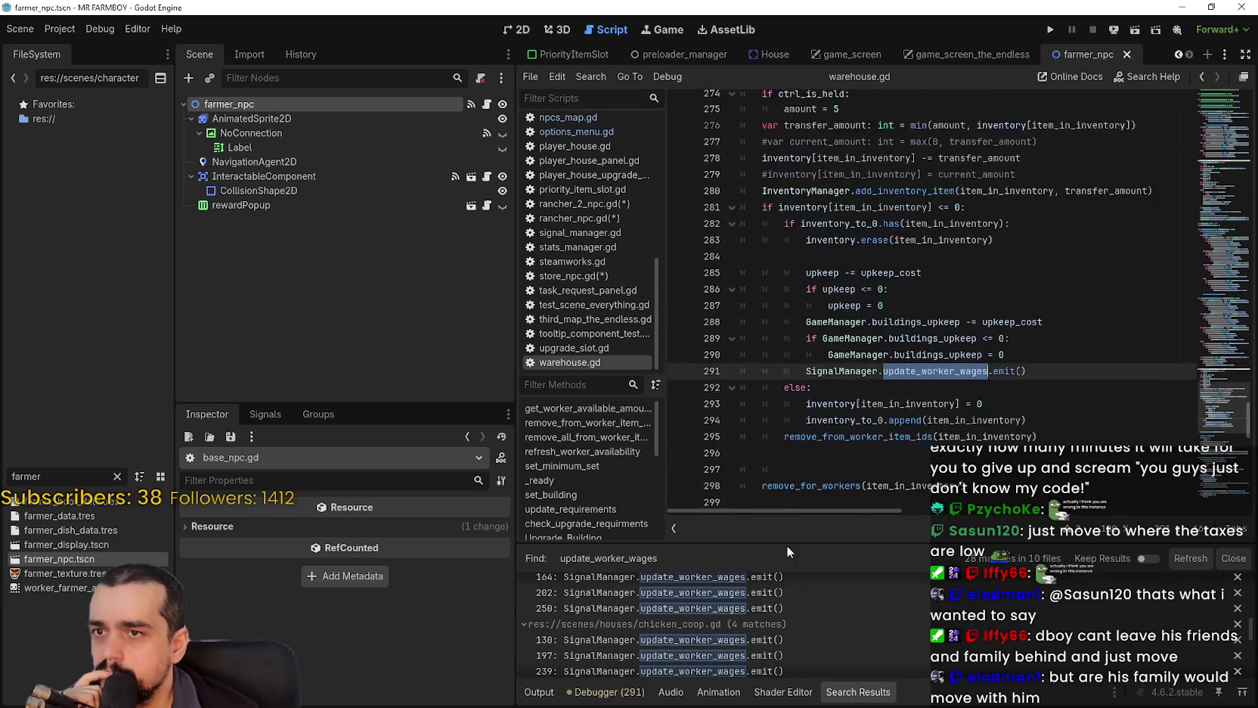
{"action": "scroll", "coordinate": [832, 340], "scroll_direction": "up", "scroll_amount": 4}
{"action": "scroll", "coordinate": [822, 633], "scroll_direction": "up", "scroll_amount": 3}
{"action": "scroll", "coordinate": [860, 603], "scroll_direction": "up", "scroll_amount": 8}
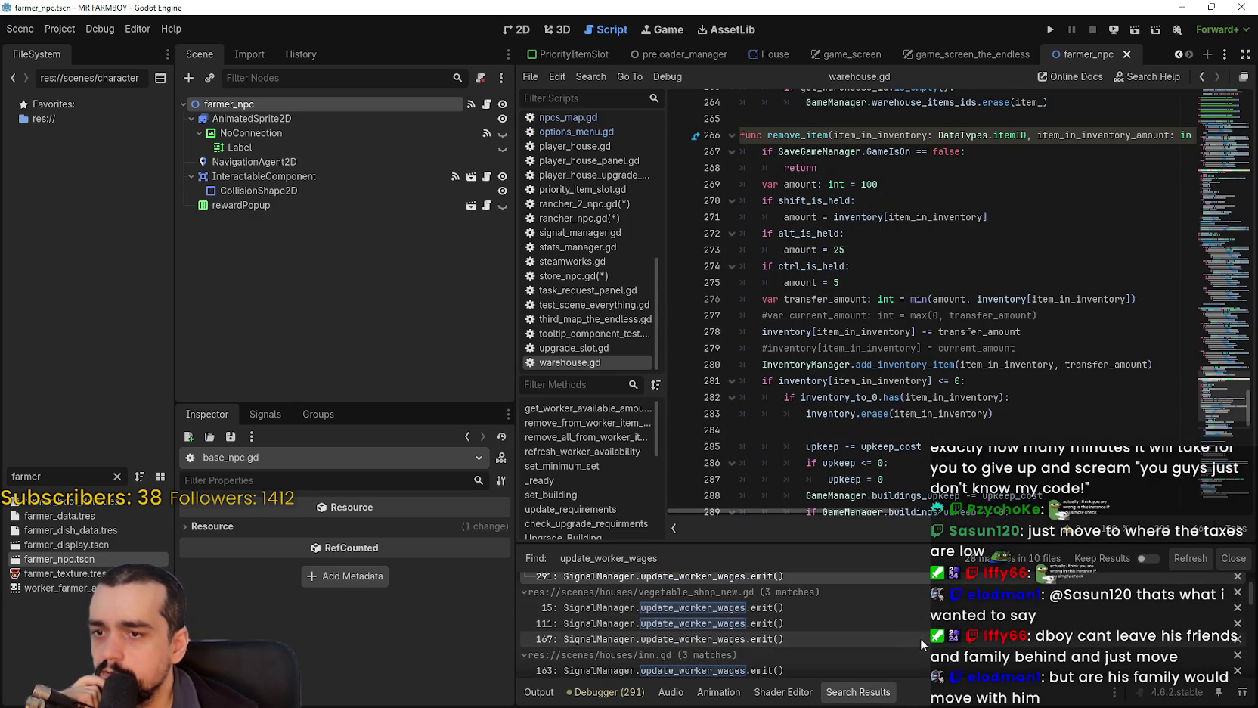
Check vegetable_shop_new.gd's emits at lines 15, 111 and 167, then open currency_panel.gd's match.
{"action": "left_click", "coordinate": [832, 610]}
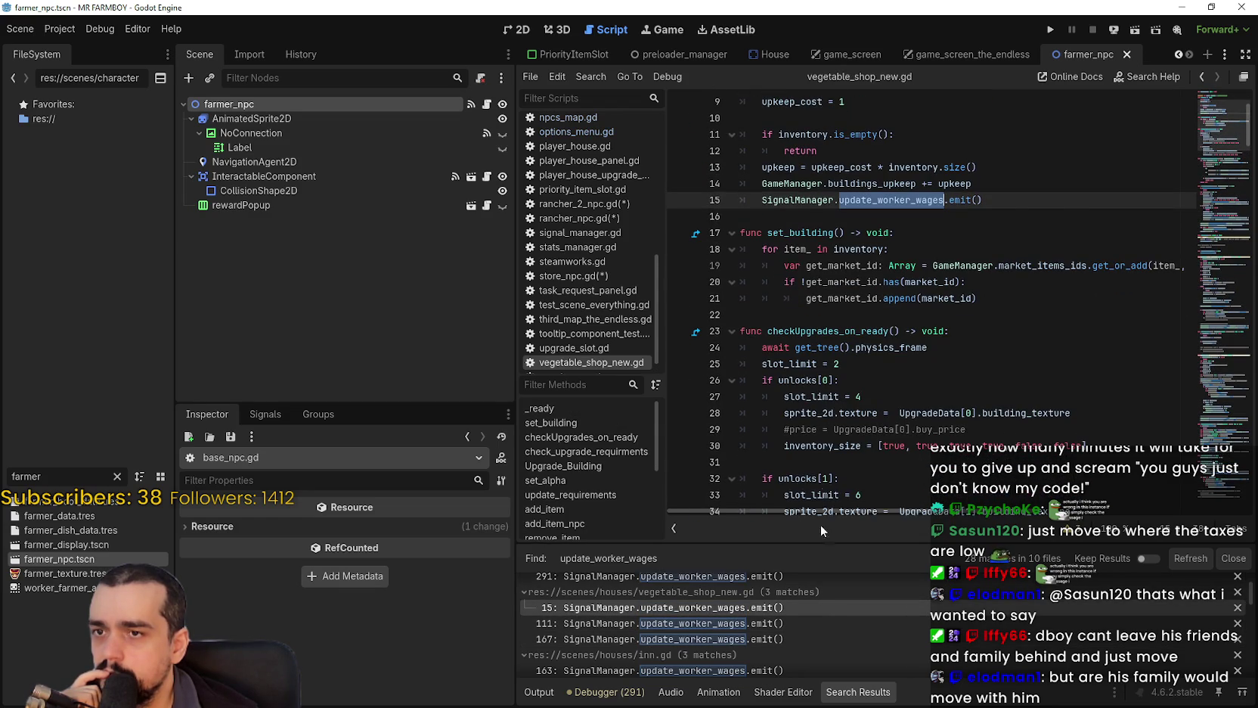
{"action": "left_click", "coordinate": [819, 622]}
{"action": "scroll", "coordinate": [803, 434], "scroll_direction": "down", "scroll_amount": 4}
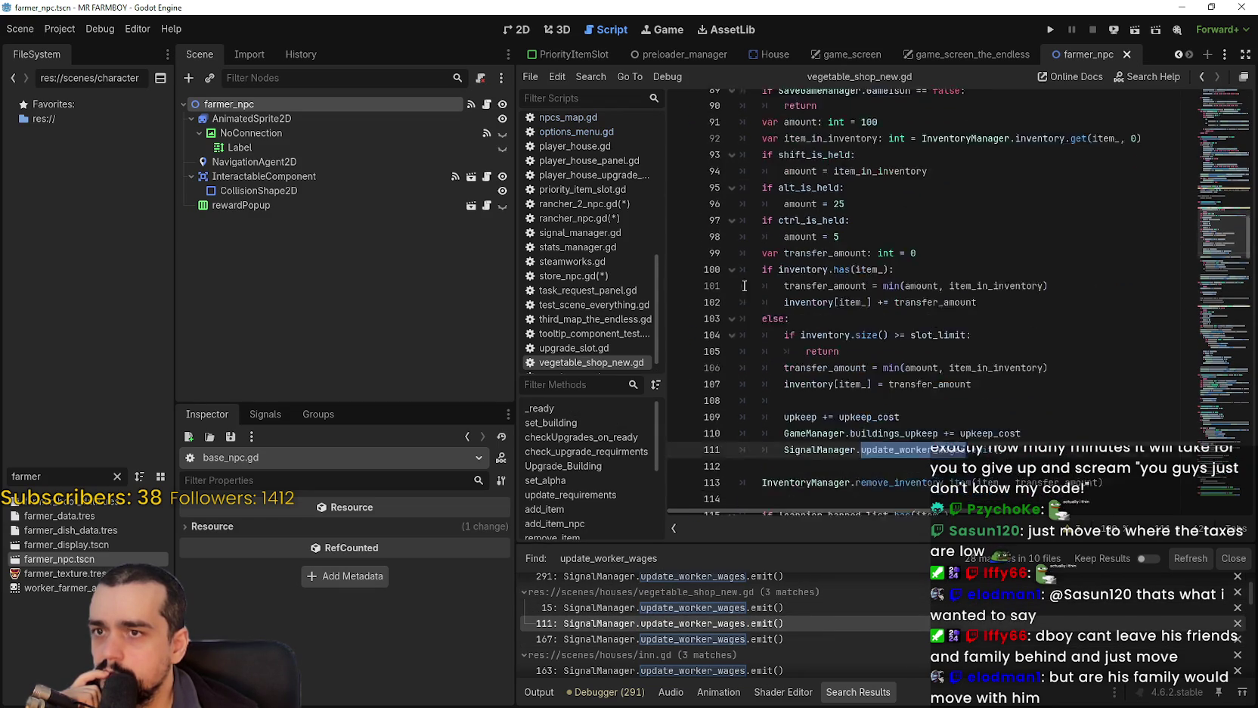
{"action": "left_click", "coordinate": [783, 640]}
{"action": "scroll", "coordinate": [798, 336], "scroll_direction": "down", "scroll_amount": 1}
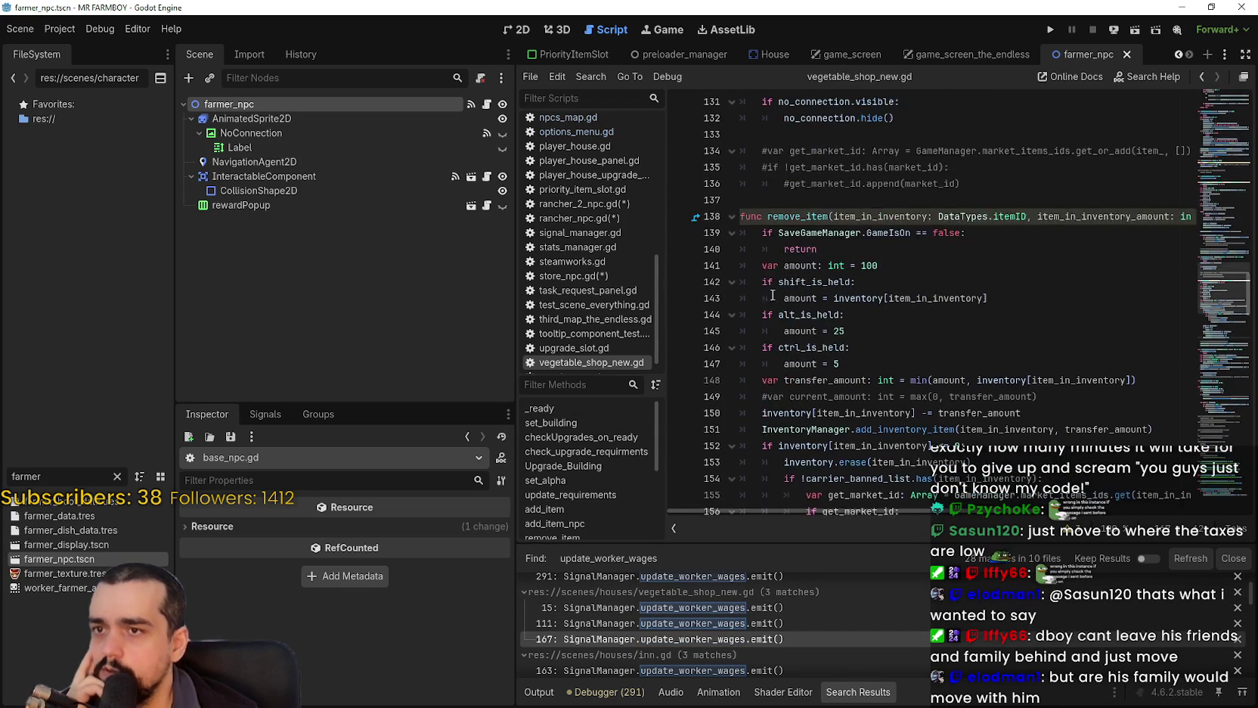
{"action": "scroll", "coordinate": [794, 650], "scroll_direction": "down", "scroll_amount": 2}
{"action": "scroll", "coordinate": [783, 619], "scroll_direction": "down", "scroll_amount": 5}
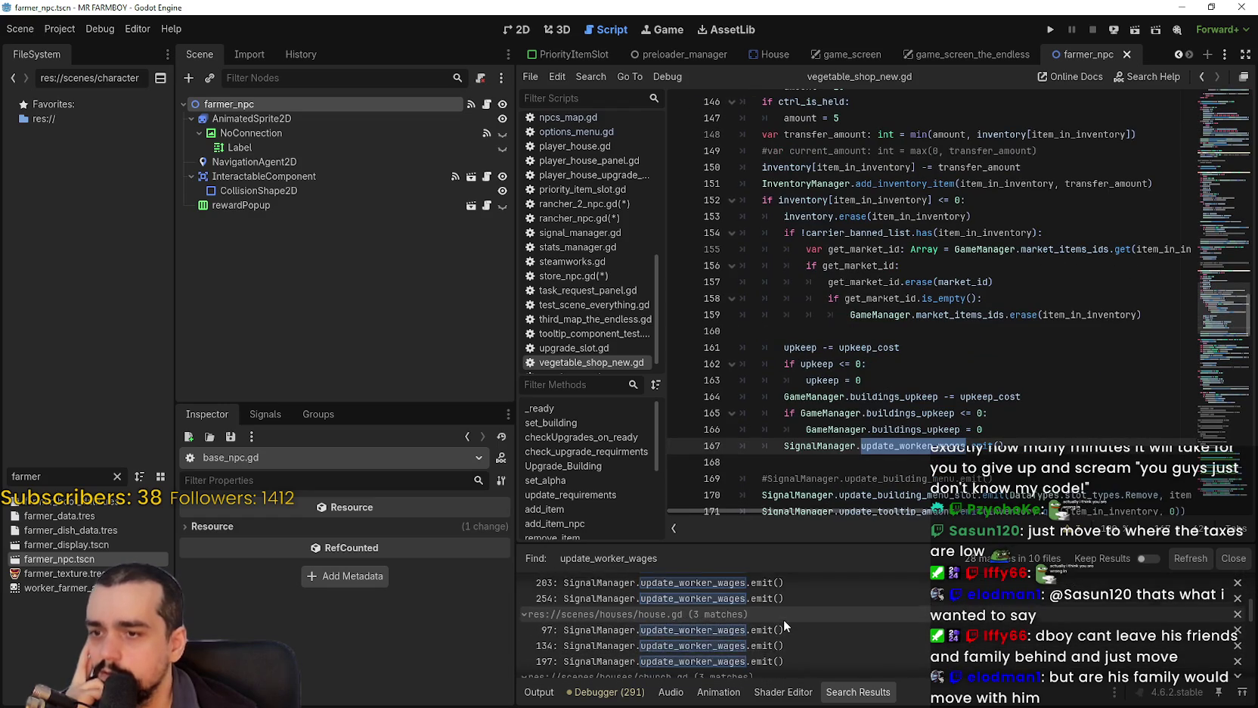
{"action": "scroll", "coordinate": [782, 612], "scroll_direction": "down", "scroll_amount": 3}
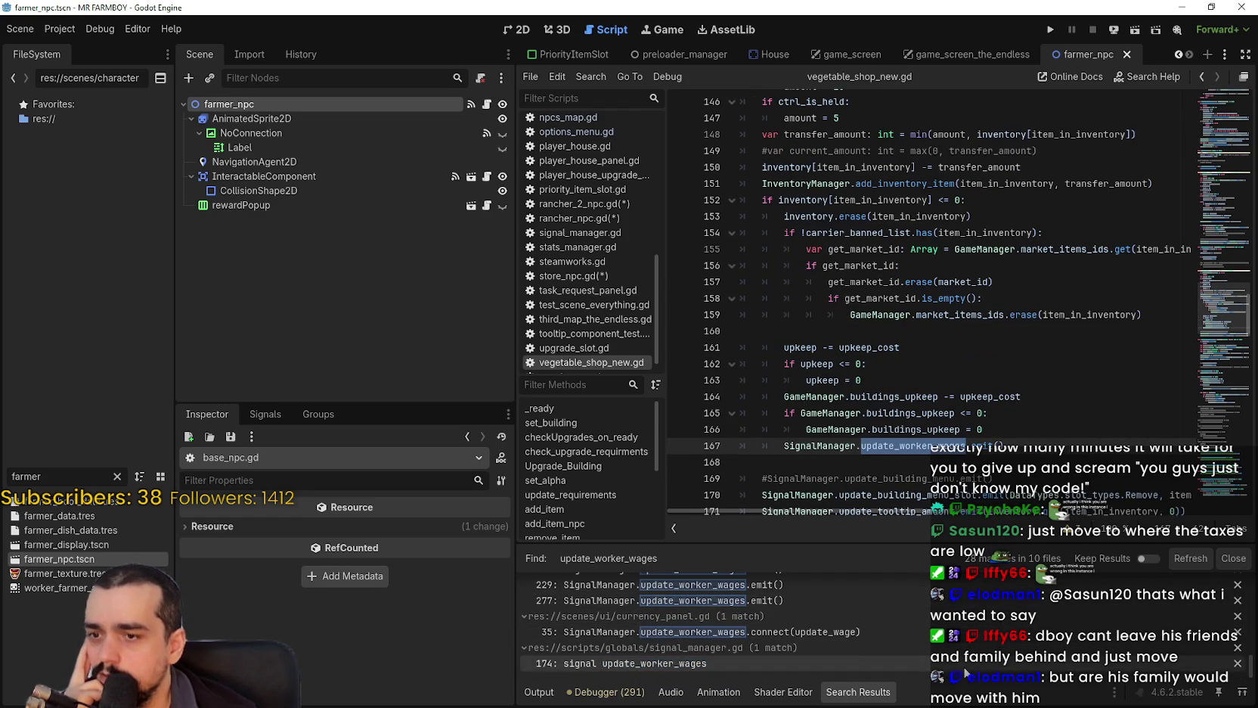
{"action": "left_click", "coordinate": [916, 635]}
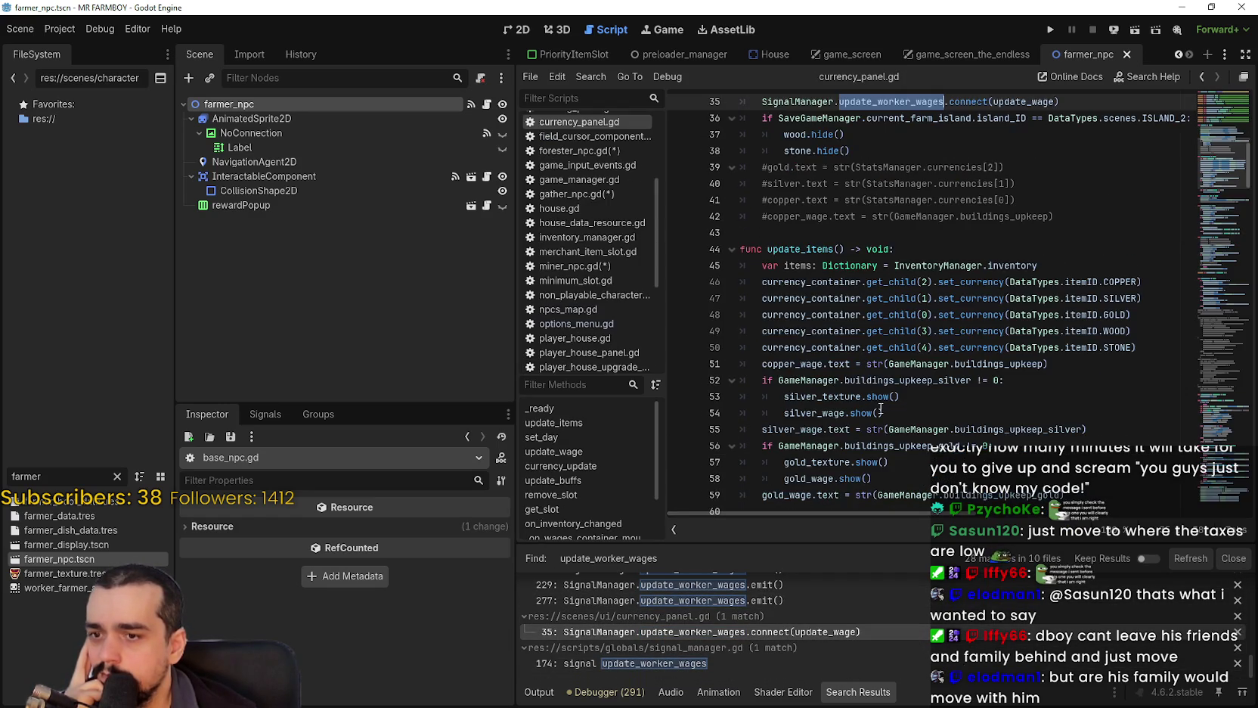
{"action": "scroll", "coordinate": [880, 334], "scroll_direction": "up", "scroll_amount": 1}
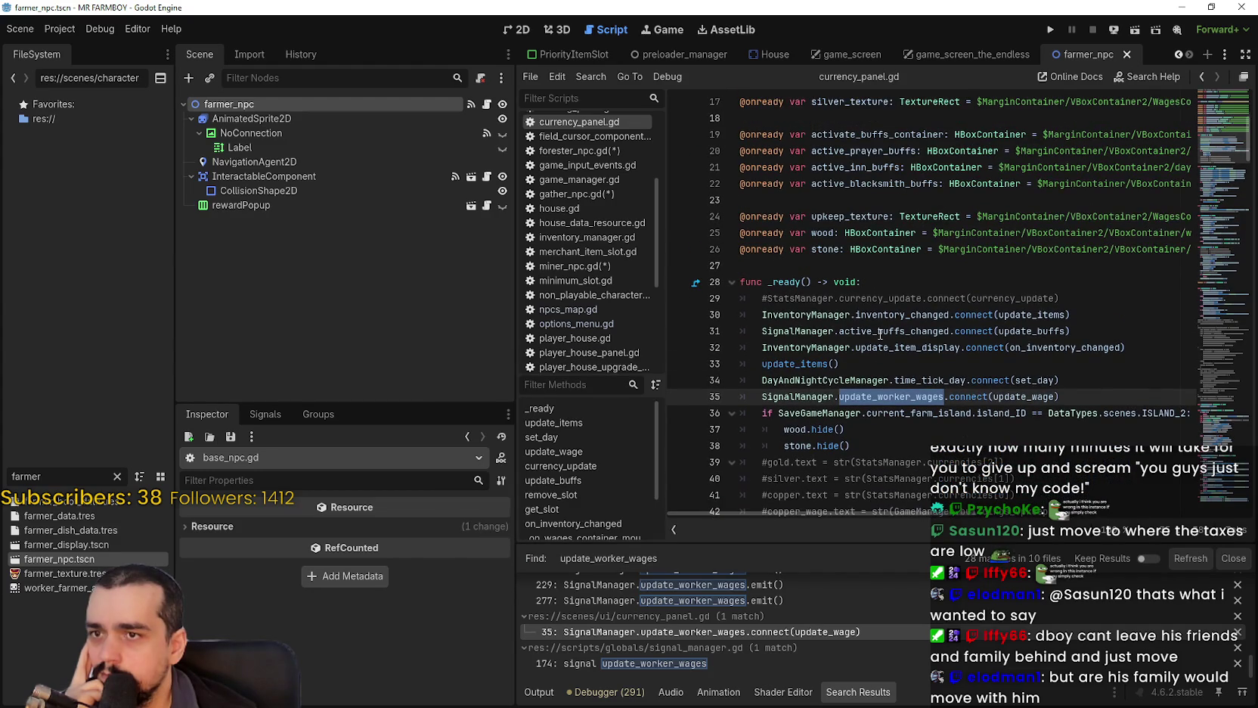
{"action": "scroll", "coordinate": [881, 333], "scroll_direction": "down", "scroll_amount": 10}
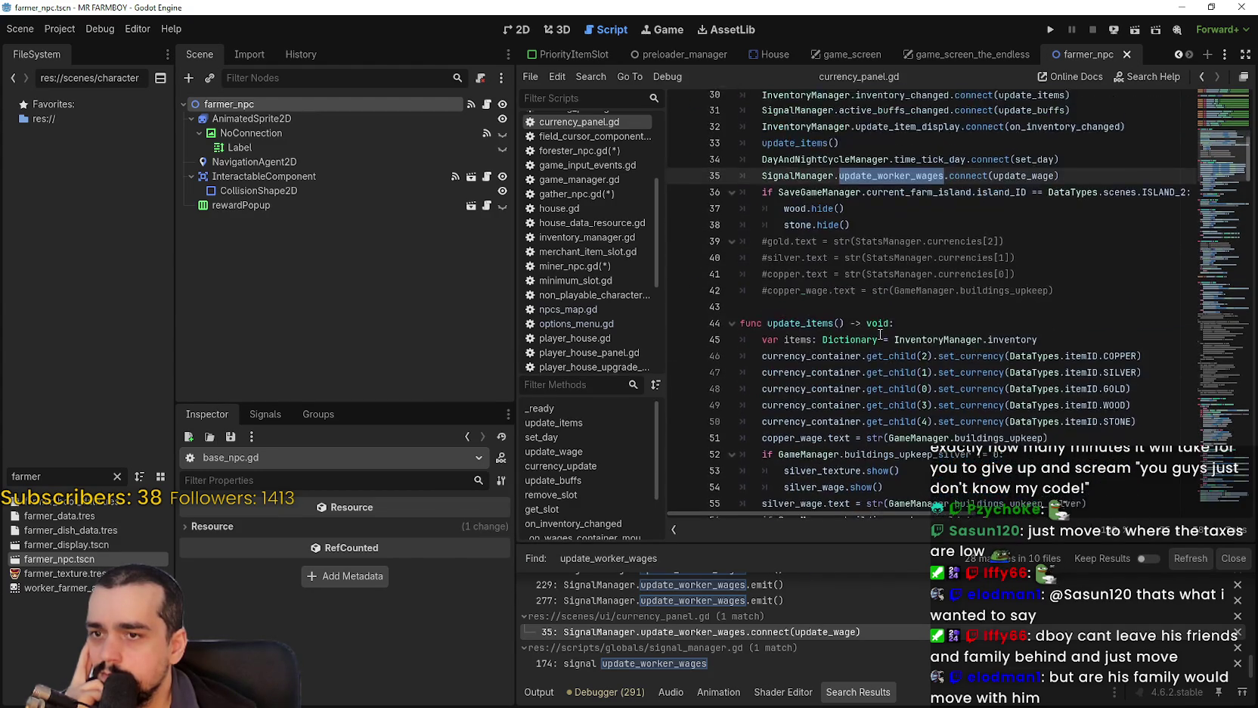
{"action": "scroll", "coordinate": [878, 335], "scroll_direction": "down", "scroll_amount": 10}
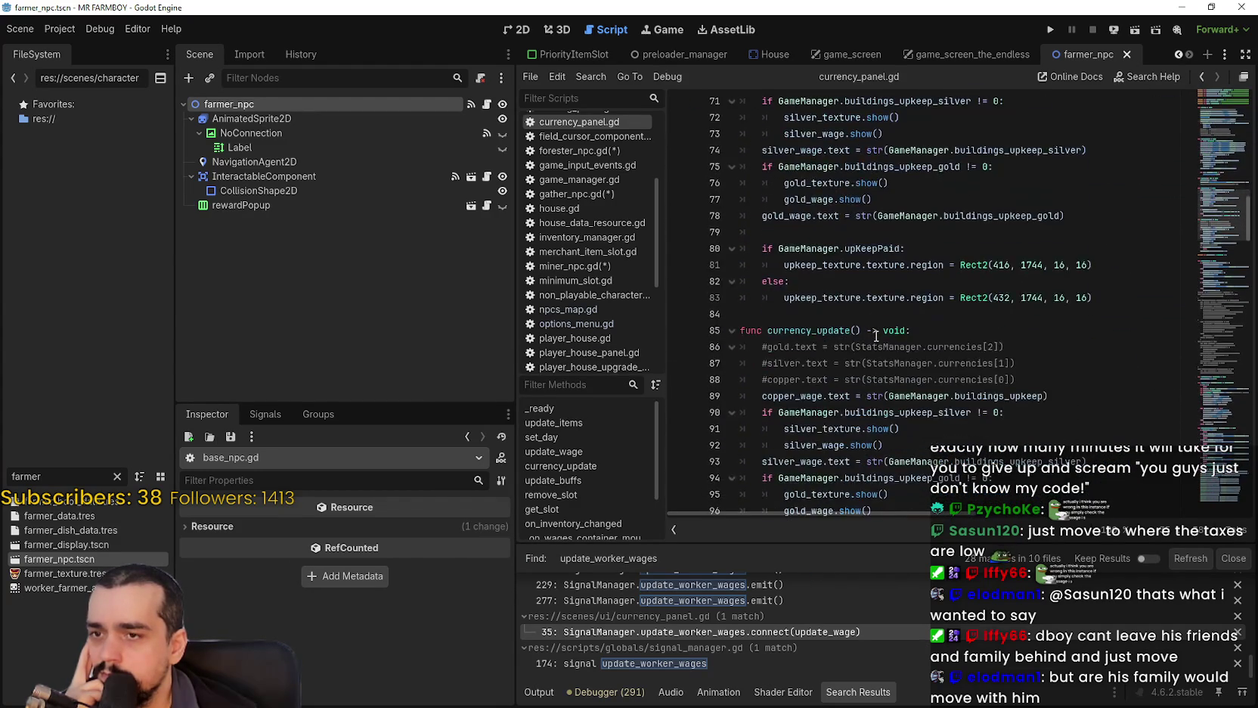
{"action": "left_click", "coordinate": [1018, 446]}
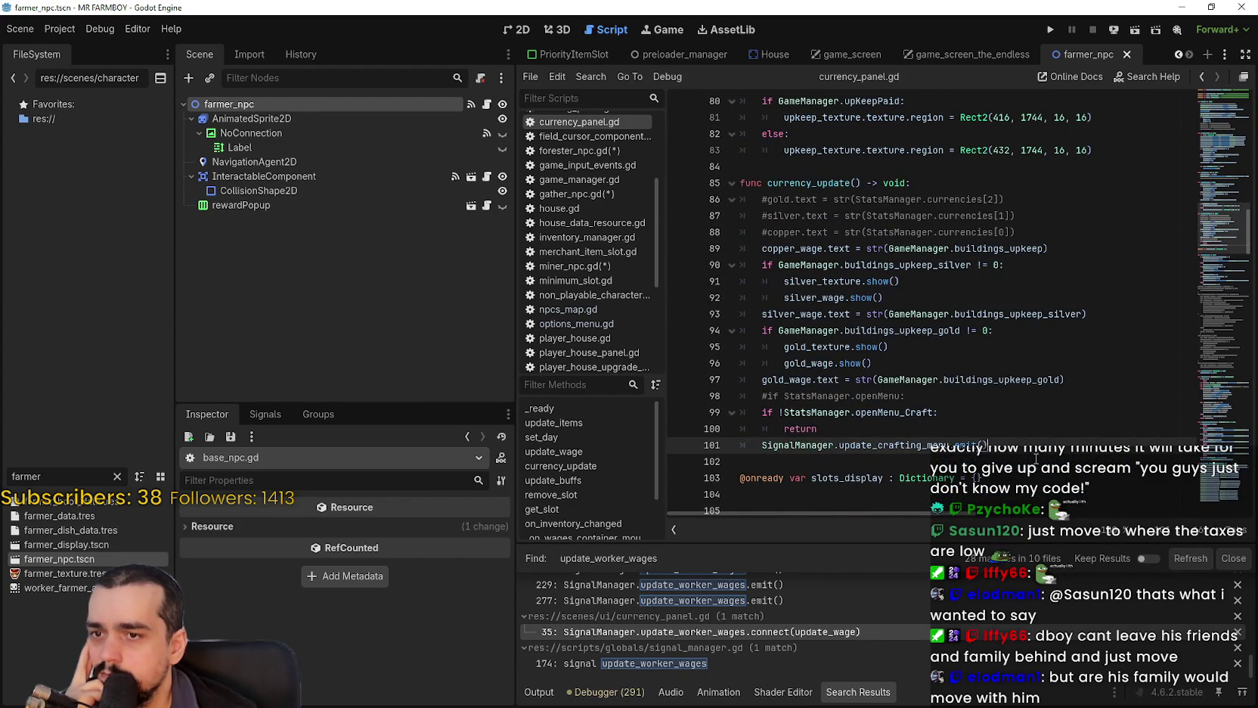
{"action": "scroll", "coordinate": [1021, 442], "scroll_direction": "down", "scroll_amount": 5}
{"action": "scroll", "coordinate": [1021, 432], "scroll_direction": "up", "scroll_amount": 5}
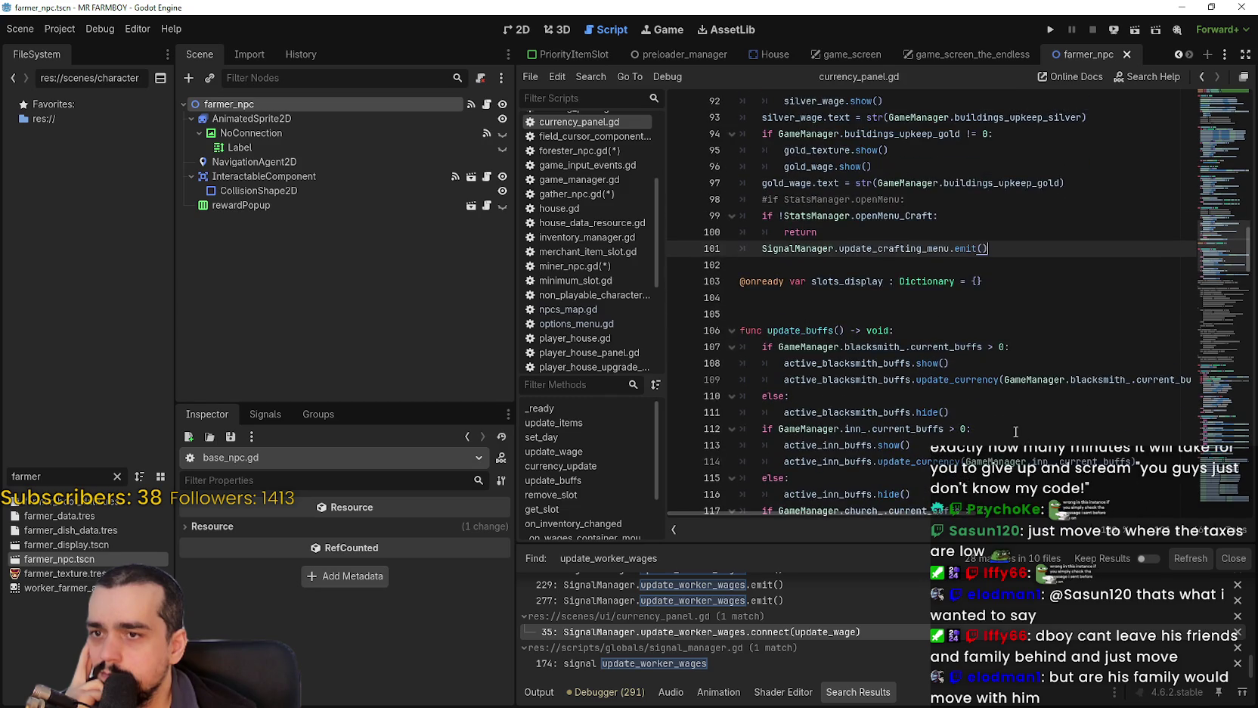
{"action": "scroll", "coordinate": [1011, 422], "scroll_direction": "down", "scroll_amount": 3}
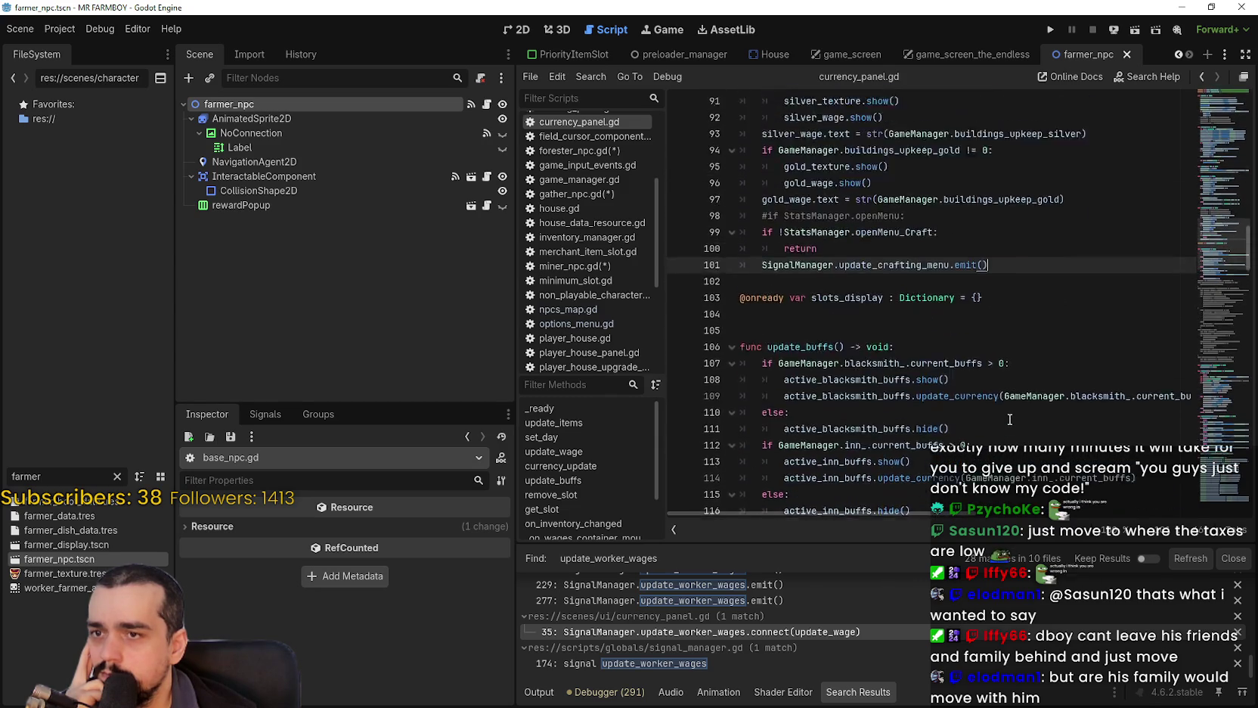
{"action": "scroll", "coordinate": [811, 292], "scroll_direction": "up", "scroll_amount": 6}
{"action": "double_click", "coordinate": [810, 295]}
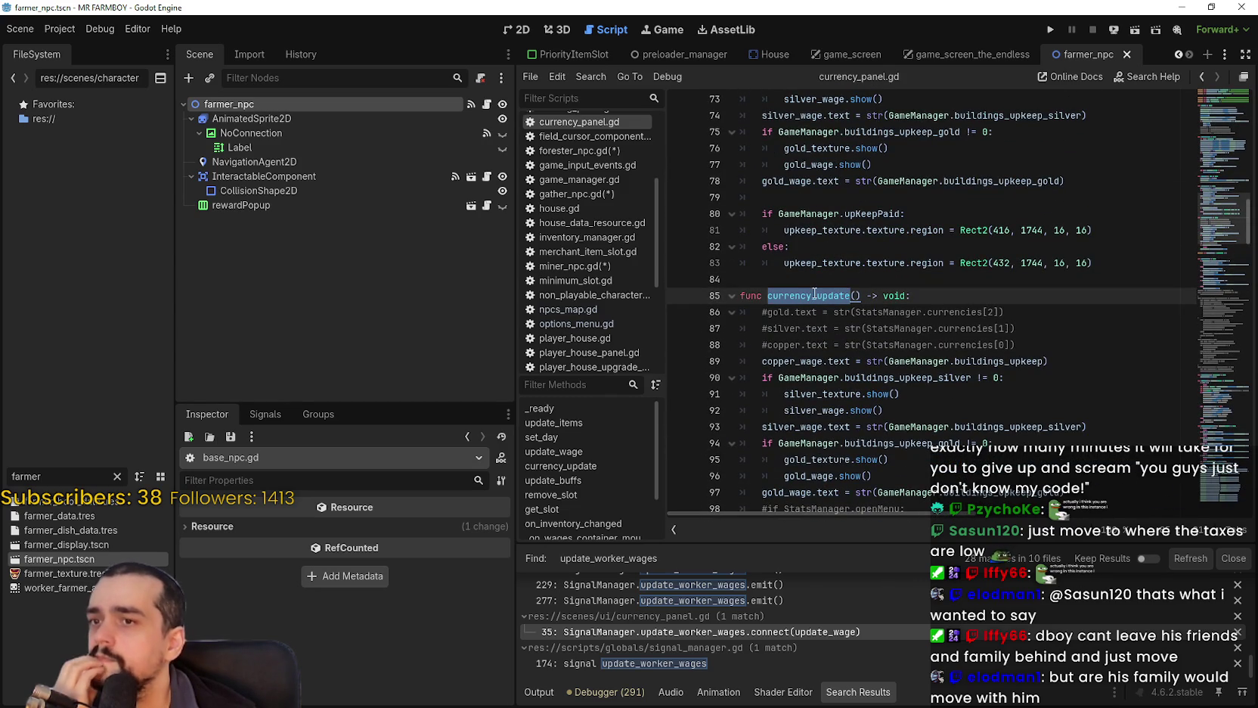
{"action": "scroll", "coordinate": [814, 293], "scroll_direction": "down", "scroll_amount": 2}
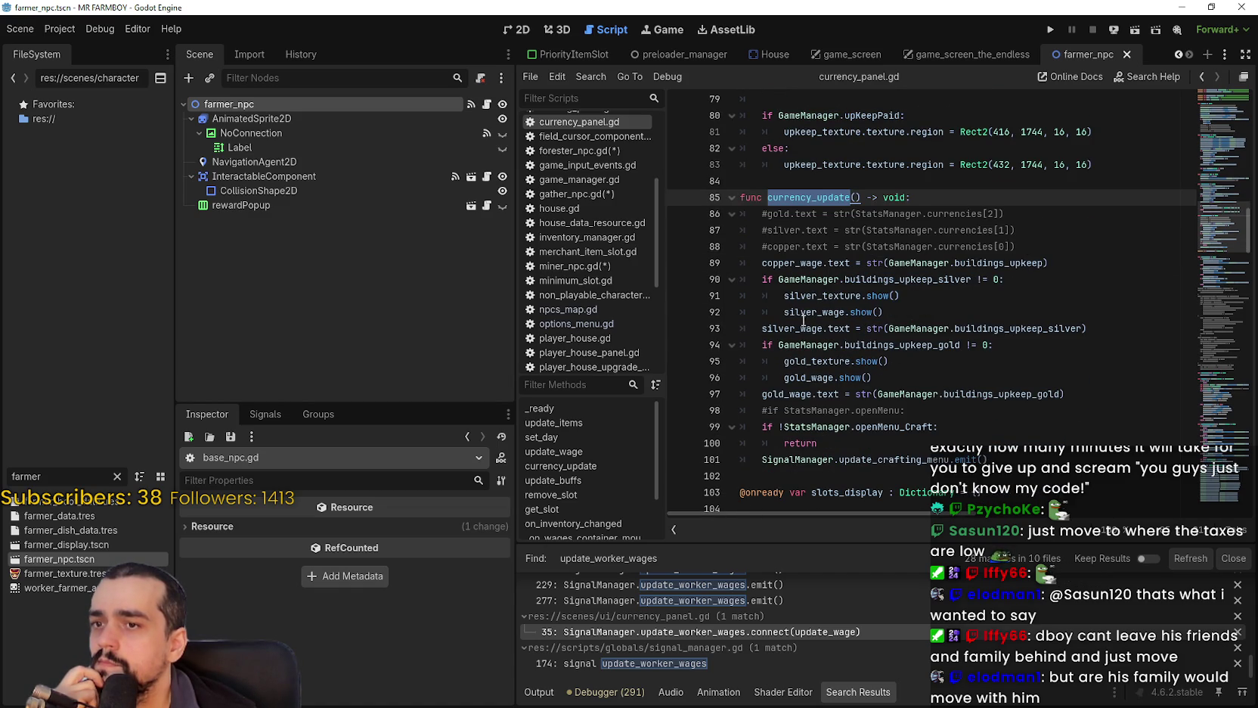
{"action": "left_click_drag", "start_coordinate": [1018, 469], "coordinate": [975, 261]}
{"action": "left_click", "coordinate": [932, 425]}
{"action": "scroll", "coordinate": [929, 400], "scroll_direction": "down", "scroll_amount": 3}
{"action": "scroll", "coordinate": [928, 400], "scroll_direction": "down", "scroll_amount": 5}
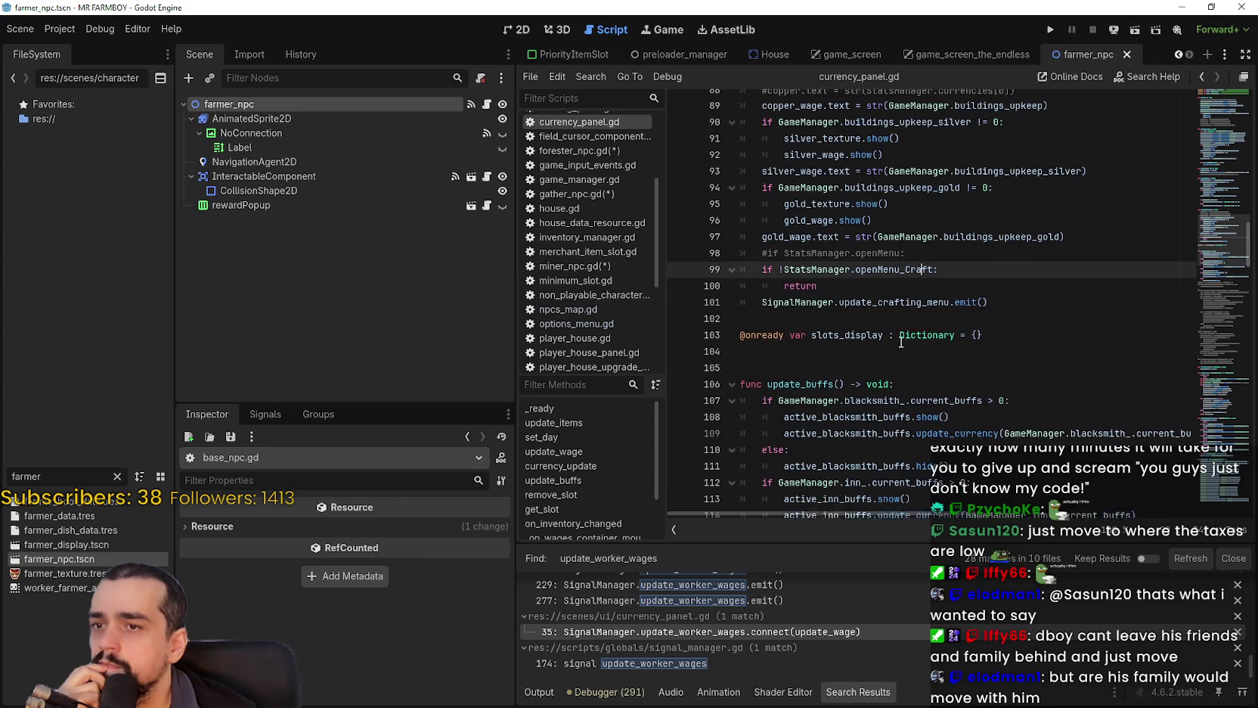
{"action": "scroll", "coordinate": [876, 302], "scroll_direction": "down", "scroll_amount": 15}
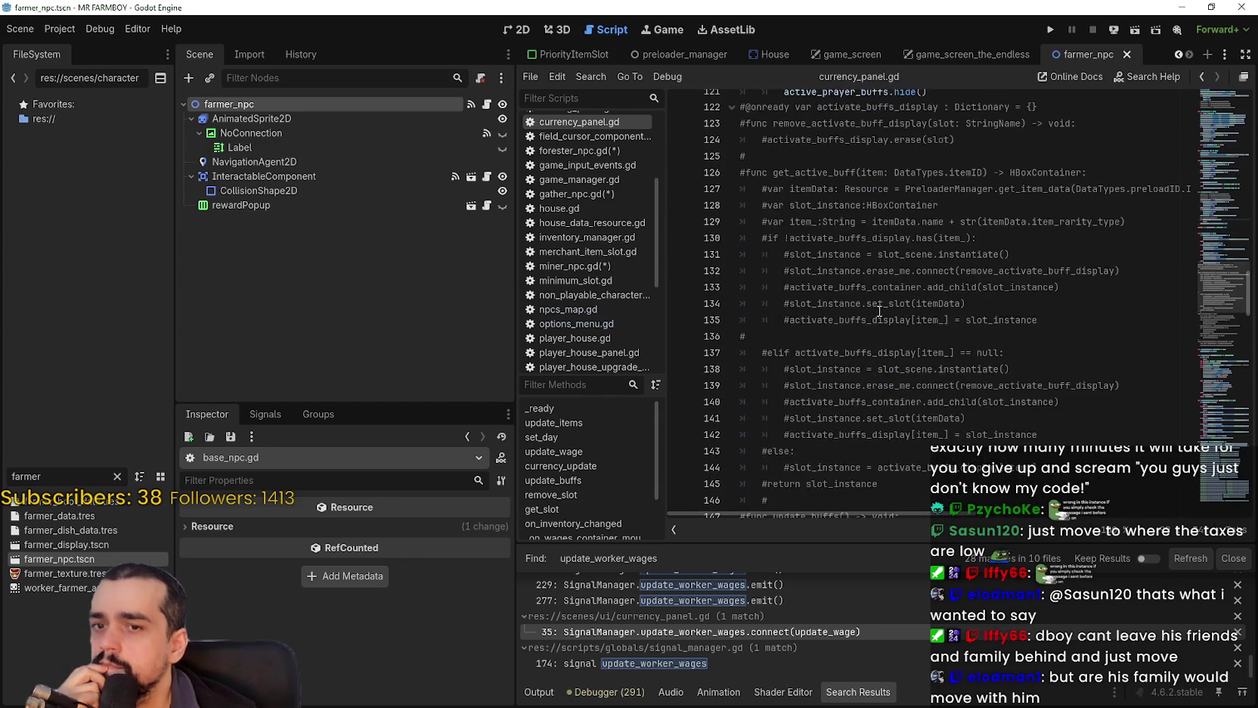
{"action": "left_click_drag", "start_coordinate": [1231, 361], "coordinate": [1229, 516]}
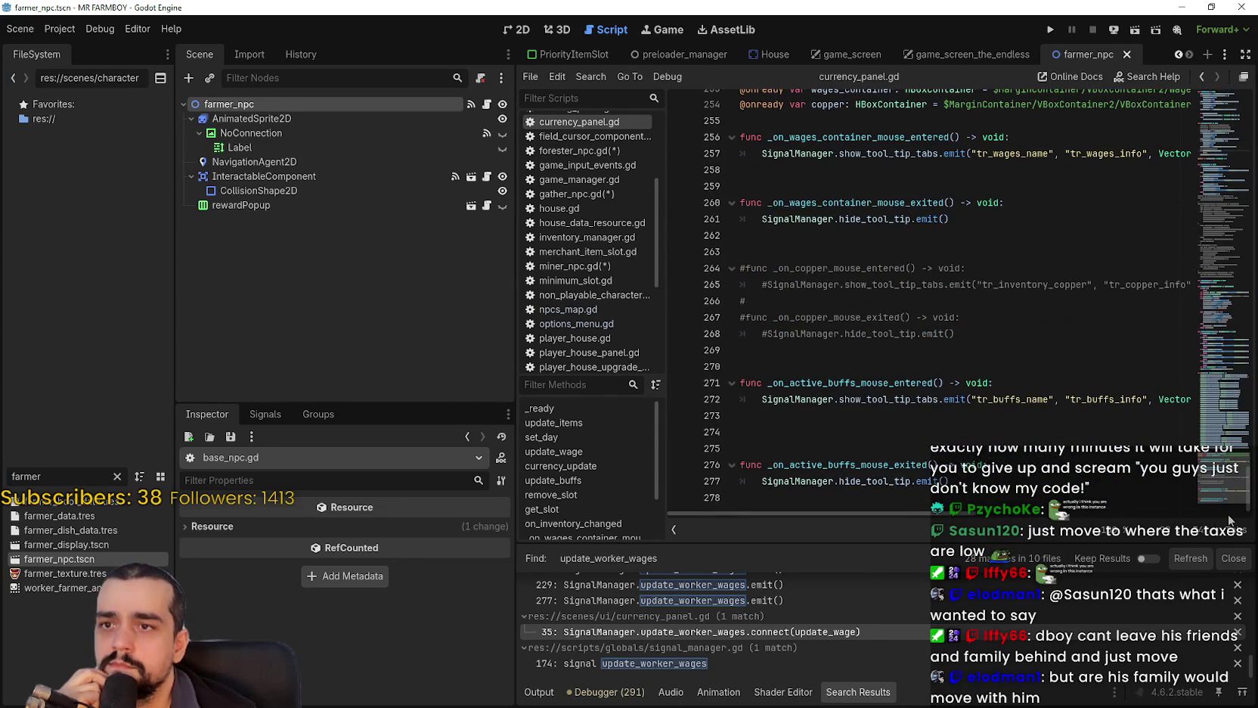
{"action": "scroll", "coordinate": [784, 612], "scroll_direction": "up", "scroll_amount": 10}
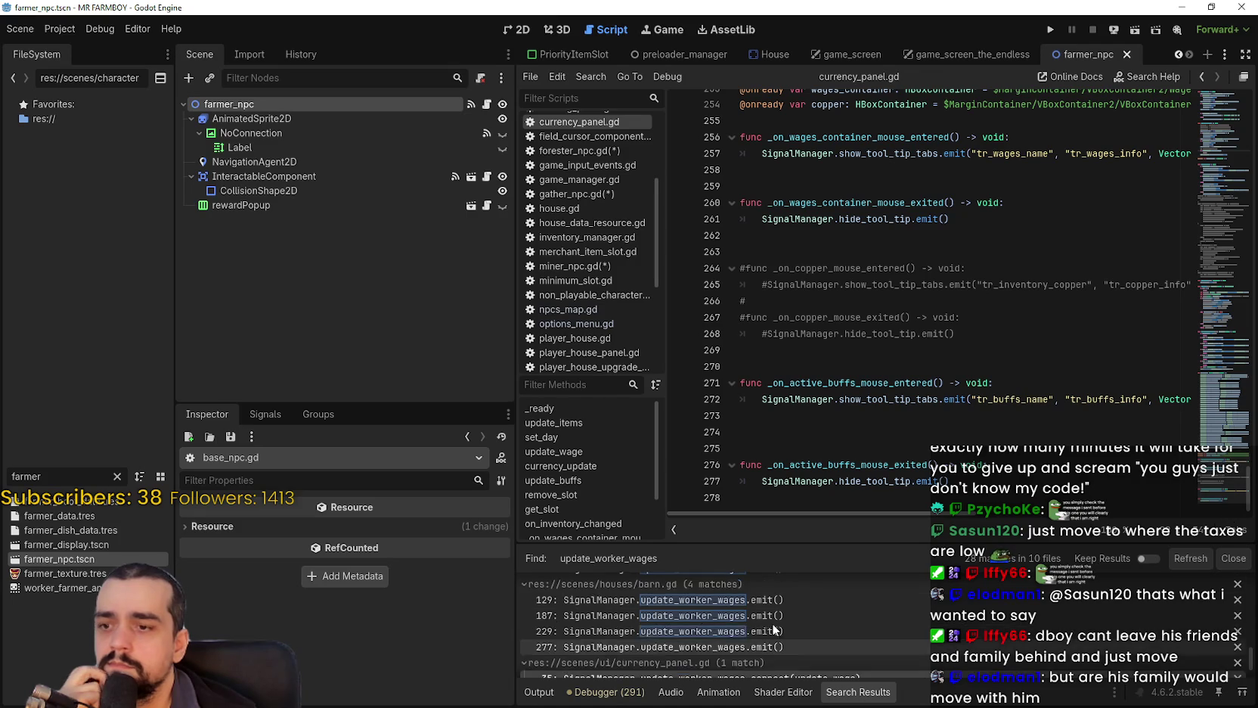
{"action": "scroll", "coordinate": [833, 617], "scroll_direction": "down", "scroll_amount": 8}
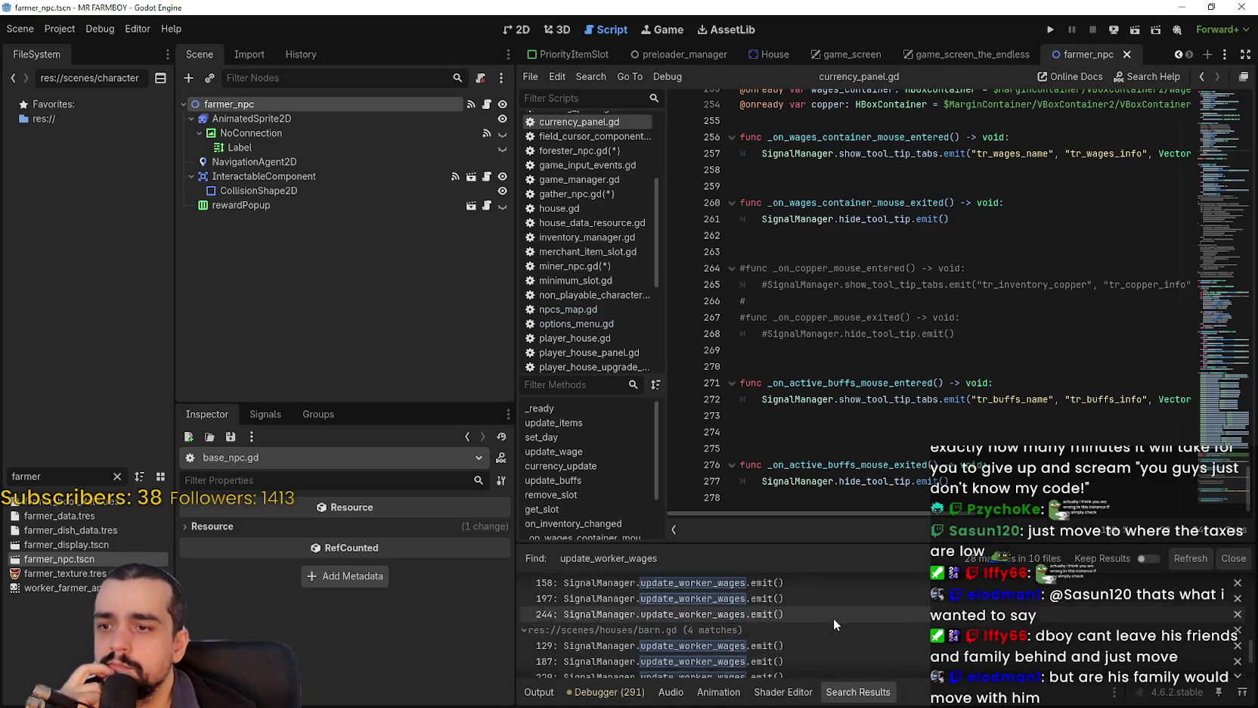
{"action": "left_click", "coordinate": [845, 631]}
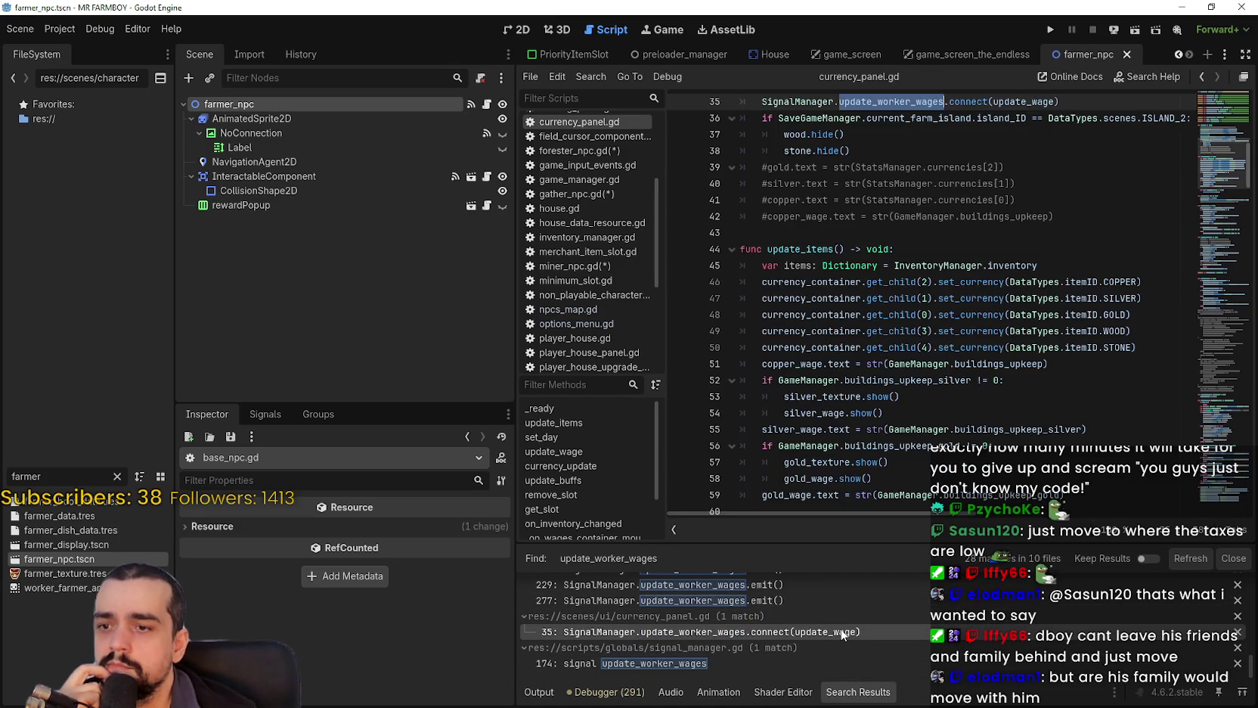
Jump to the update_wage definition via Lookup Symbol and select the copper_wage assignment on line 70.
{"action": "scroll", "coordinate": [988, 268], "scroll_direction": "up", "scroll_amount": 3}
{"action": "left_click", "coordinate": [999, 237]}
{"action": "right_click", "coordinate": [1009, 251]}
{"action": "left_click", "coordinate": [1041, 459]}
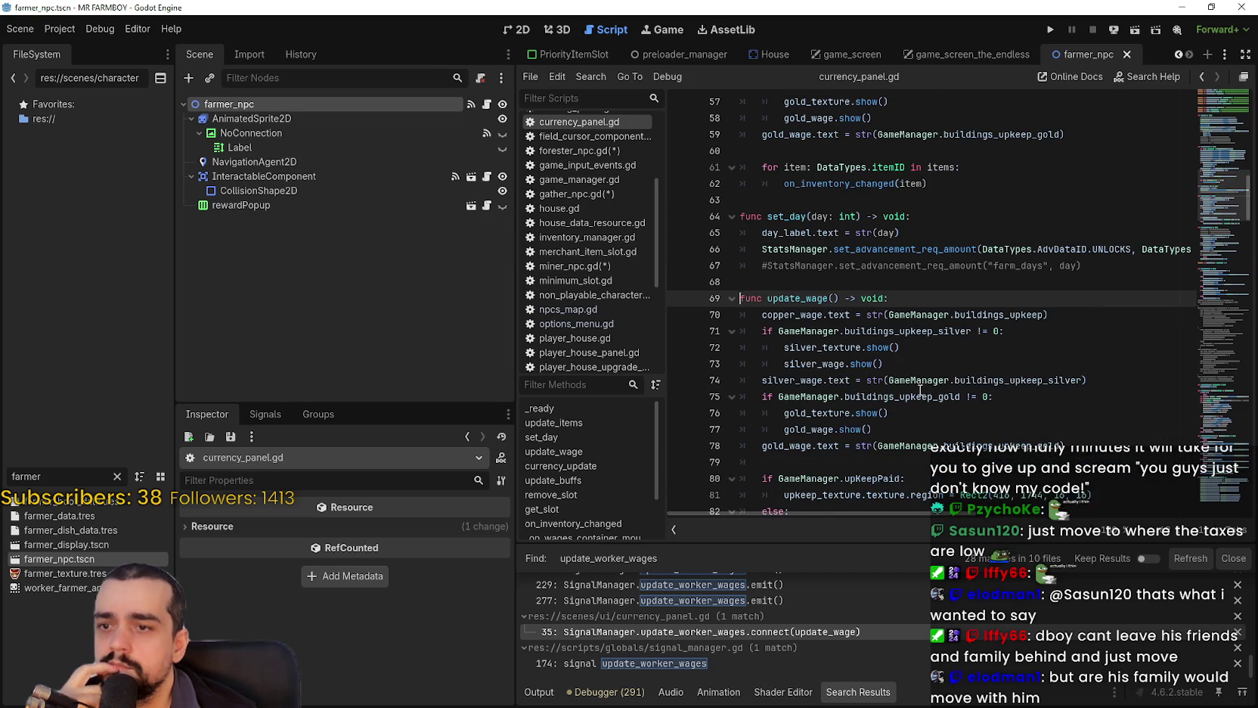
{"action": "left_click_drag", "start_coordinate": [772, 315], "coordinate": [1039, 316]}
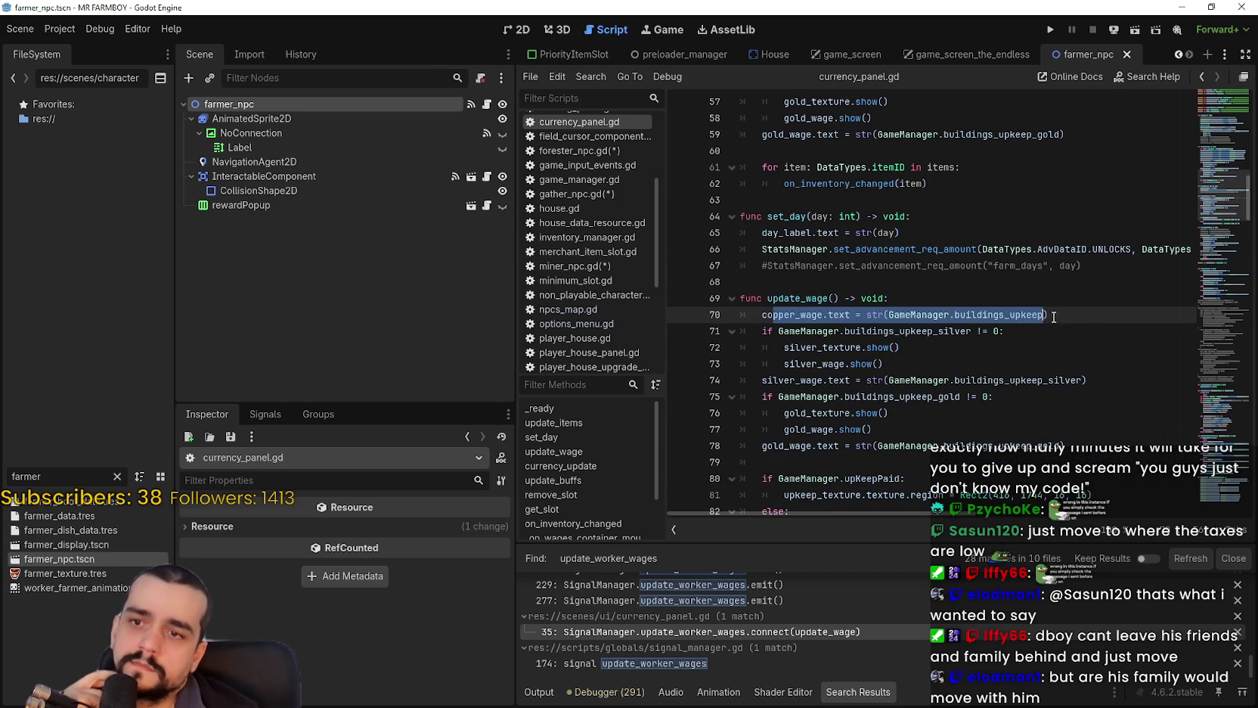
Select upKeepPaid in update_wage's condition, then cancel a Find in Files search for it.
{"action": "scroll", "coordinate": [1001, 385], "scroll_direction": "down", "scroll_amount": 1}
{"action": "left_click", "coordinate": [841, 429]}
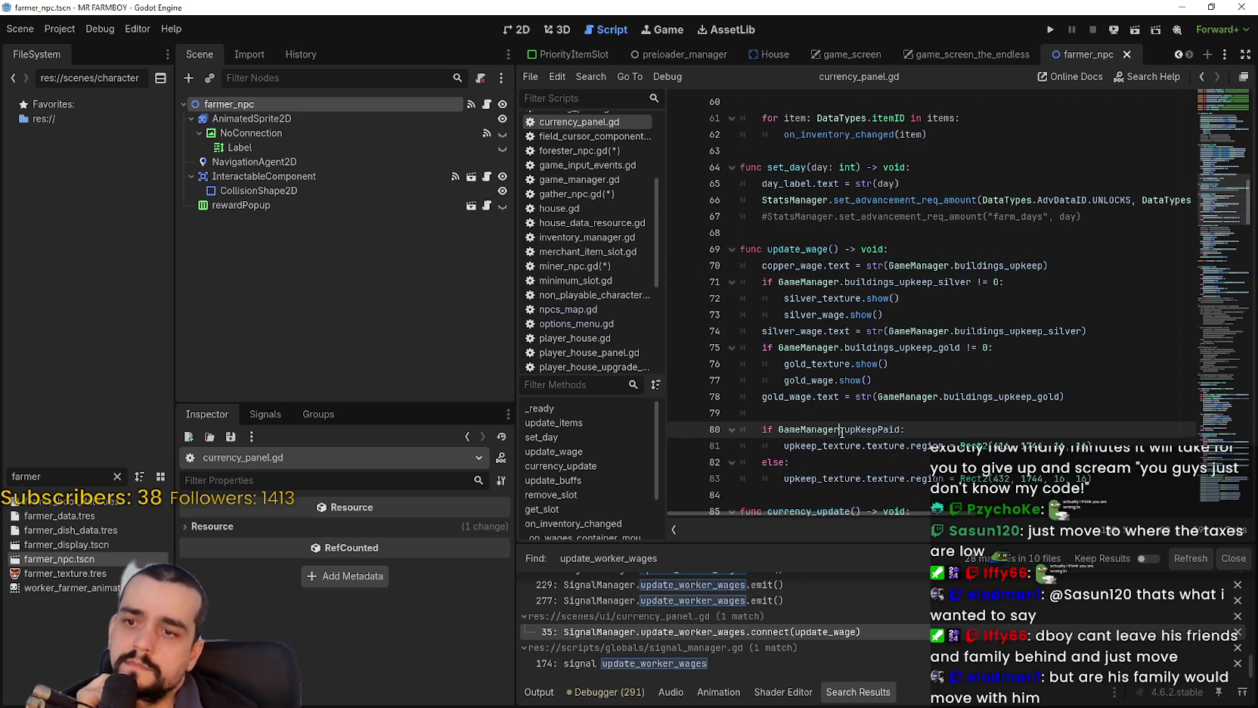
{"action": "double_click", "coordinate": [863, 429]}
{"action": "scroll", "coordinate": [839, 427], "scroll_direction": "down", "scroll_amount": 2}
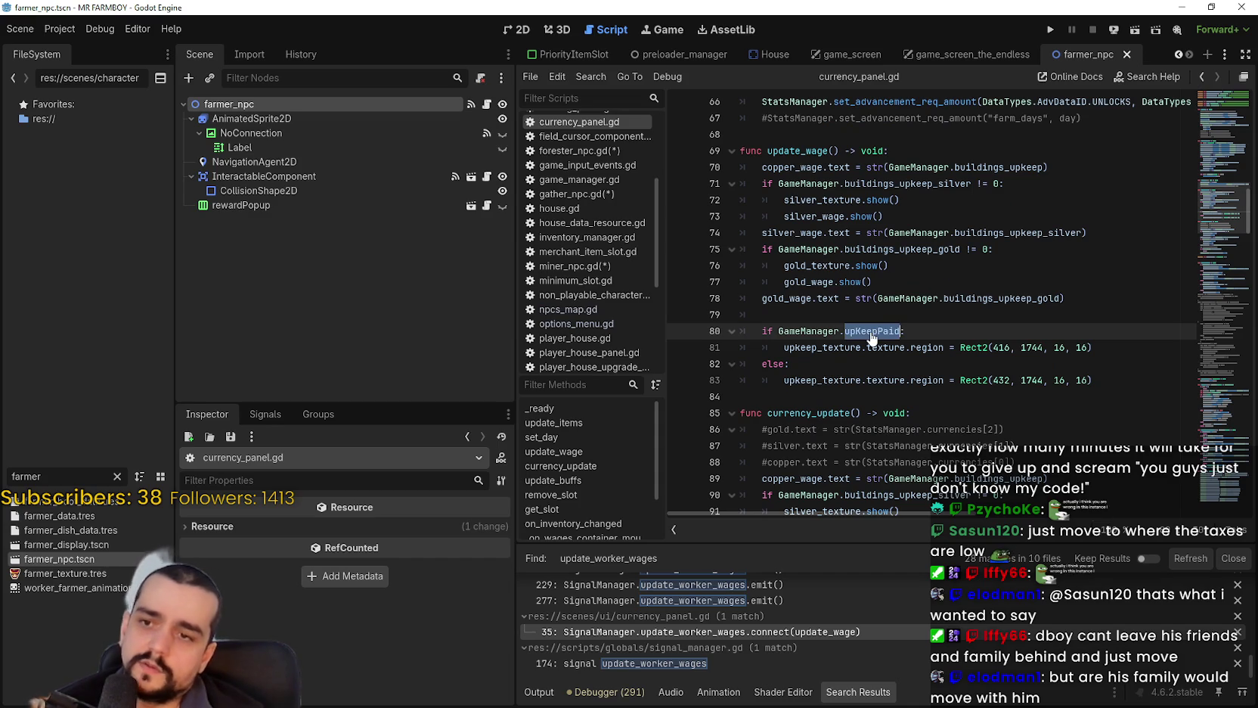
{"action": "key", "text": "ctrl+shift+f"}
{"action": "left_click", "coordinate": [719, 419]}
Select the upKeepPaid icon-swap lines 81–83 in update_wage for review.
{"action": "mouse_move", "coordinate": [786, 398]}
{"action": "left_mouse_down"}
{"action": "mouse_move", "coordinate": [749, 314]}
{"action": "mouse_move", "coordinate": [741, 347]}
{"action": "left_mouse_up"}
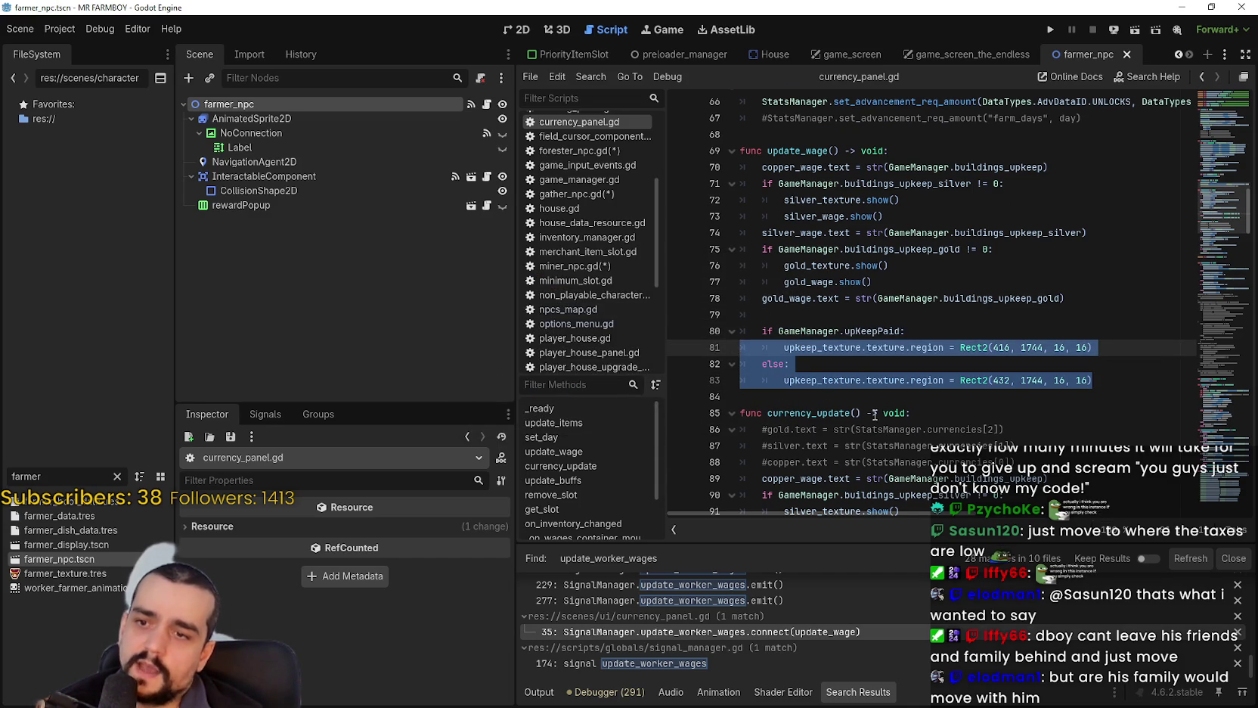
{"action": "scroll", "coordinate": [871, 412], "scroll_direction": "down", "scroll_amount": 3}
{"action": "scroll", "coordinate": [924, 391], "scroll_direction": "down", "scroll_amount": 3}
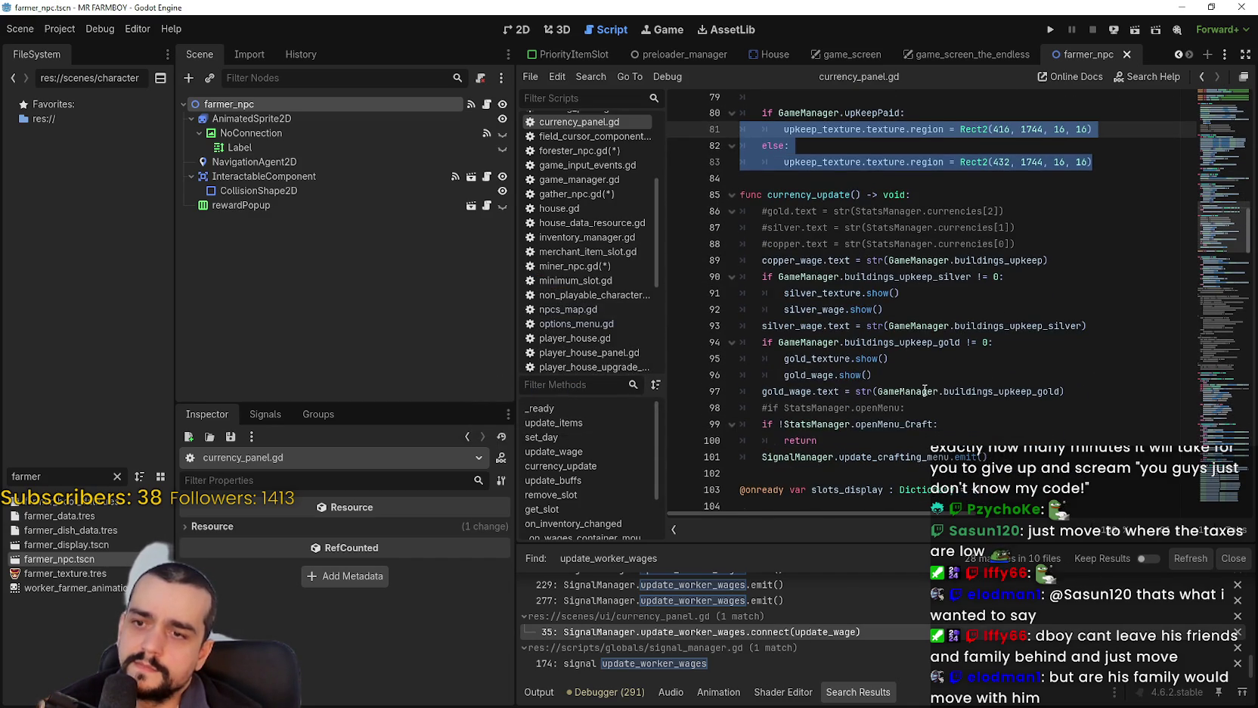
{"action": "mouse_move", "coordinate": [1251, 669]}
{"action": "left_mouse_down"}
{"action": "mouse_move", "coordinate": [1250, 590]}
{"action": "mouse_move", "coordinate": [1252, 673]}
{"action": "left_mouse_up"}
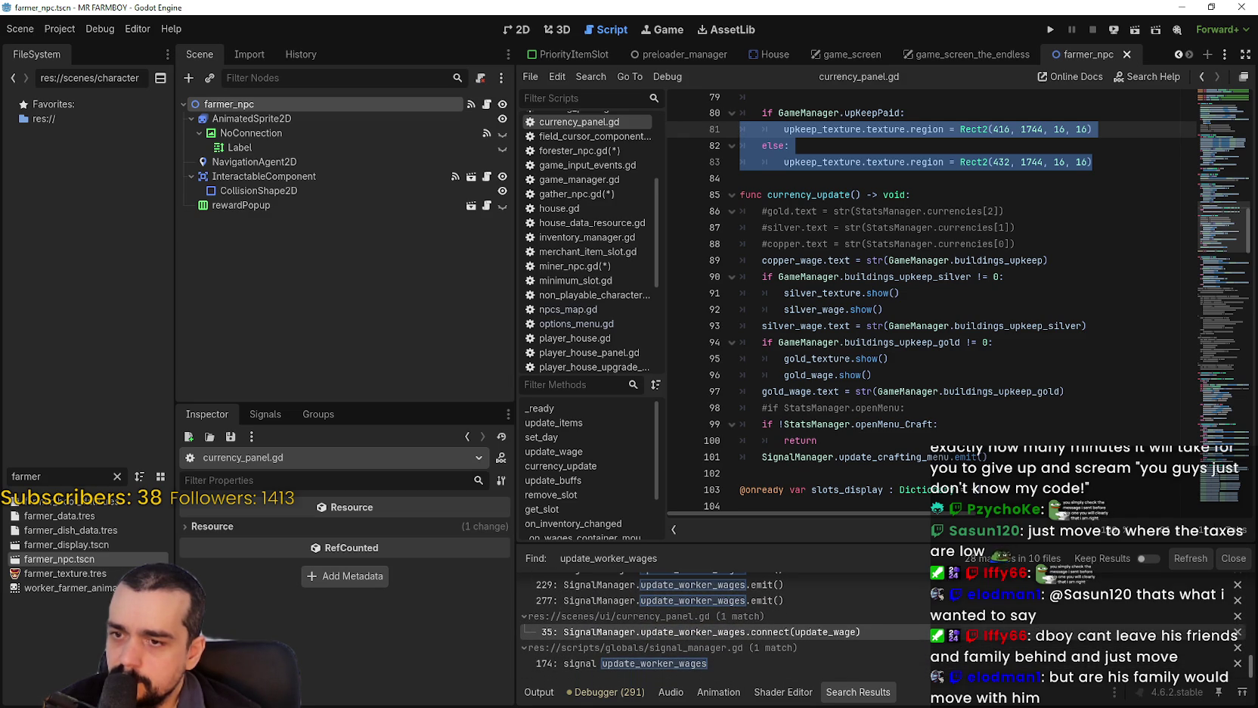
{"action": "left_click", "coordinate": [948, 237]}
Select upkeep_texture.texture on line 81 and start a project search for it.
{"action": "scroll", "coordinate": [869, 235], "scroll_direction": "up", "scroll_amount": 2}
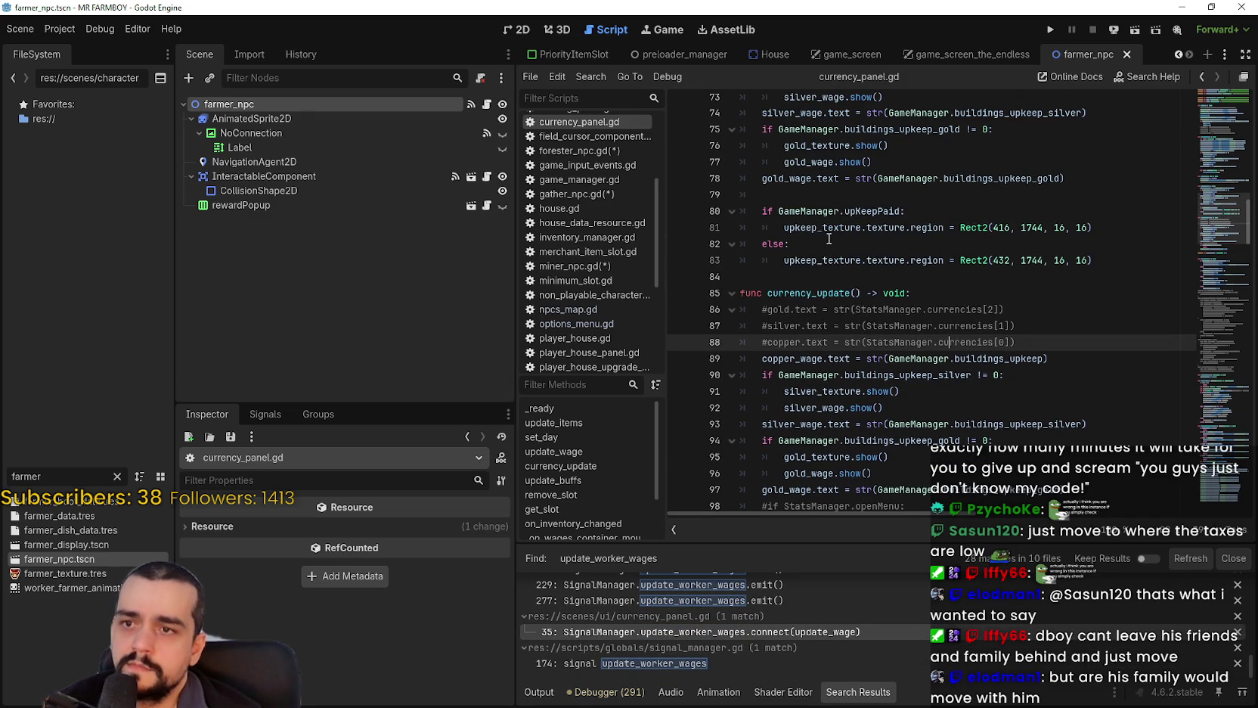
{"action": "double_click", "coordinate": [829, 230]}
{"action": "left_click_drag", "start_coordinate": [866, 230], "coordinate": [876, 228]}
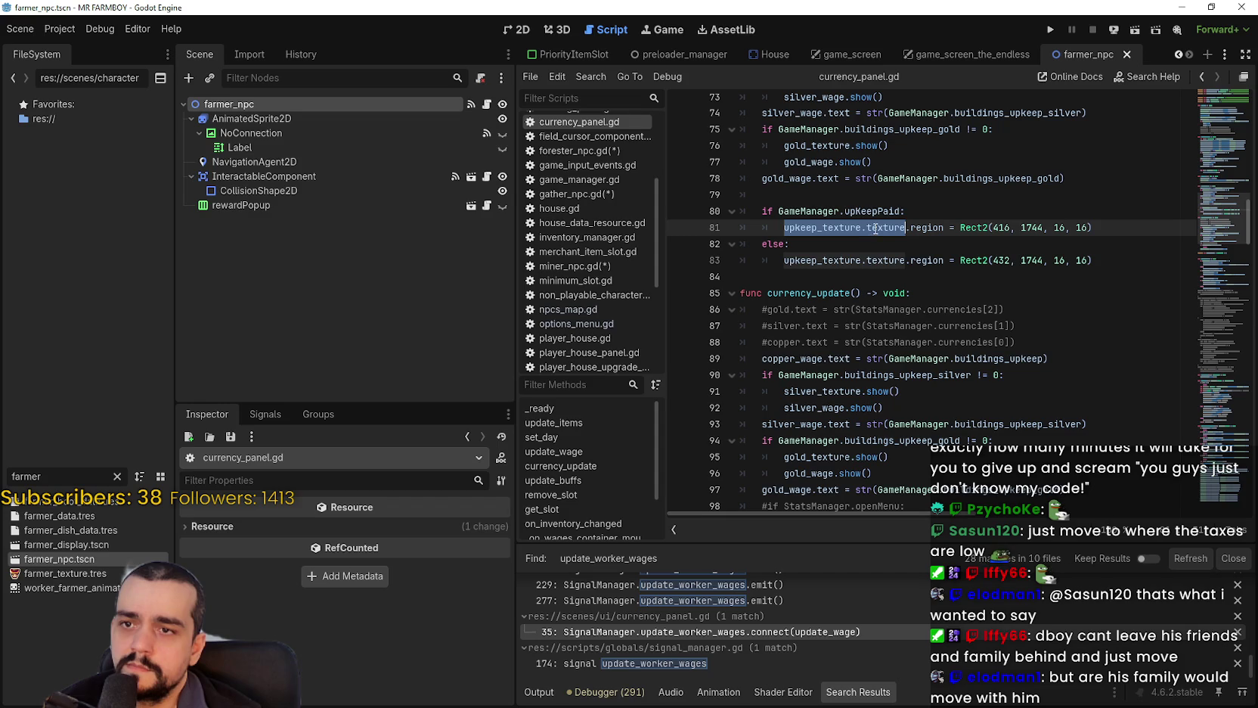
{"action": "key", "text": "ctrl+shift+f"}
Search the project for upkeep_texture.texture, then for every use of upkeep_texture.
{"action": "left_click", "coordinate": [649, 418]}
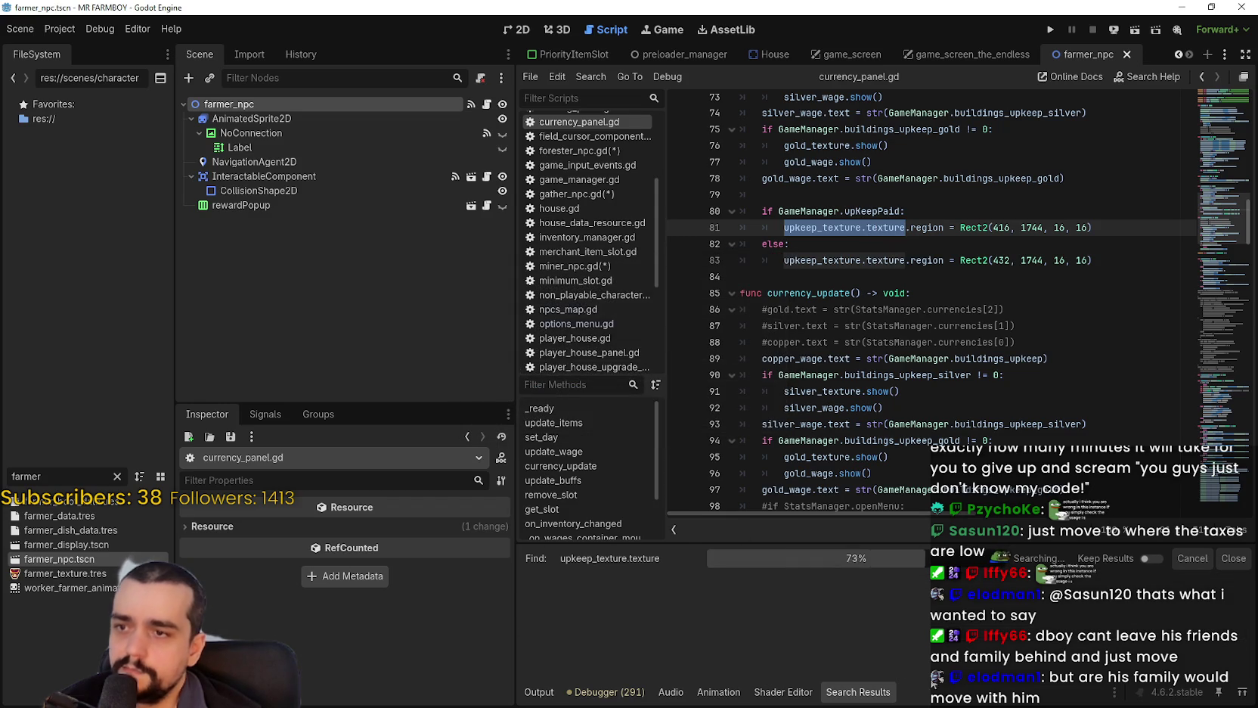
{"action": "double_click", "coordinate": [841, 233]}
{"action": "key", "text": "ctrl+shift+f"}
{"action": "left_click", "coordinate": [638, 418]}
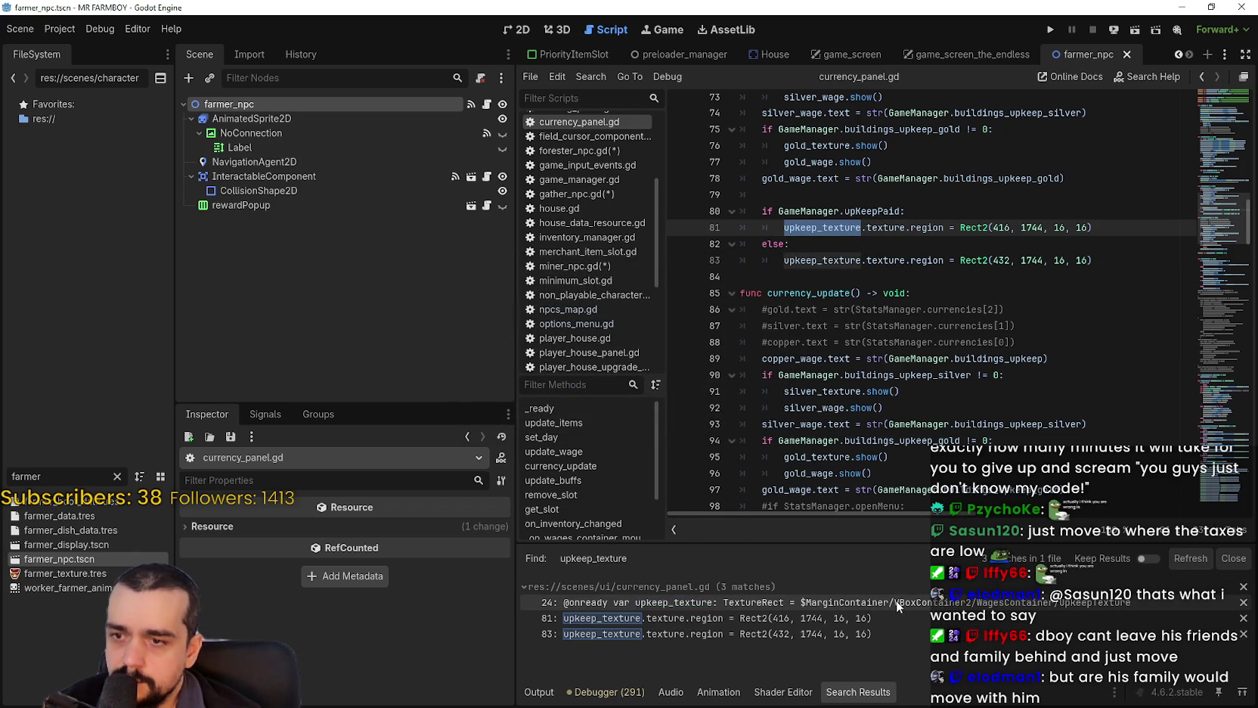
Highlight update_wage, buildings_upkeep_gold and copper_wage in currency_panel.gd.
{"action": "scroll", "coordinate": [812, 227], "scroll_direction": "up", "scroll_amount": 3}
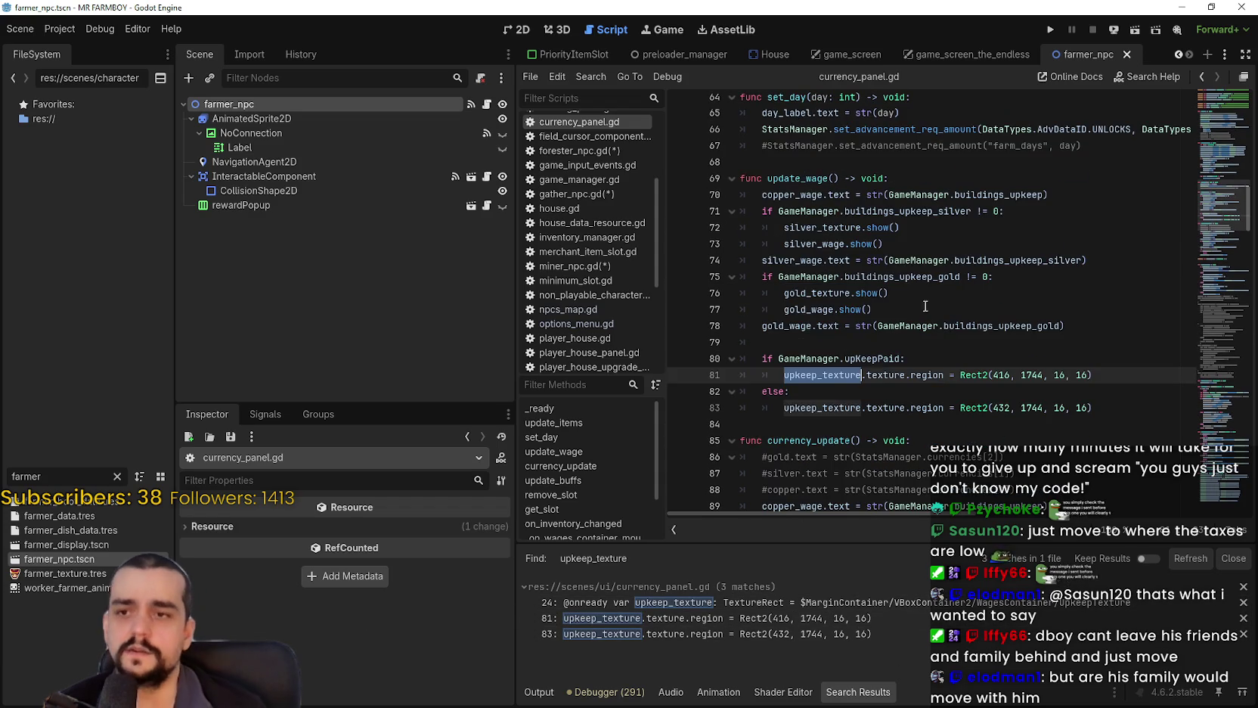
{"action": "double_click", "coordinate": [811, 178]}
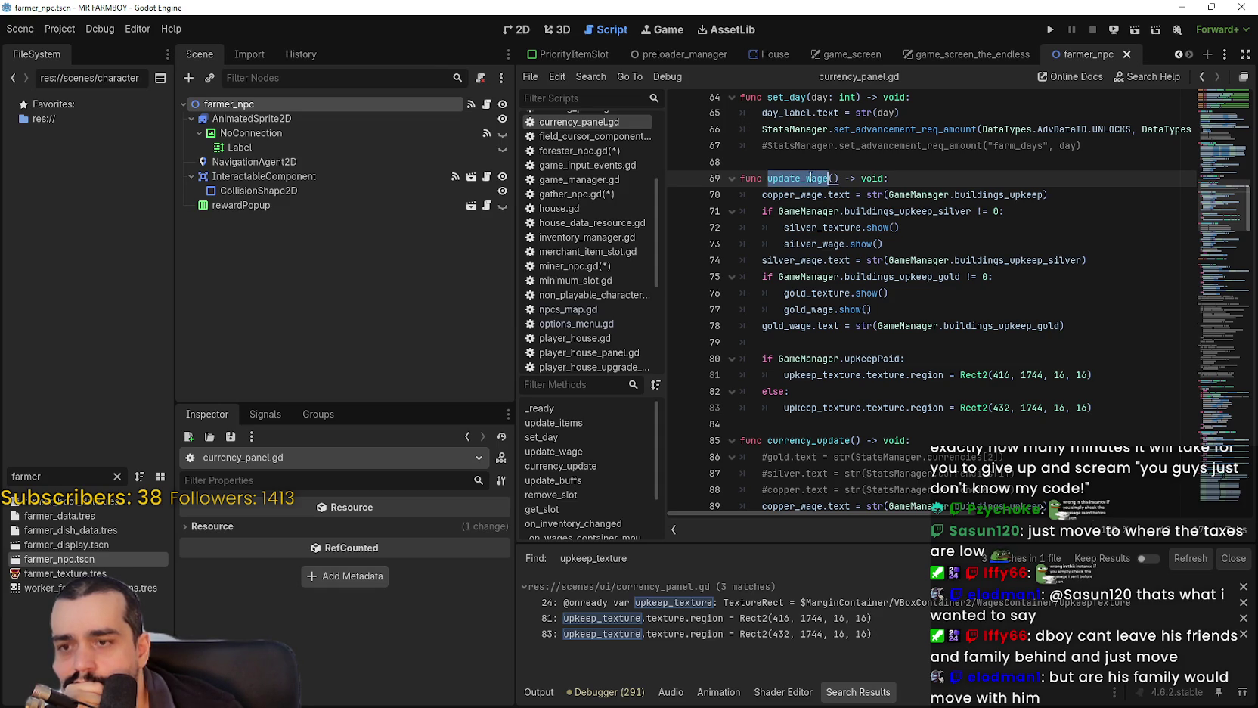
{"action": "double_click", "coordinate": [1007, 326]}
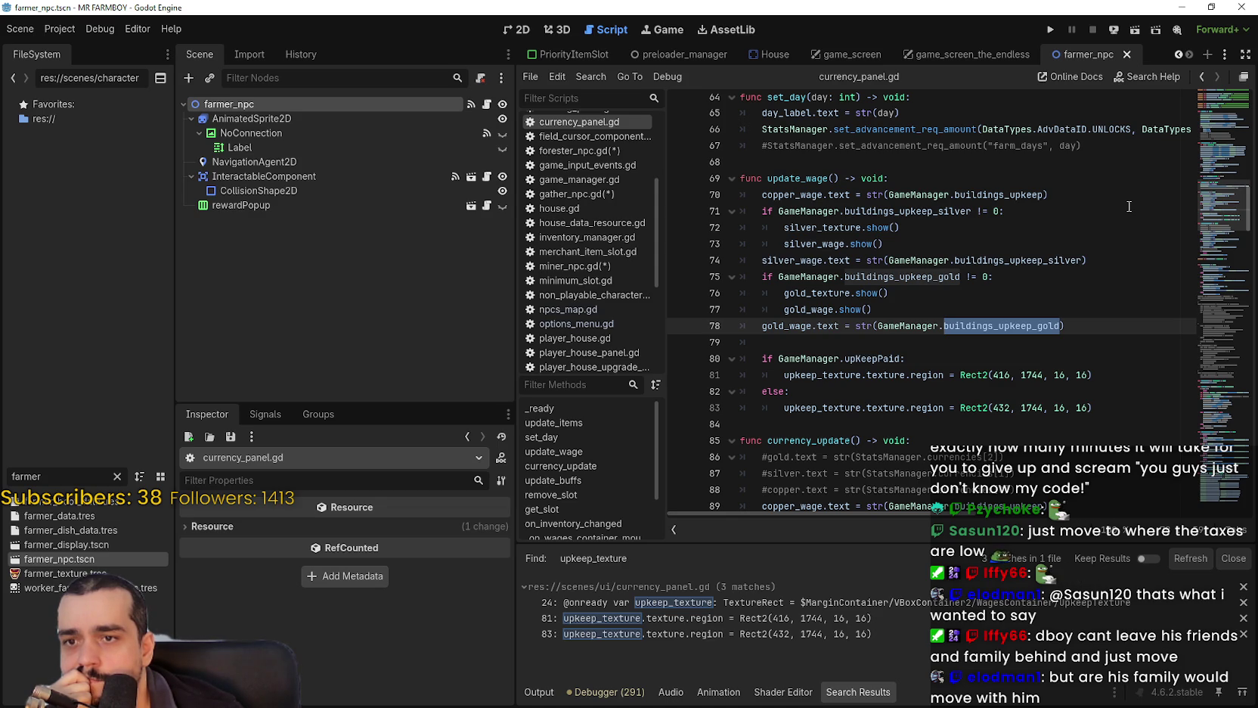
{"action": "double_click", "coordinate": [813, 196]}
{"action": "scroll", "coordinate": [959, 390], "scroll_direction": "down", "scroll_amount": 4}
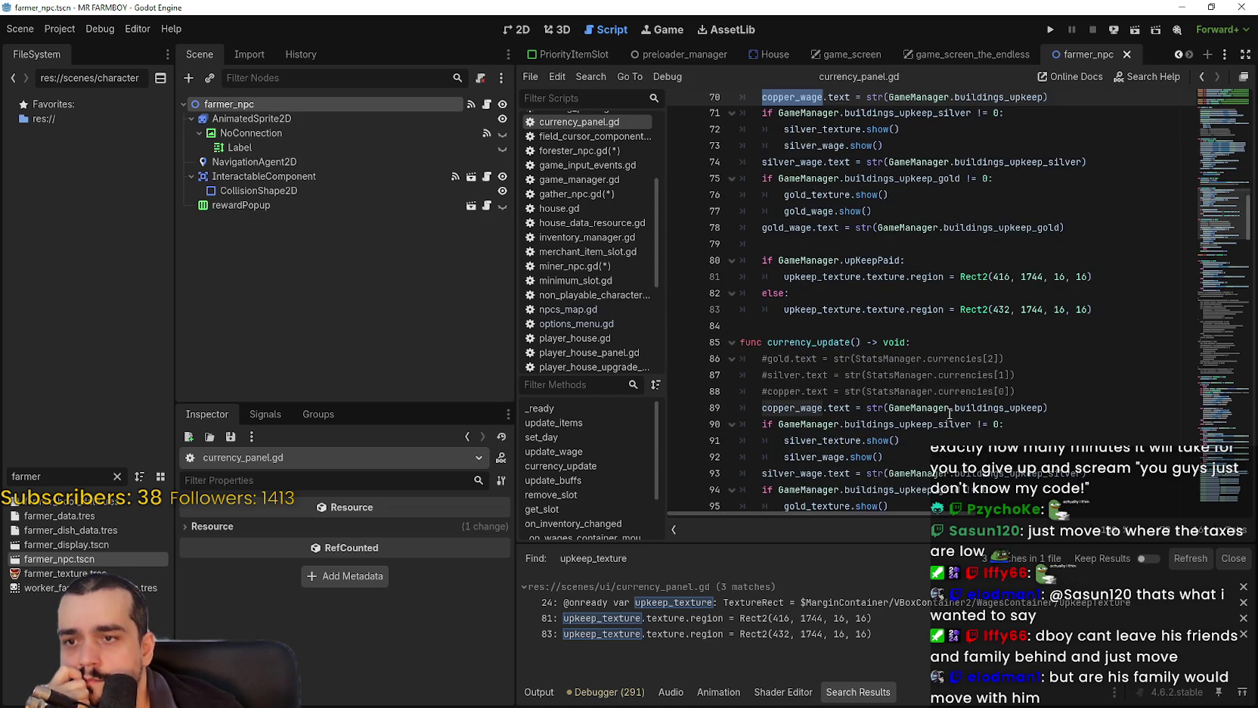
{"action": "scroll", "coordinate": [1030, 354], "scroll_direction": "down", "scroll_amount": 2}
{"action": "scroll", "coordinate": [1030, 353], "scroll_direction": "up", "scroll_amount": 4}
Select upKeepPaid on line 80 and run Find in Files for it across the project.
{"action": "left_click_drag", "start_coordinate": [1104, 293], "coordinate": [662, 240]}
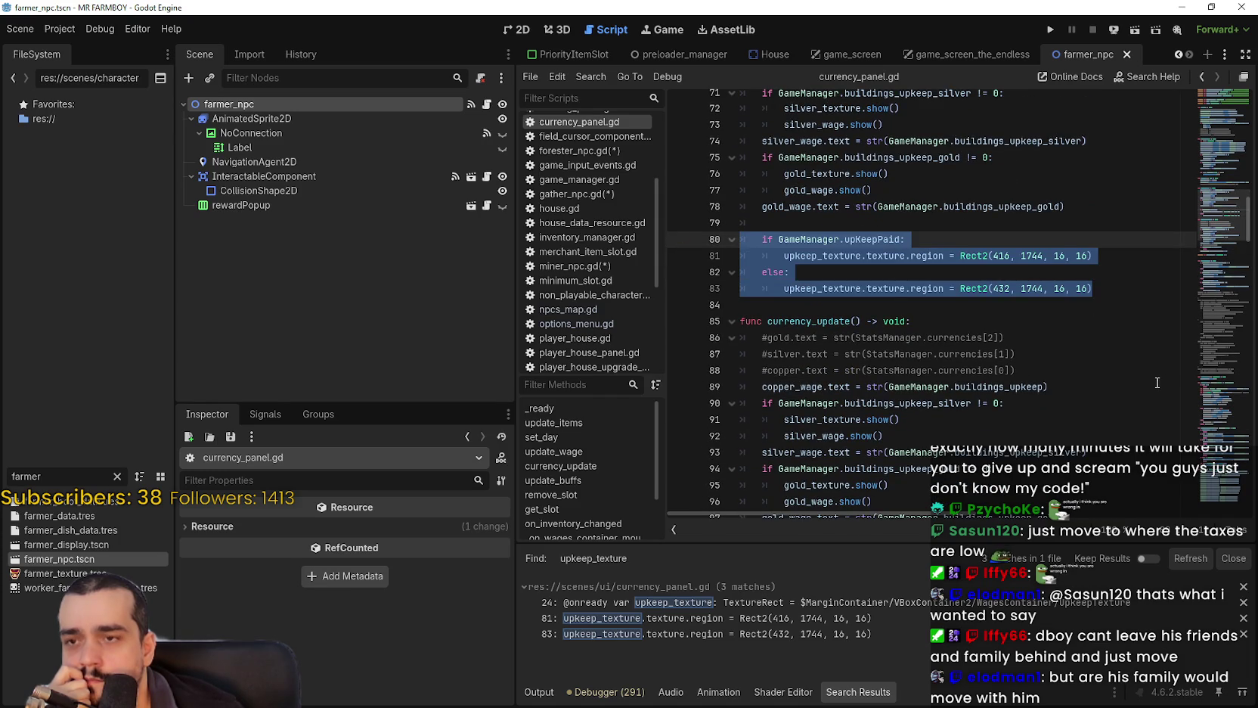
{"action": "left_click", "coordinate": [868, 239]}
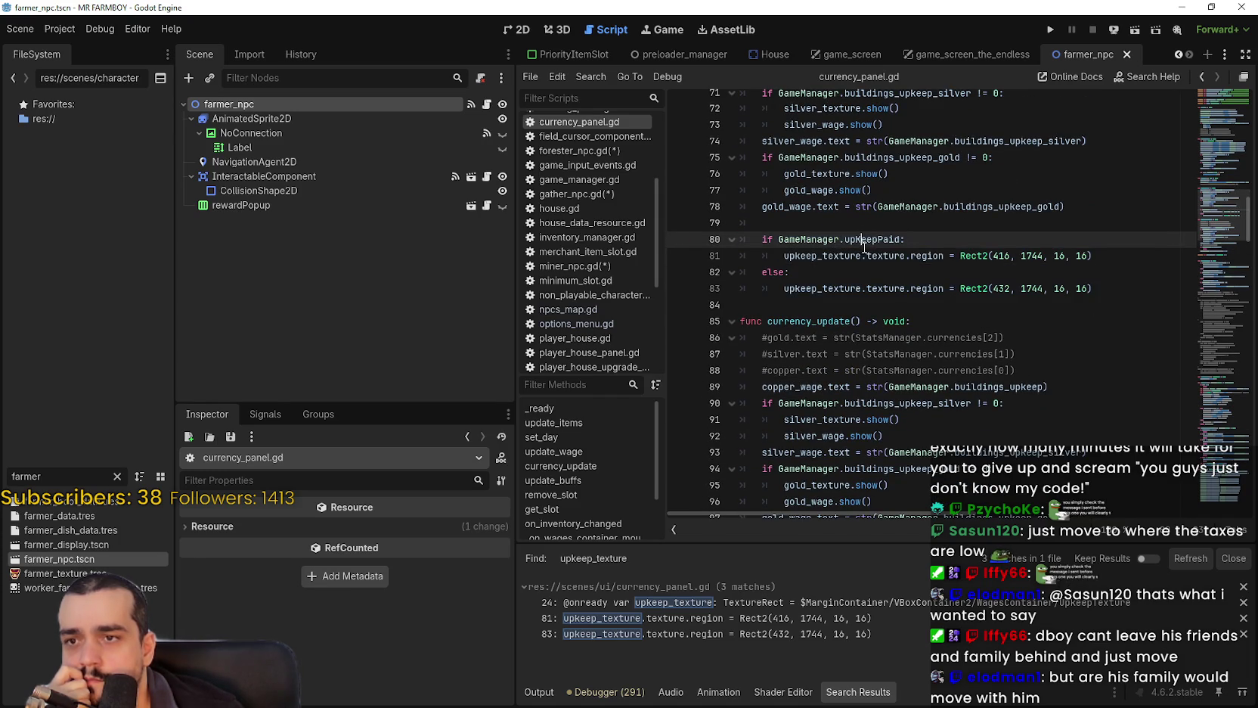
{"action": "double_click", "coordinate": [869, 239]}
{"action": "key", "text": "ctrl+shift+f"}
{"action": "key", "text": "Return"}
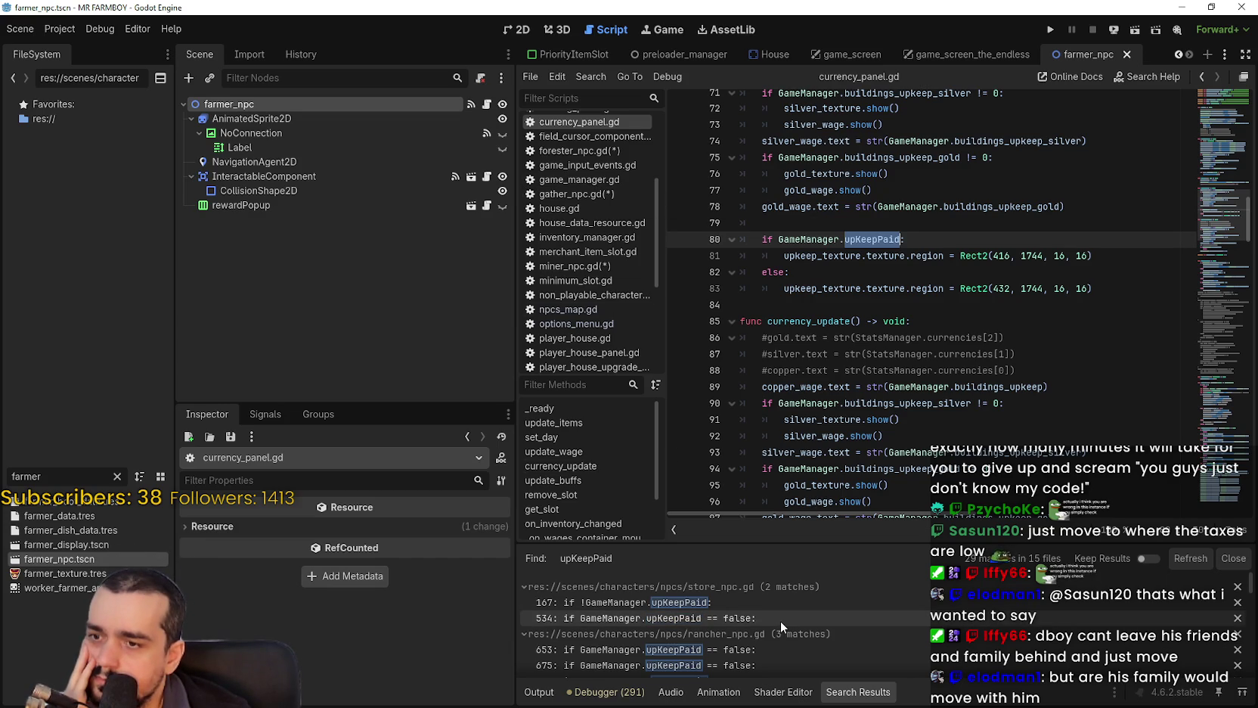
Scroll the upKeepPaid results and open npcs_map.gd at addVillagers, lines 61 and 65.
{"action": "scroll", "coordinate": [780, 616], "scroll_direction": "down", "scroll_amount": 2}
{"action": "left_click_drag", "start_coordinate": [1251, 595], "coordinate": [1252, 662]}
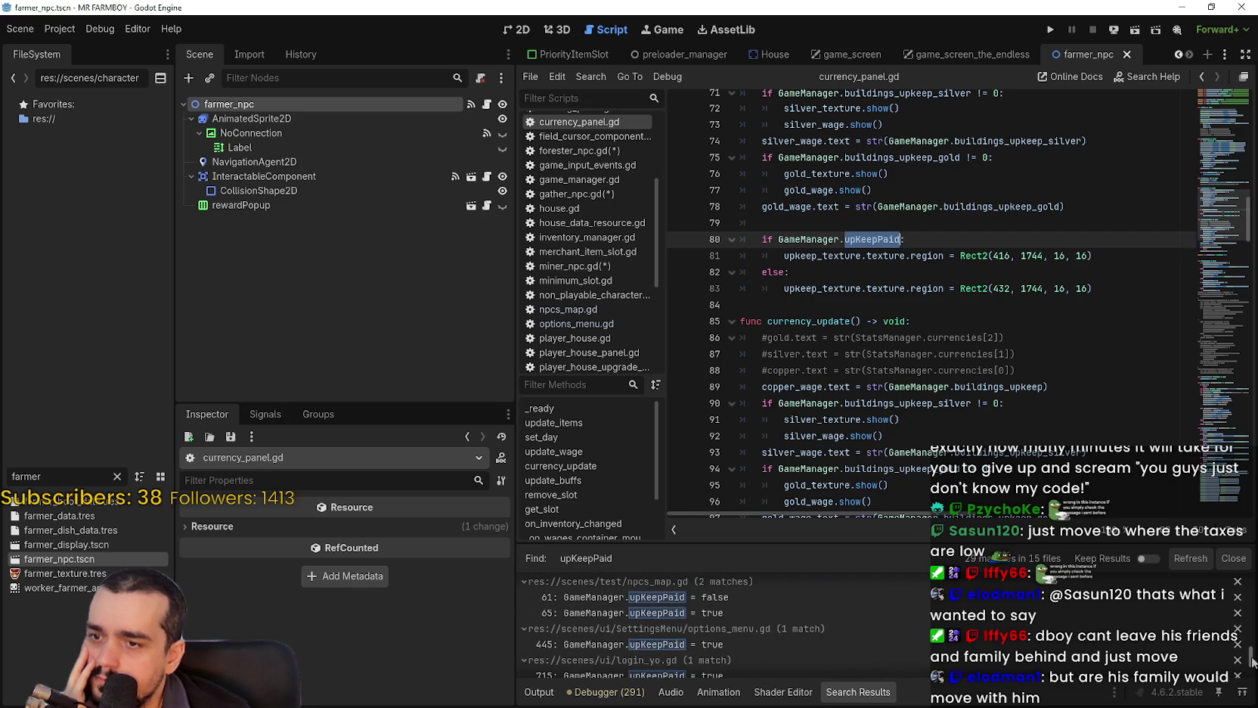
{"action": "left_click", "coordinate": [846, 606]}
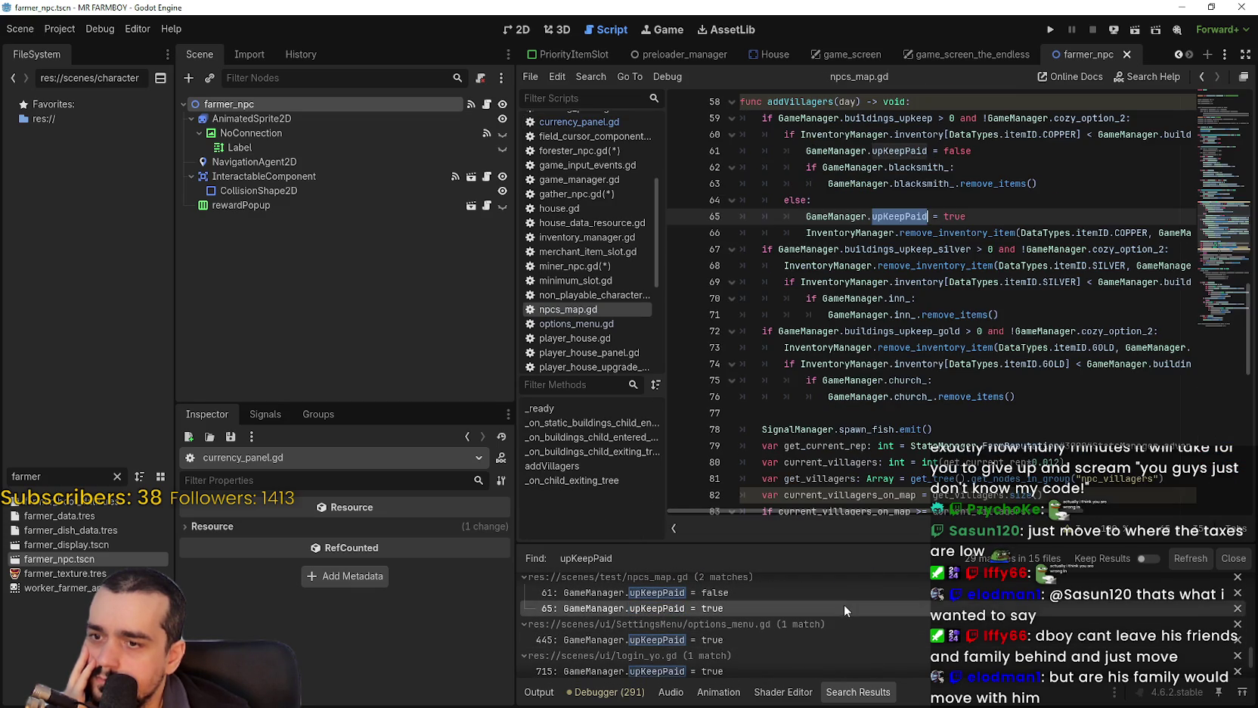
{"action": "left_click", "coordinate": [842, 596]}
{"action": "left_click", "coordinate": [840, 603]}
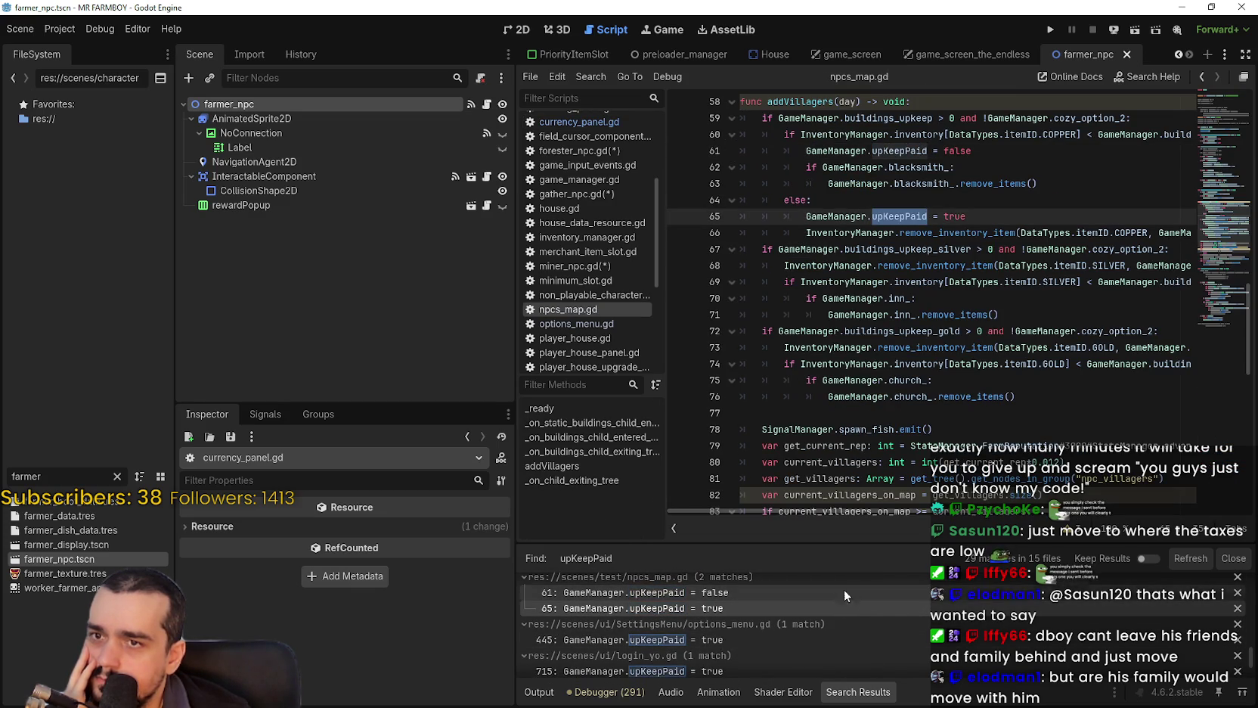
{"action": "left_click", "coordinate": [845, 143]}
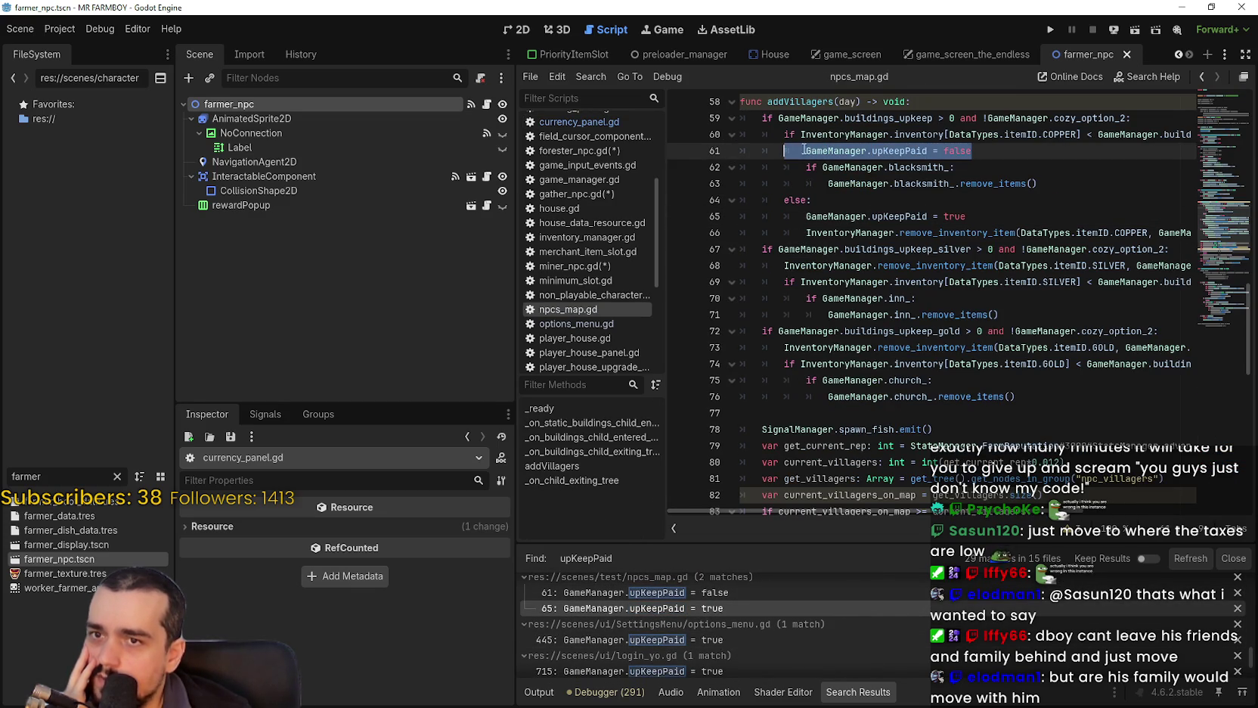
{"action": "scroll", "coordinate": [982, 196], "scroll_direction": "up", "scroll_amount": 2}
{"action": "left_click", "coordinate": [1030, 249]}
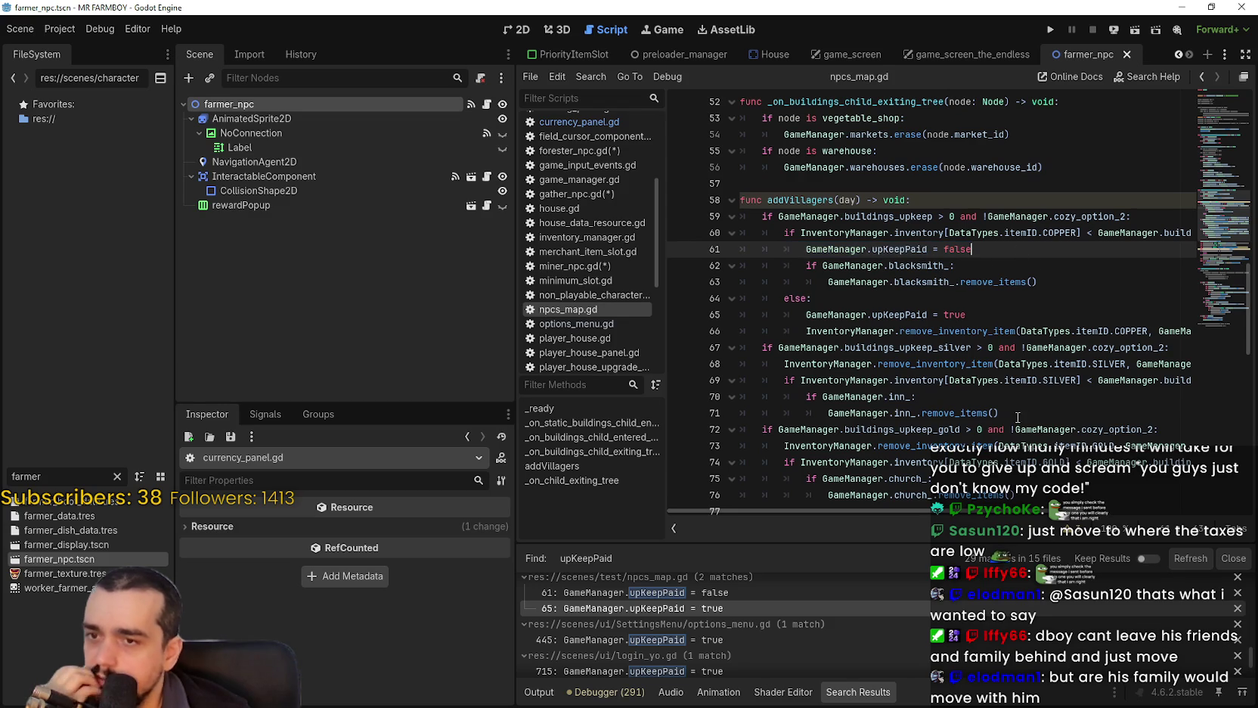
{"action": "left_click", "coordinate": [902, 235]}
{"action": "scroll", "coordinate": [1035, 396], "scroll_direction": "down", "scroll_amount": 3}
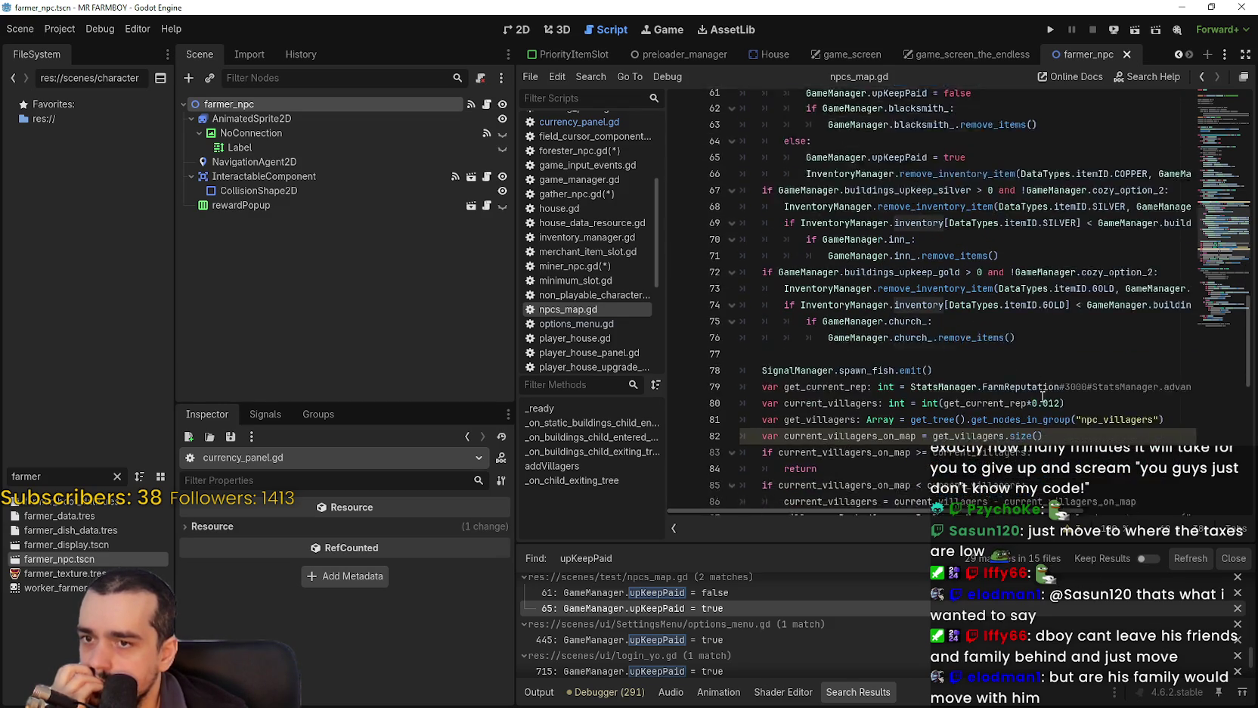
{"action": "scroll", "coordinate": [1042, 396], "scroll_direction": "down", "scroll_amount": 1}
{"action": "scroll", "coordinate": [980, 290], "scroll_direction": "up", "scroll_amount": 4}
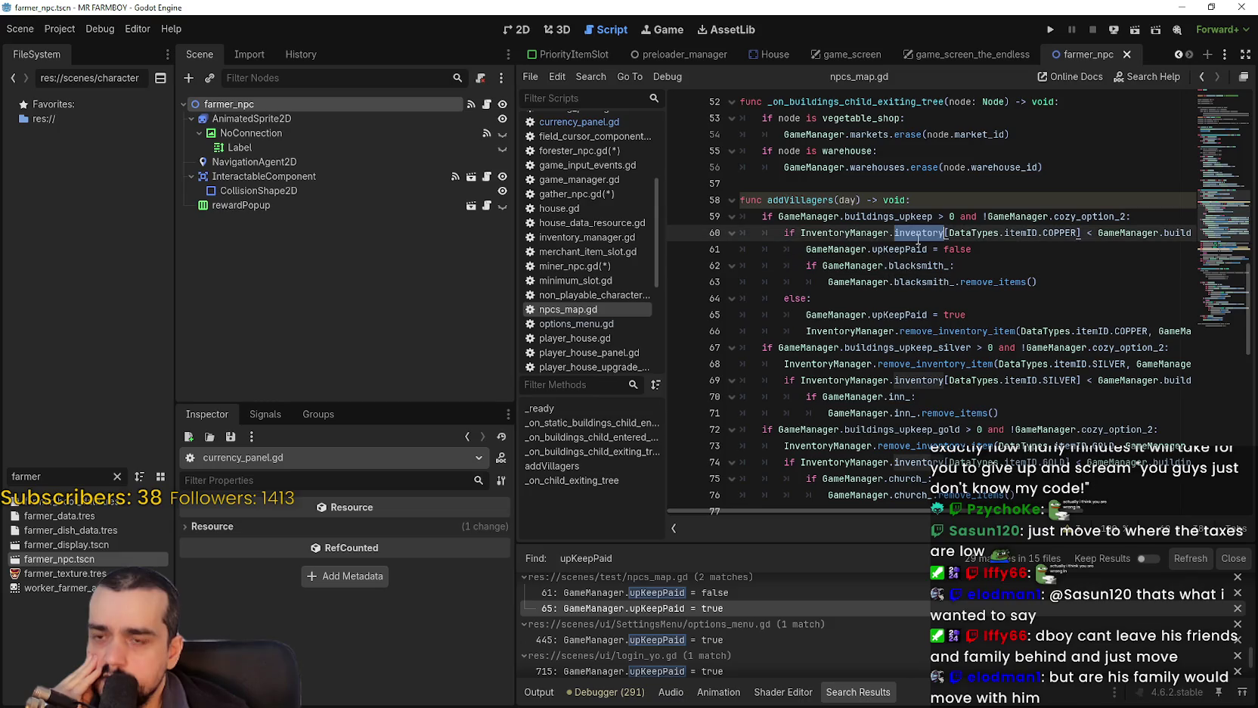
{"action": "left_click", "coordinate": [973, 315]}
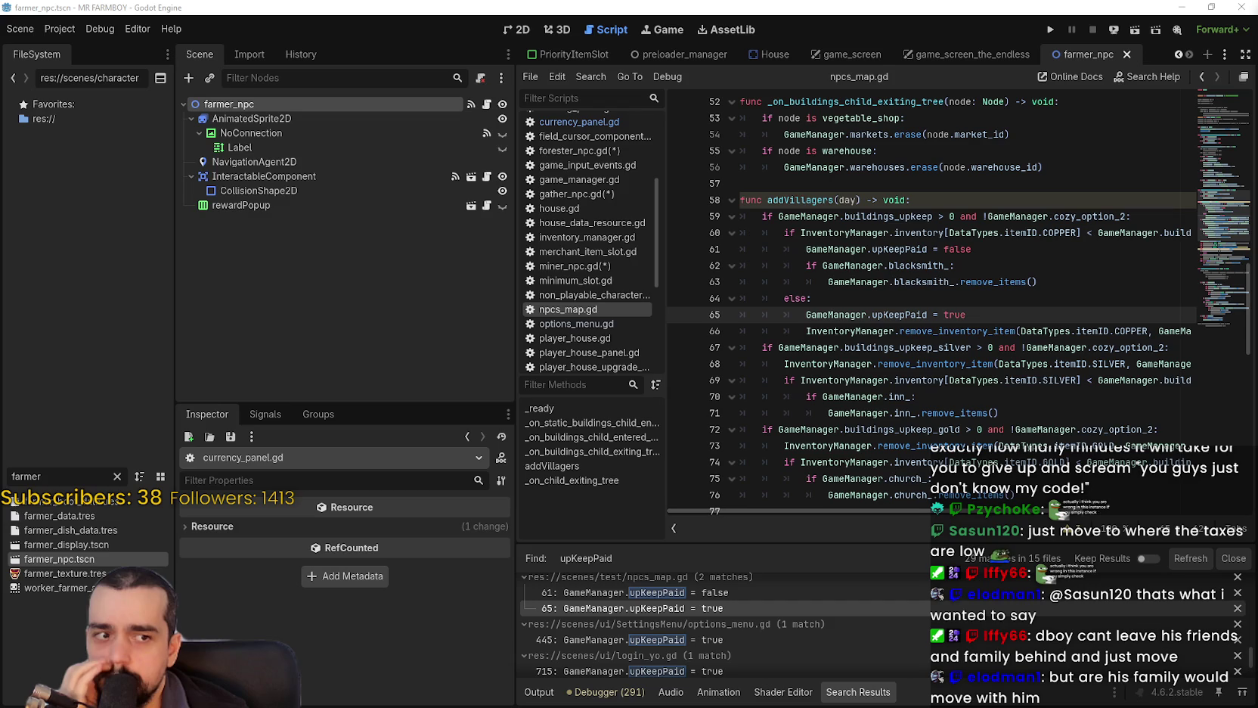
{"action": "left_click", "coordinate": [929, 266]}
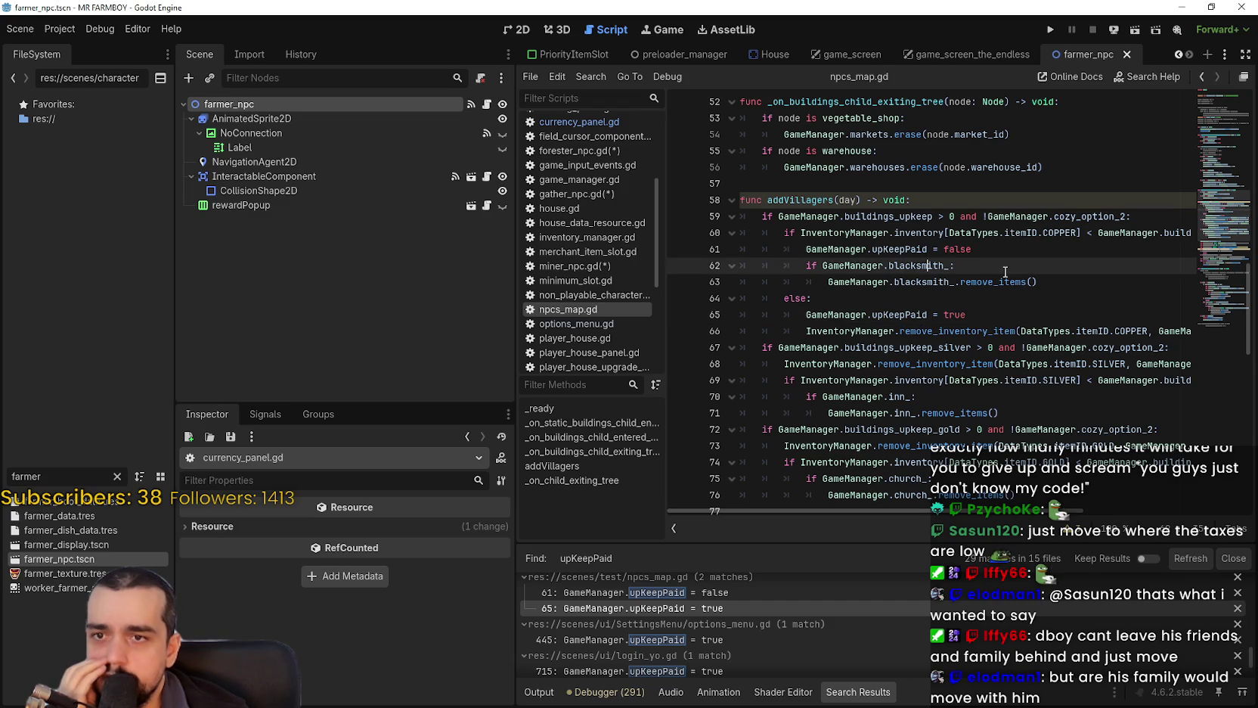
{"action": "left_click", "coordinate": [1068, 281]}
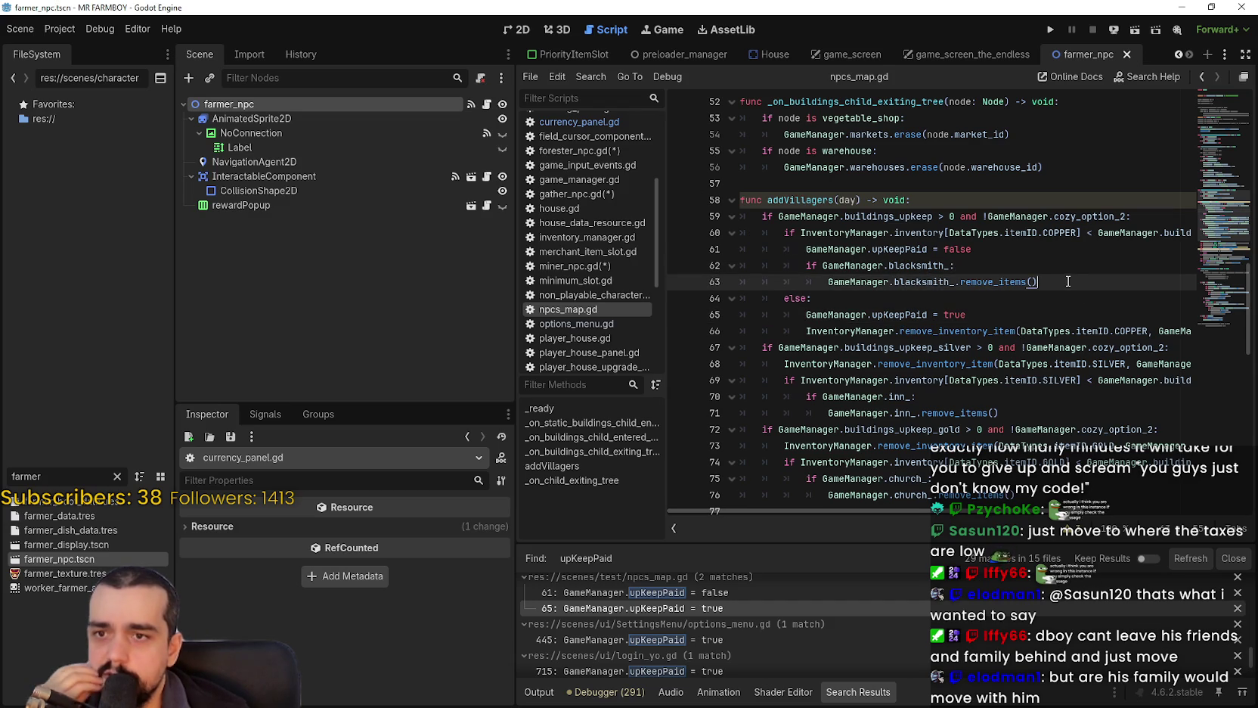
{"action": "double_click", "coordinate": [1061, 232]}
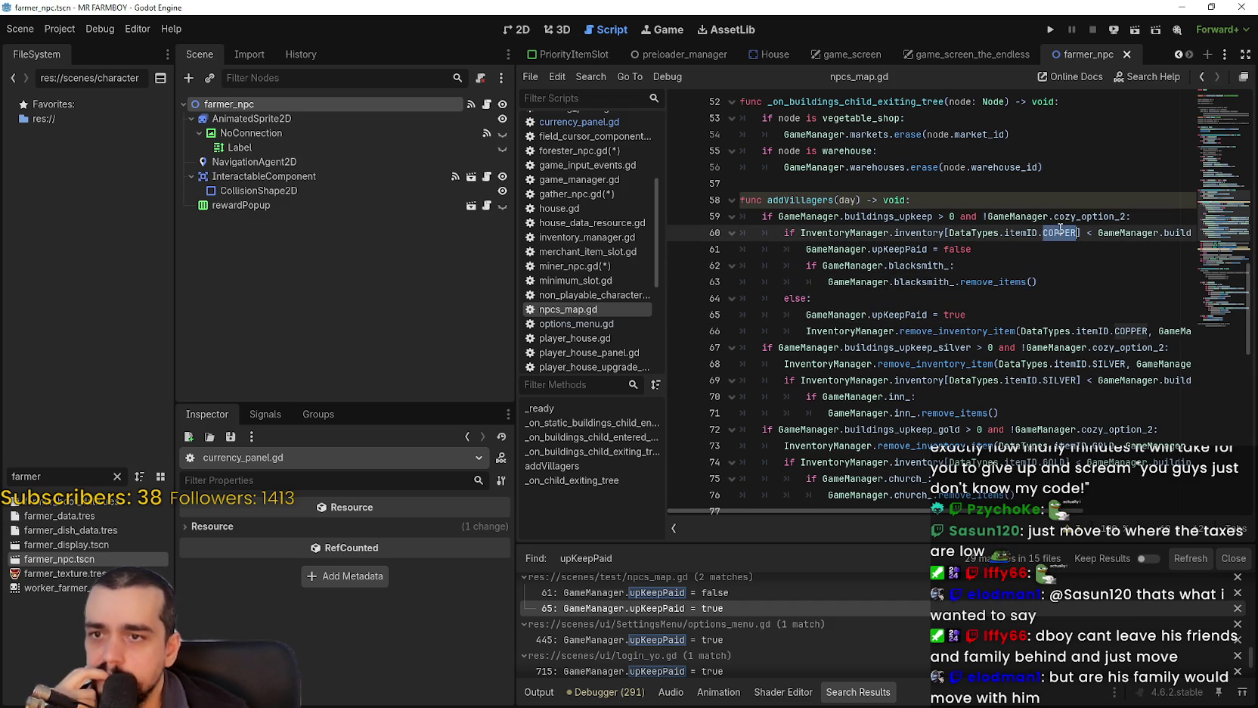
{"action": "scroll", "coordinate": [869, 508], "scroll_direction": "right", "scroll_amount": 2}
{"action": "scroll", "coordinate": [870, 508], "scroll_direction": "left", "scroll_amount": 2}
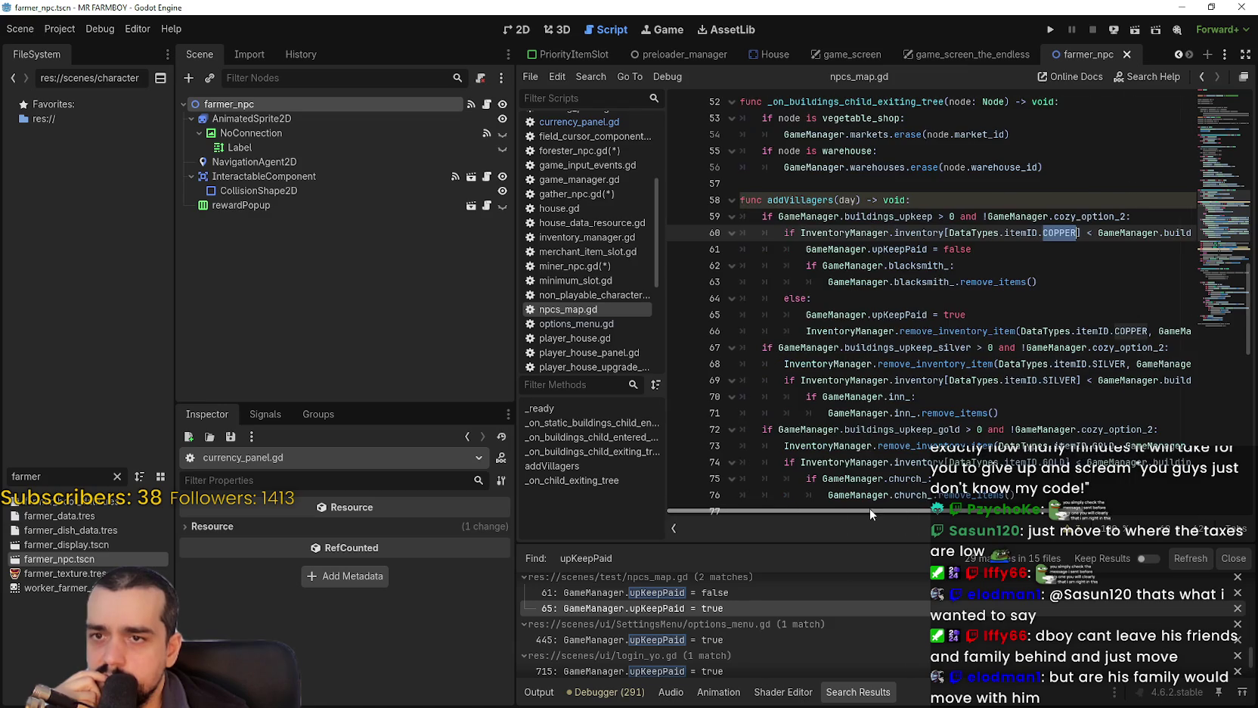
{"action": "left_click", "coordinate": [1030, 331]}
{"action": "double_click", "coordinate": [956, 333]}
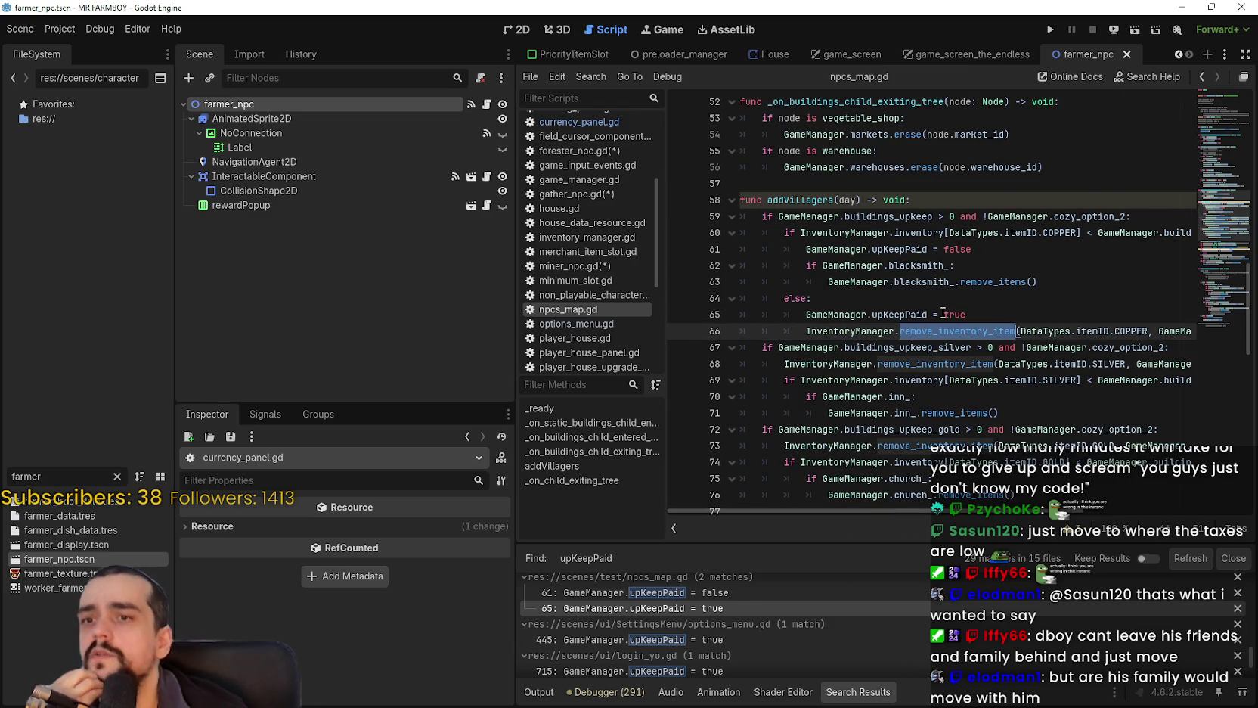
{"action": "left_click_drag", "start_coordinate": [806, 249], "coordinate": [927, 249]}
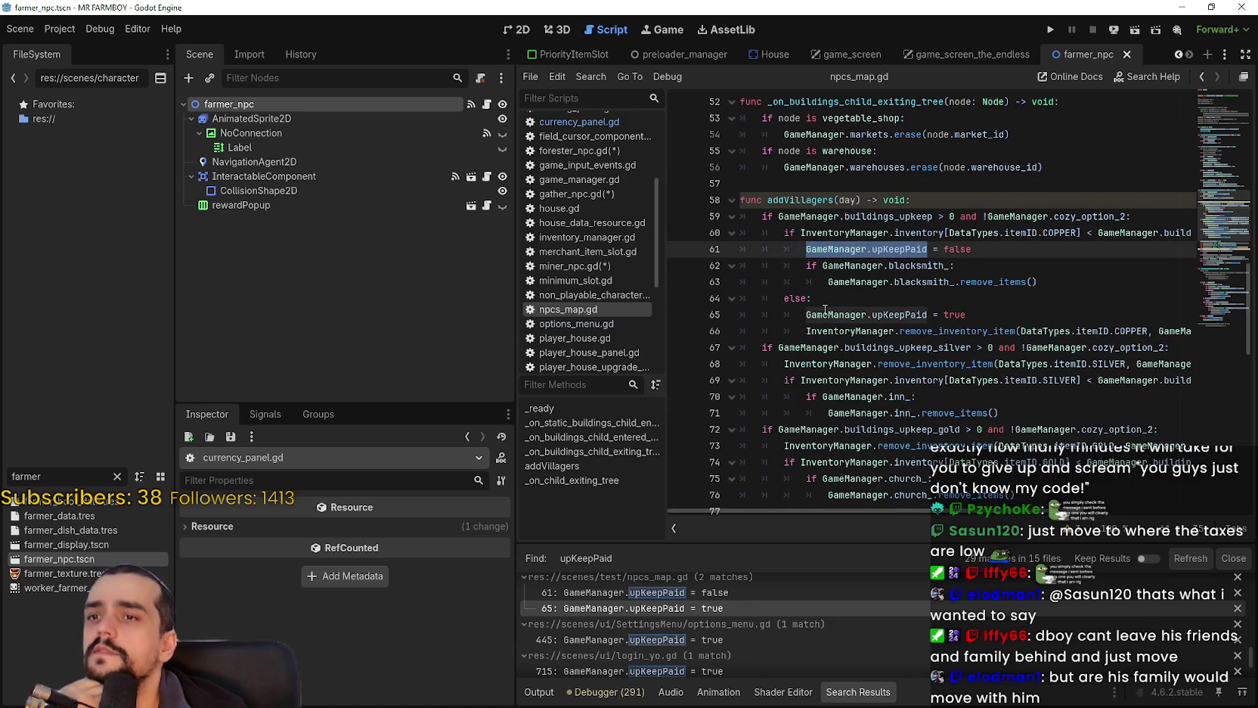
{"action": "scroll", "coordinate": [825, 310], "scroll_direction": "up", "scroll_amount": 2}
{"action": "scroll", "coordinate": [825, 310], "scroll_direction": "down", "scroll_amount": 2}
{"action": "mouse_move", "coordinate": [1214, 211]}
{"action": "left_mouse_down"}
{"action": "mouse_move", "coordinate": [1209, 96]}
{"action": "mouse_move", "coordinate": [1213, 235]}
{"action": "mouse_move", "coordinate": [1210, 224]}
{"action": "left_mouse_up"}
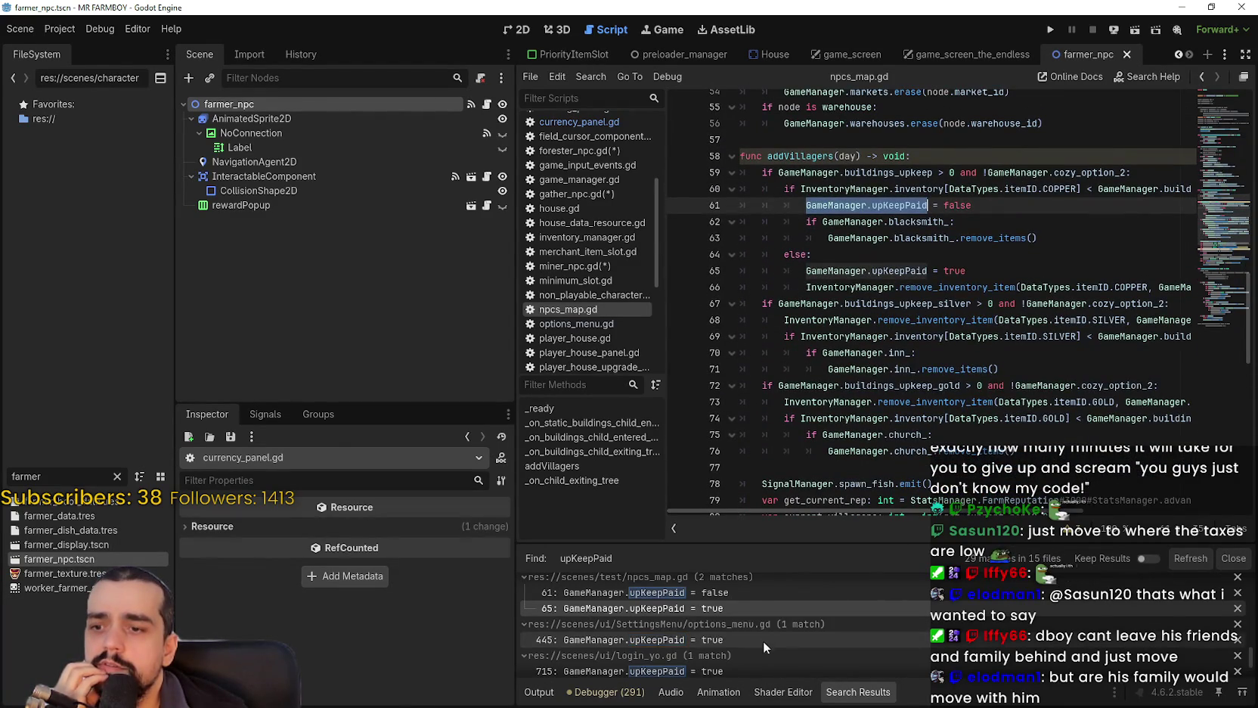
{"action": "scroll", "coordinate": [771, 635], "scroll_direction": "down", "scroll_amount": 3}
{"action": "left_click_drag", "start_coordinate": [928, 205], "coordinate": [806, 205]}
Start and dismiss a project search for GameManager.upKeepPaid, placing the caret on line 68.
{"action": "key", "text": "ctrl+shift+f"}
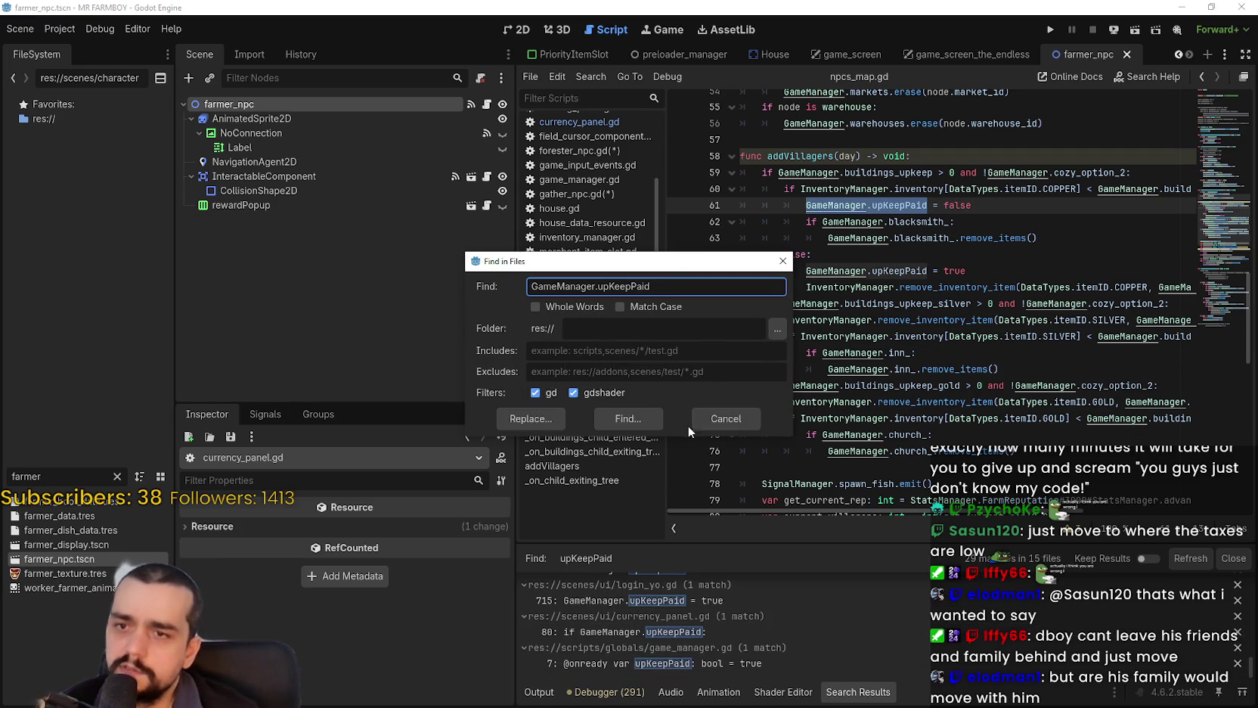
{"action": "left_click_drag", "start_coordinate": [703, 270], "coordinate": [614, 243]}
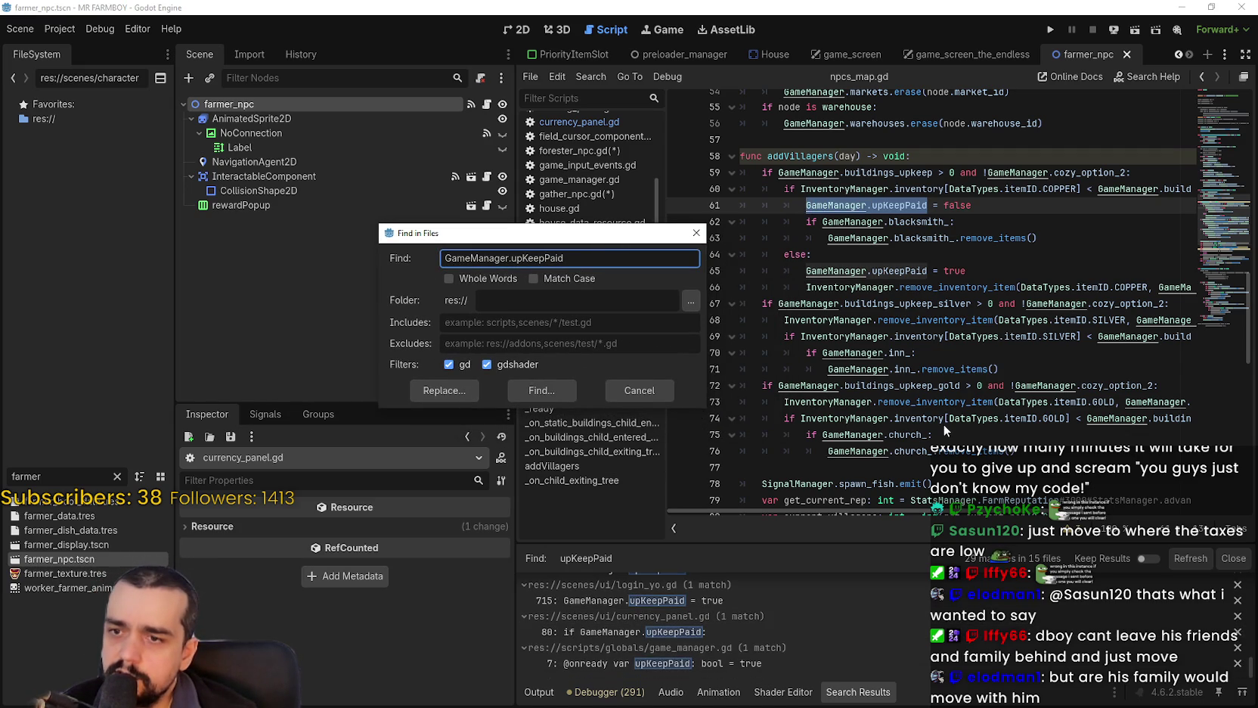
{"action": "left_click", "coordinate": [639, 390]}
{"action": "scroll", "coordinate": [873, 319], "scroll_direction": "down", "scroll_amount": 5}
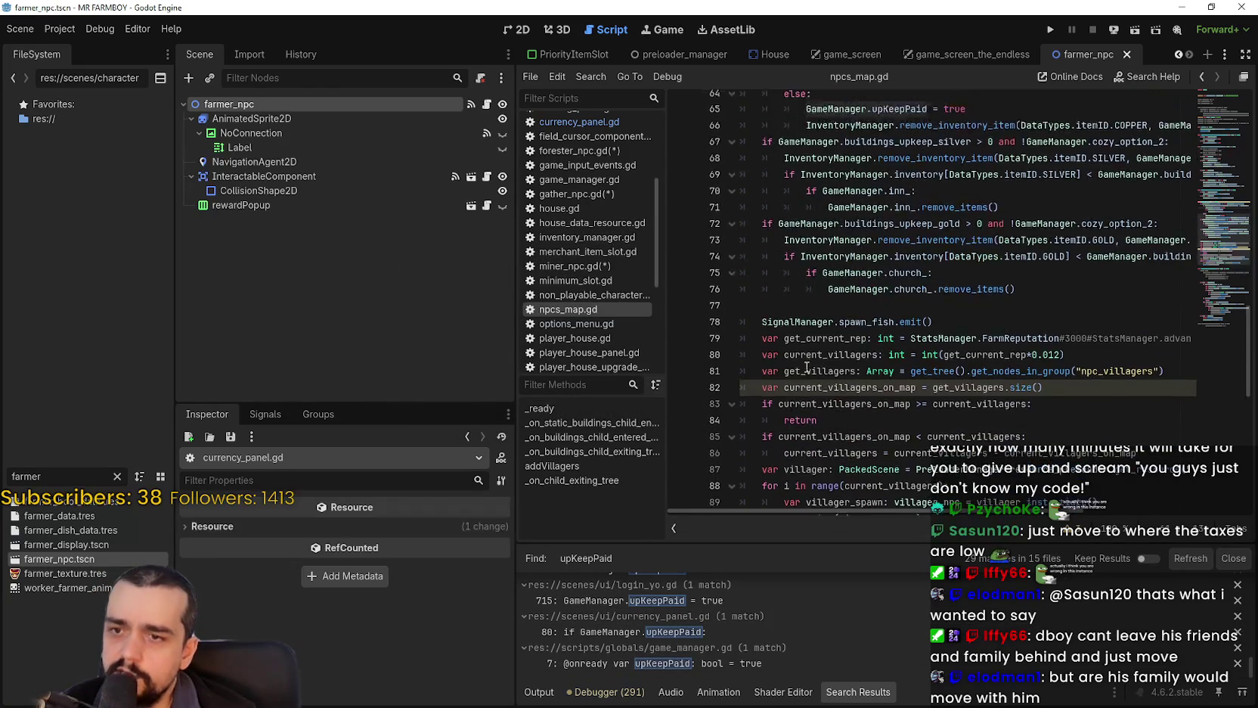
{"action": "scroll", "coordinate": [873, 319], "scroll_direction": "up", "scroll_amount": 5}
{"action": "left_click", "coordinate": [873, 318]}
Search all files for GameManager.upKeepPaid and open currency_panel.gd's line 80 match.
{"action": "key", "text": "ctrl+shift+f"}
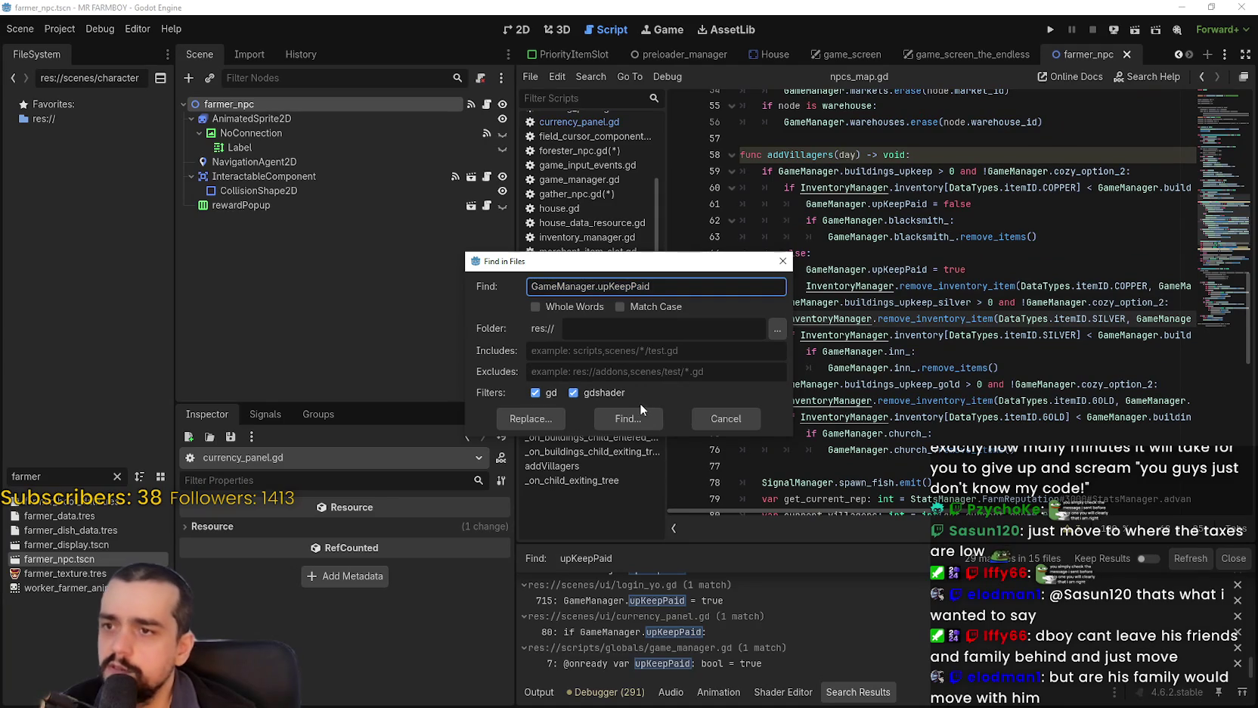
{"action": "left_click", "coordinate": [639, 419]}
{"action": "scroll", "coordinate": [871, 610], "scroll_direction": "down", "scroll_amount": 3}
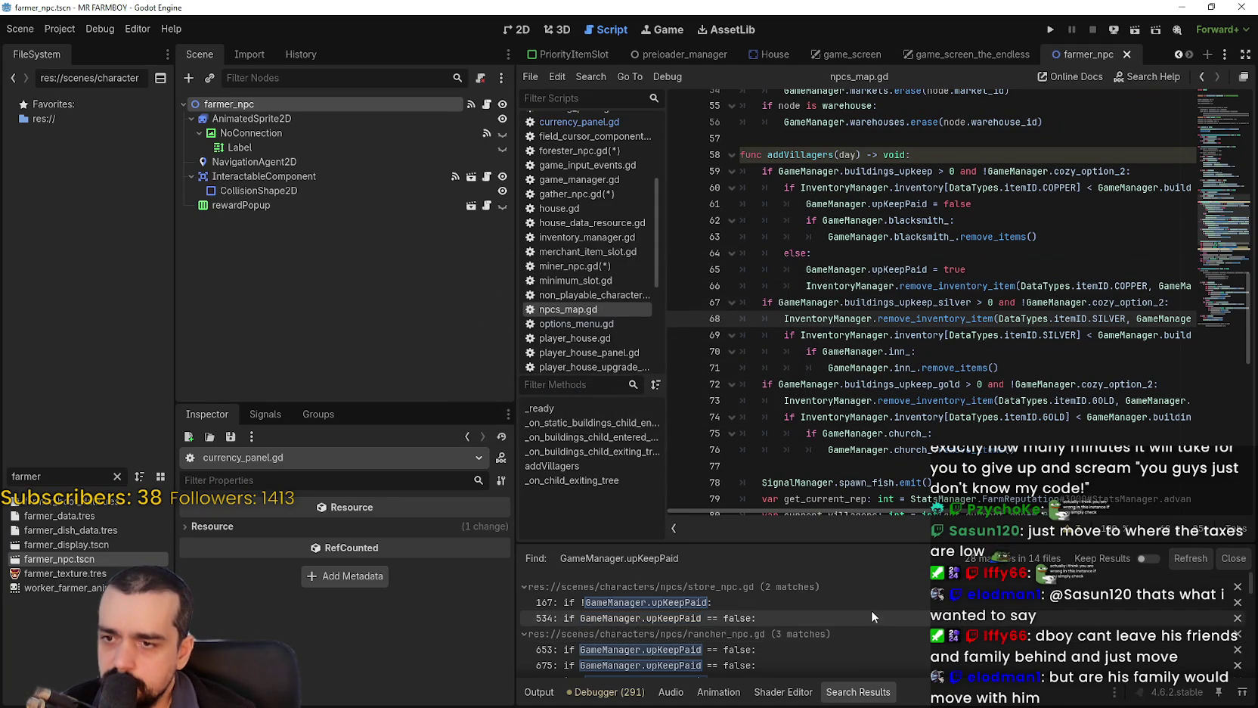
{"action": "scroll", "coordinate": [870, 605], "scroll_direction": "down", "scroll_amount": 6}
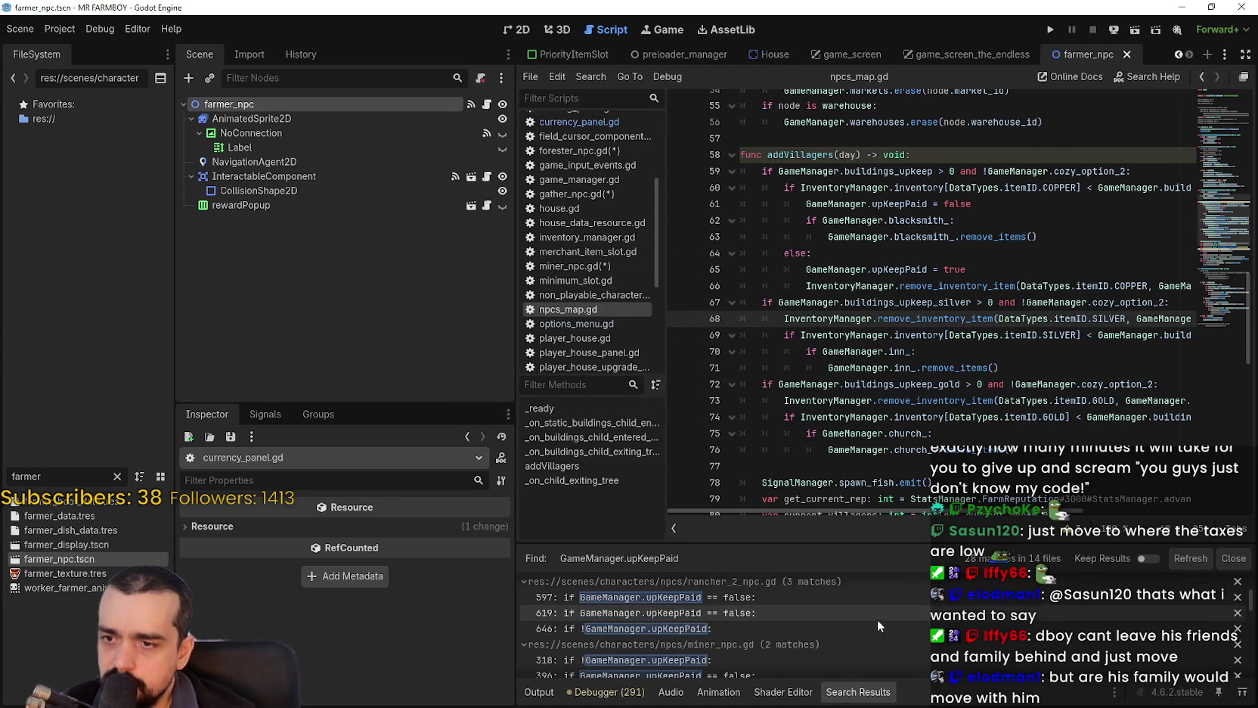
{"action": "scroll", "coordinate": [1119, 643], "scroll_direction": "down", "scroll_amount": 3}
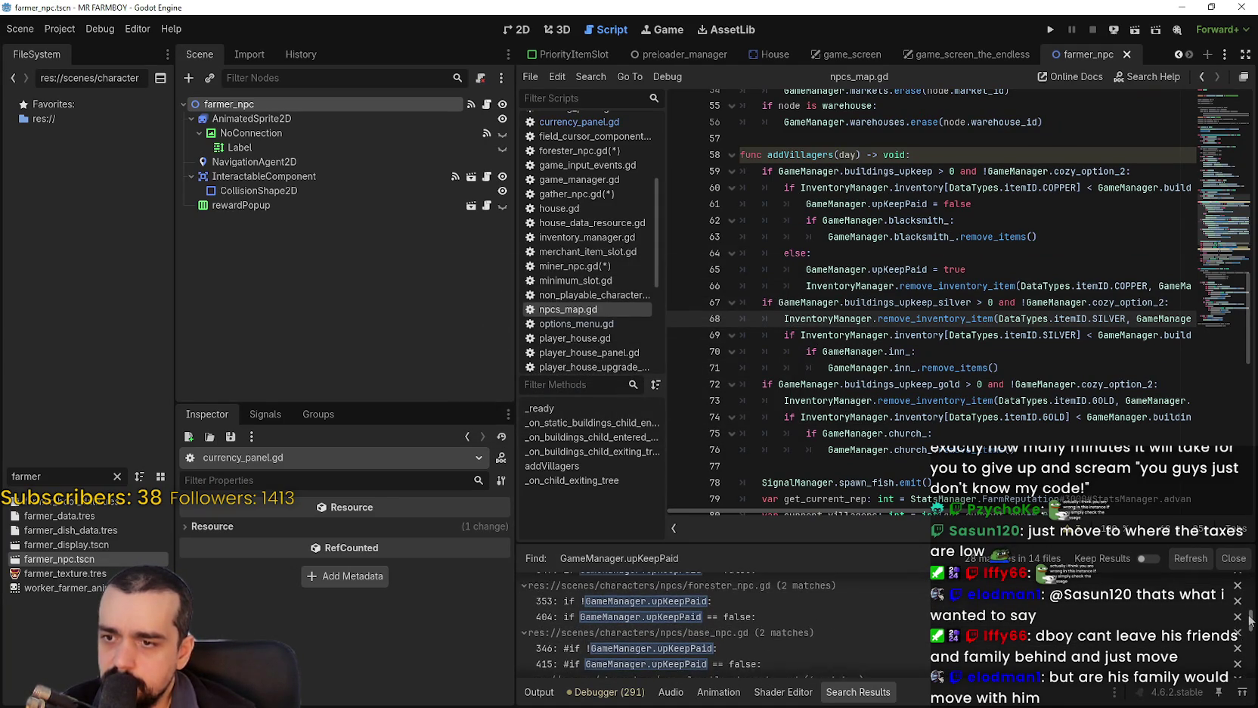
{"action": "left_click_drag", "start_coordinate": [1249, 620], "coordinate": [1247, 629]}
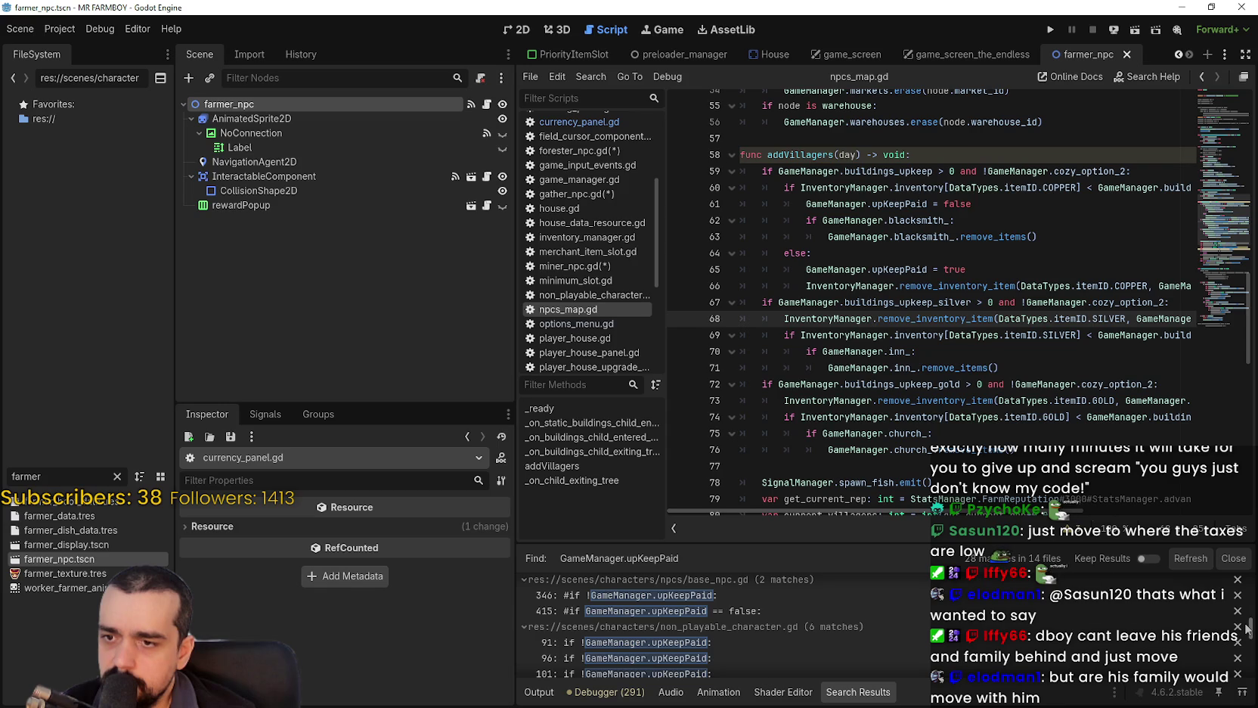
{"action": "left_click_drag", "start_coordinate": [1247, 628], "coordinate": [1229, 654]}
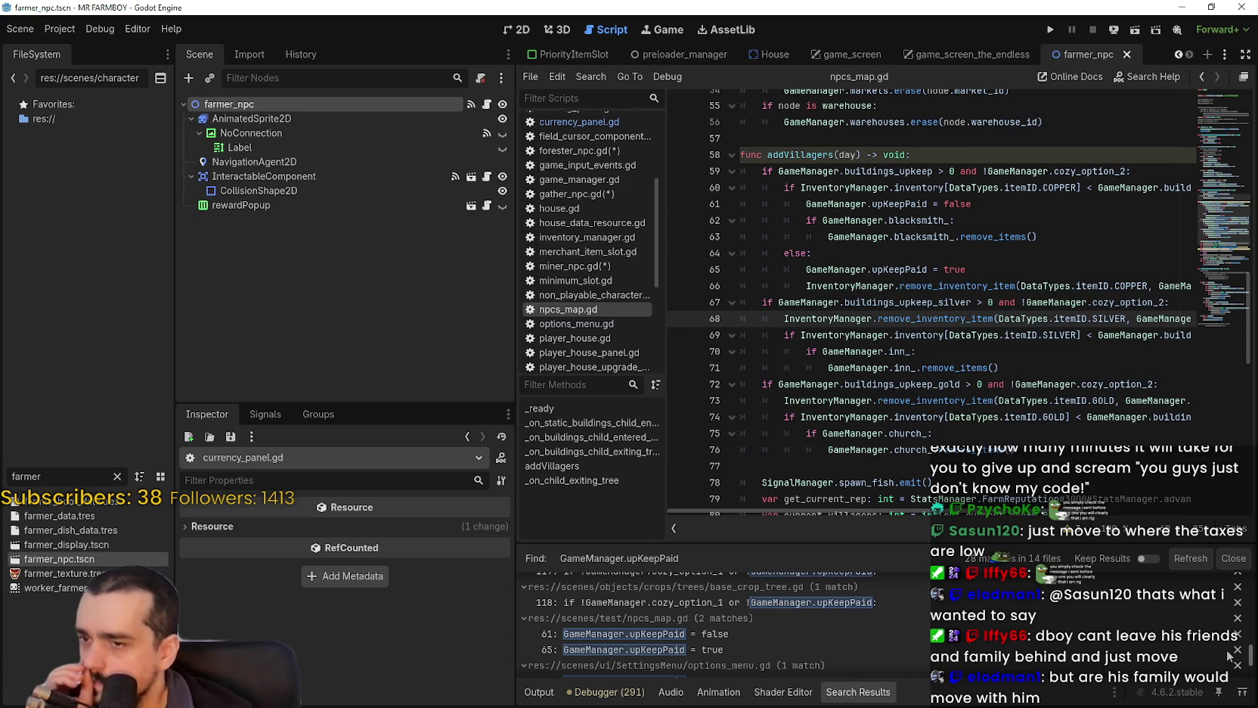
{"action": "left_click_drag", "start_coordinate": [1229, 655], "coordinate": [1222, 665]}
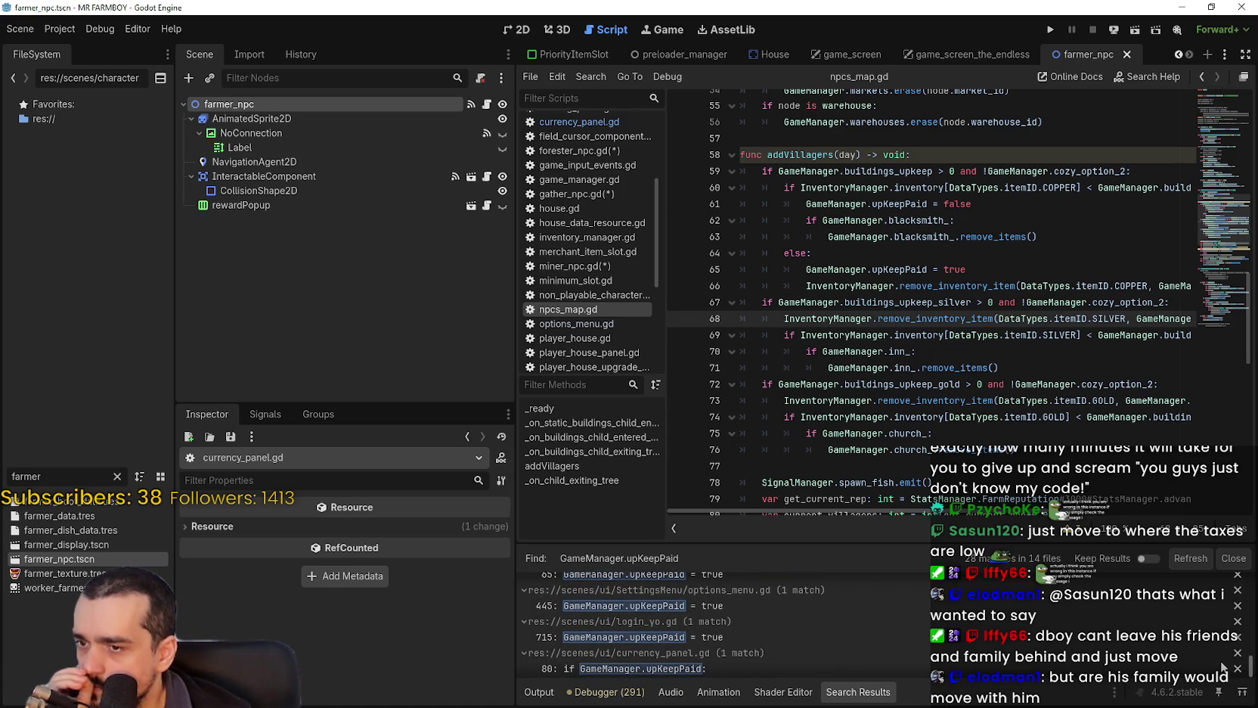
{"action": "left_click_drag", "start_coordinate": [1222, 666], "coordinate": [1217, 672]}
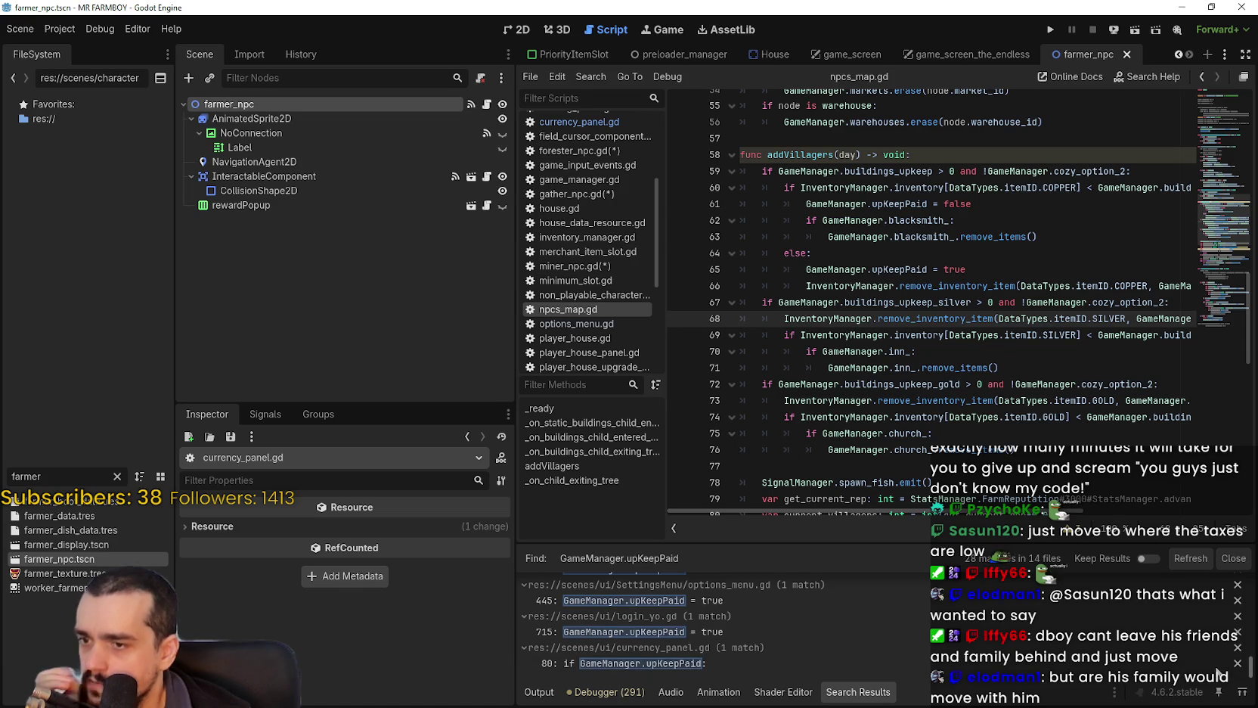
{"action": "left_click", "coordinate": [1003, 666]}
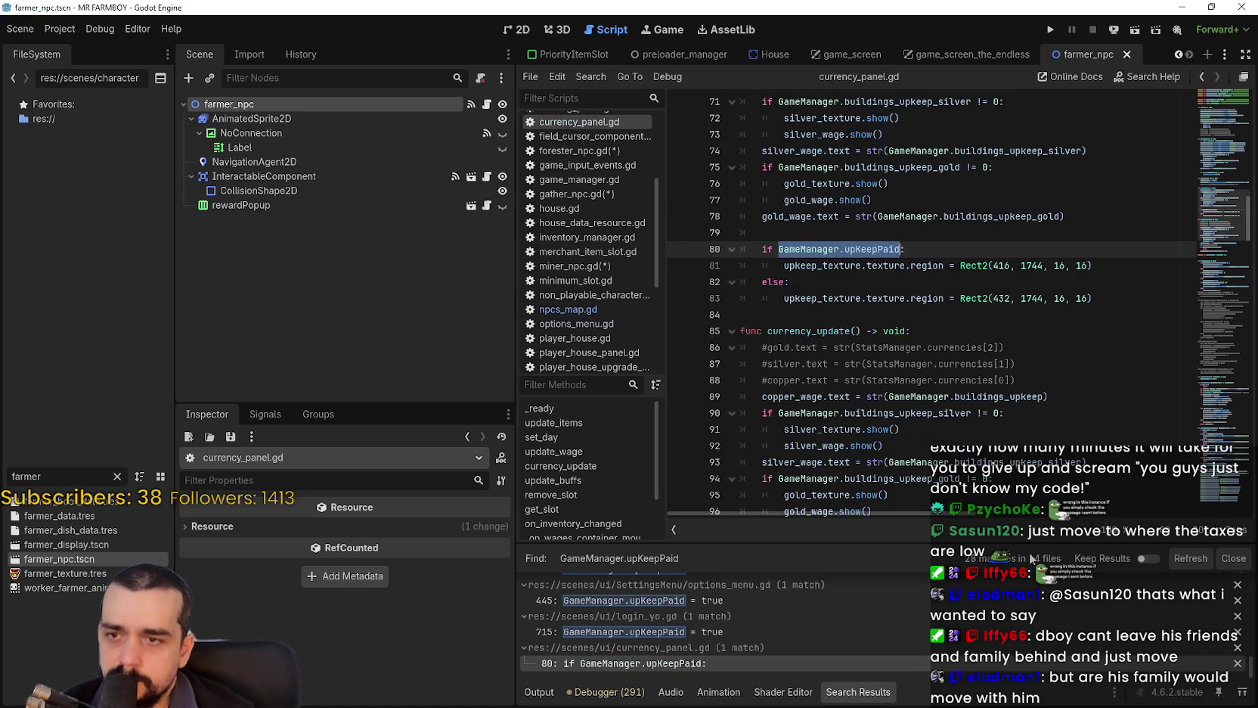
{"action": "mouse_move", "coordinate": [856, 316]}
{"action": "left_mouse_down"}
{"action": "mouse_move", "coordinate": [692, 231]}
{"action": "mouse_move", "coordinate": [756, 333]}
{"action": "mouse_move", "coordinate": [787, 298]}
{"action": "mouse_move", "coordinate": [724, 229]}
{"action": "left_mouse_up"}
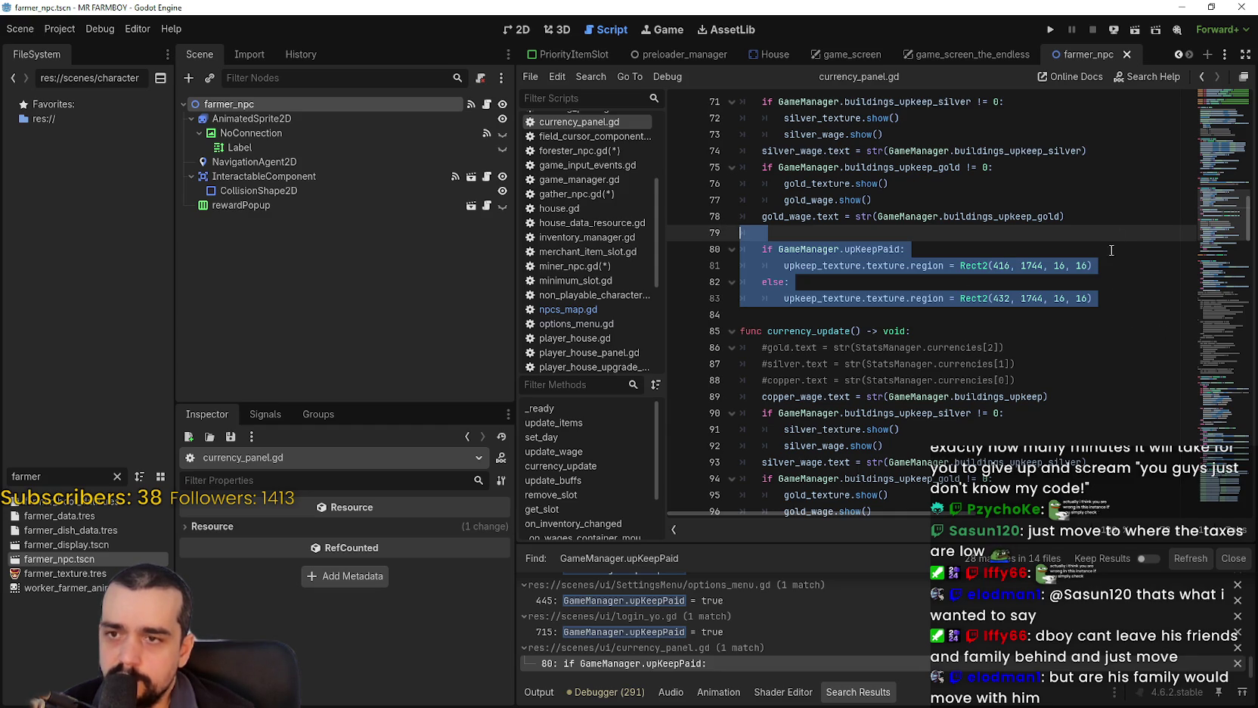
{"action": "scroll", "coordinate": [802, 204], "scroll_direction": "up", "scroll_amount": 3}
{"action": "left_click", "coordinate": [808, 201]}
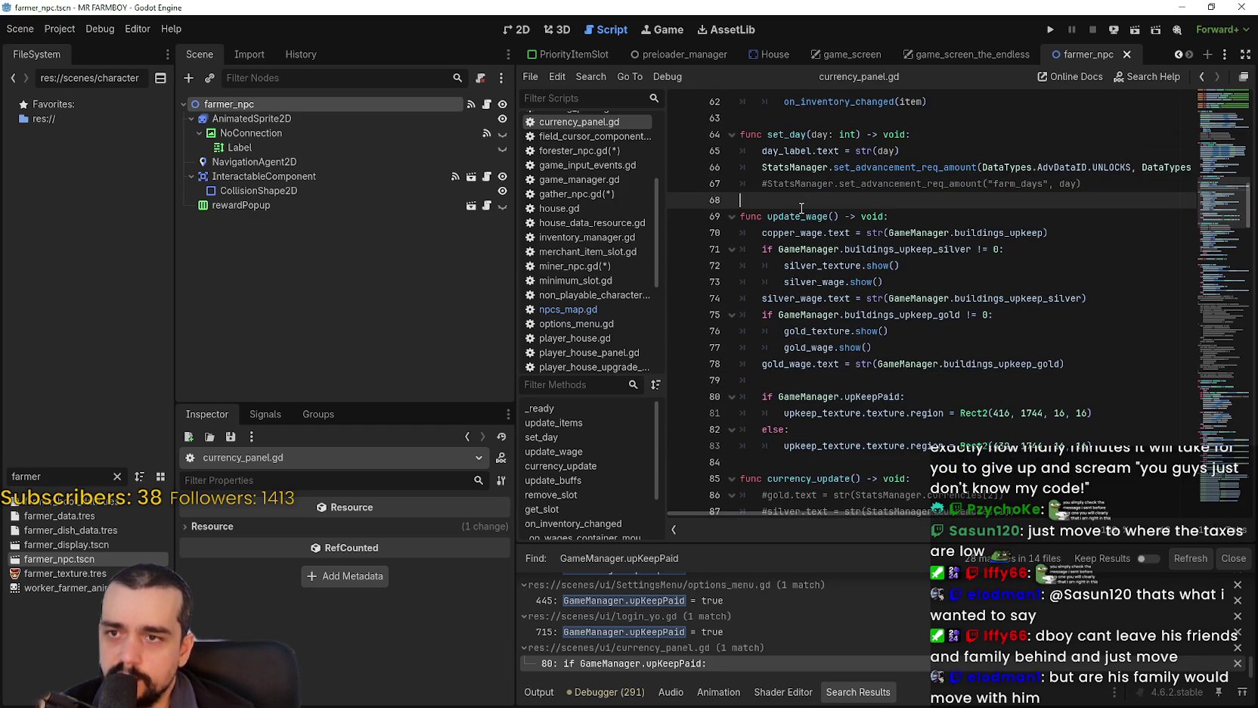
{"action": "double_click", "coordinate": [809, 217]}
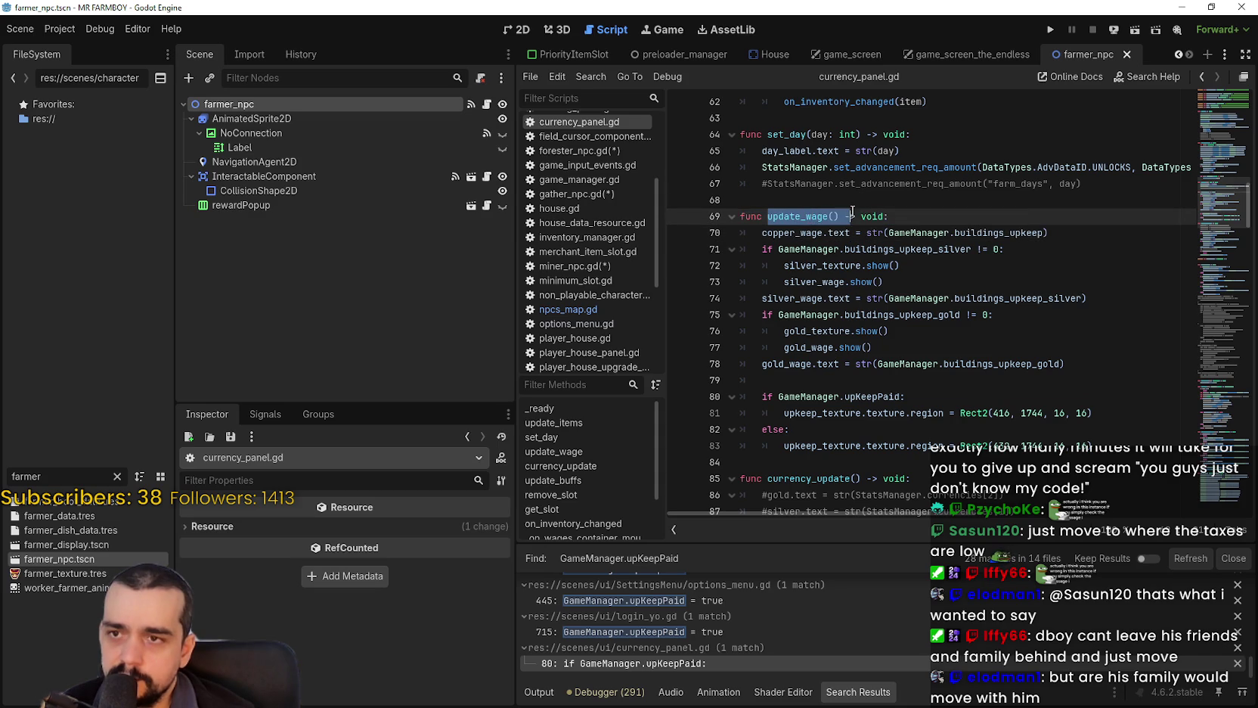
{"action": "mouse_move", "coordinate": [1217, 217]}
{"action": "left_mouse_down"}
{"action": "mouse_move", "coordinate": [1217, 134]}
{"action": "mouse_move", "coordinate": [1206, 157]}
{"action": "mouse_move", "coordinate": [1205, 133]}
{"action": "left_mouse_up"}
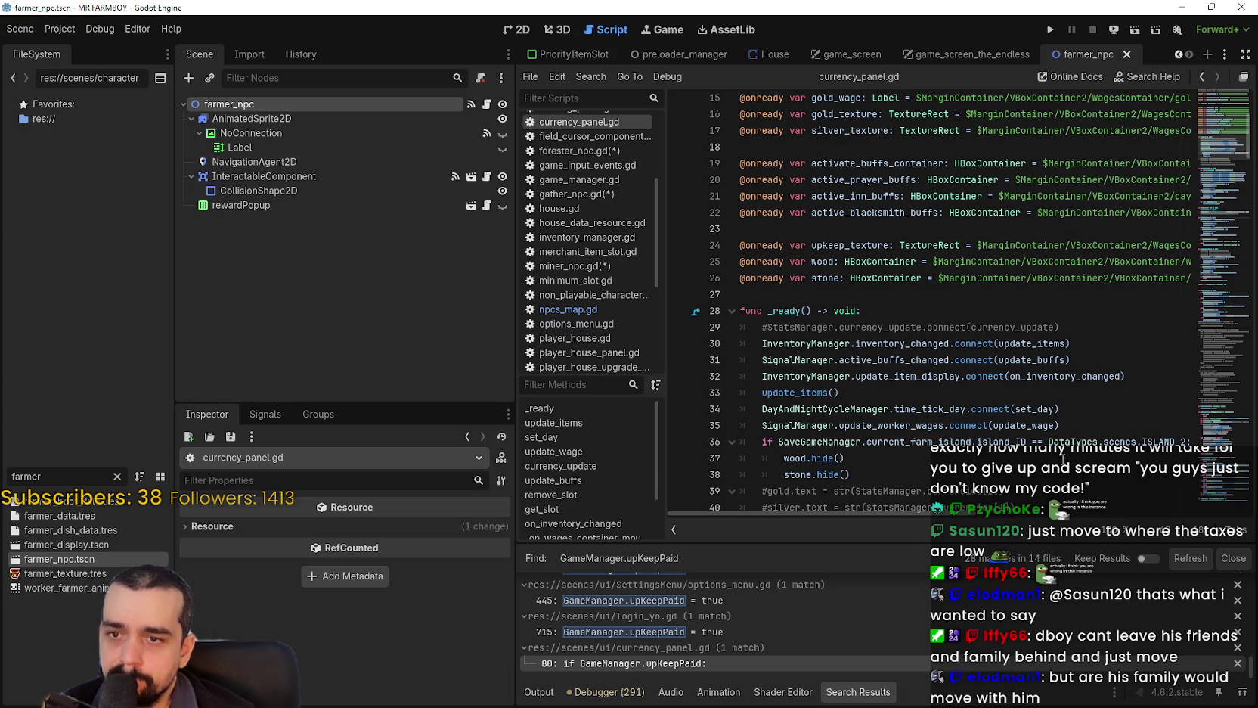
Search all project scripts for update_worker_wages, taken from the update_wage connection in _ready.
{"action": "double_click", "coordinate": [1033, 426]}
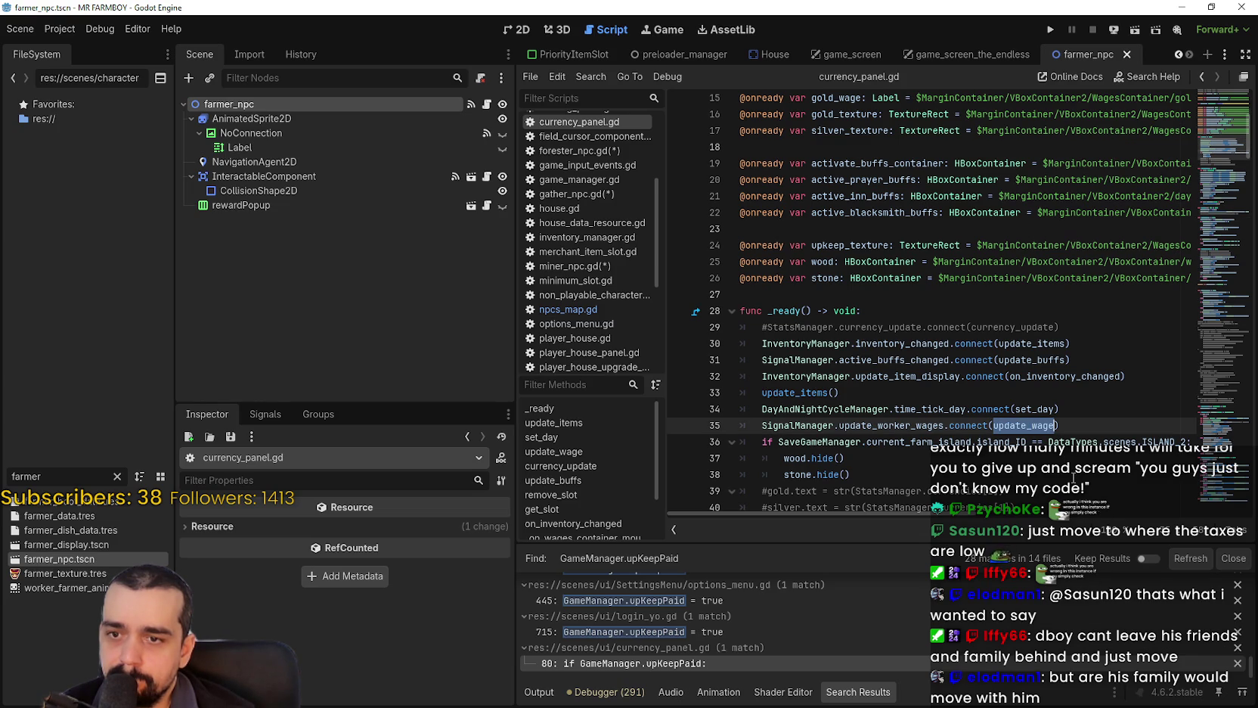
{"action": "mouse_move", "coordinate": [912, 425]}
{"action": "double_click", "coordinate": [874, 426]}
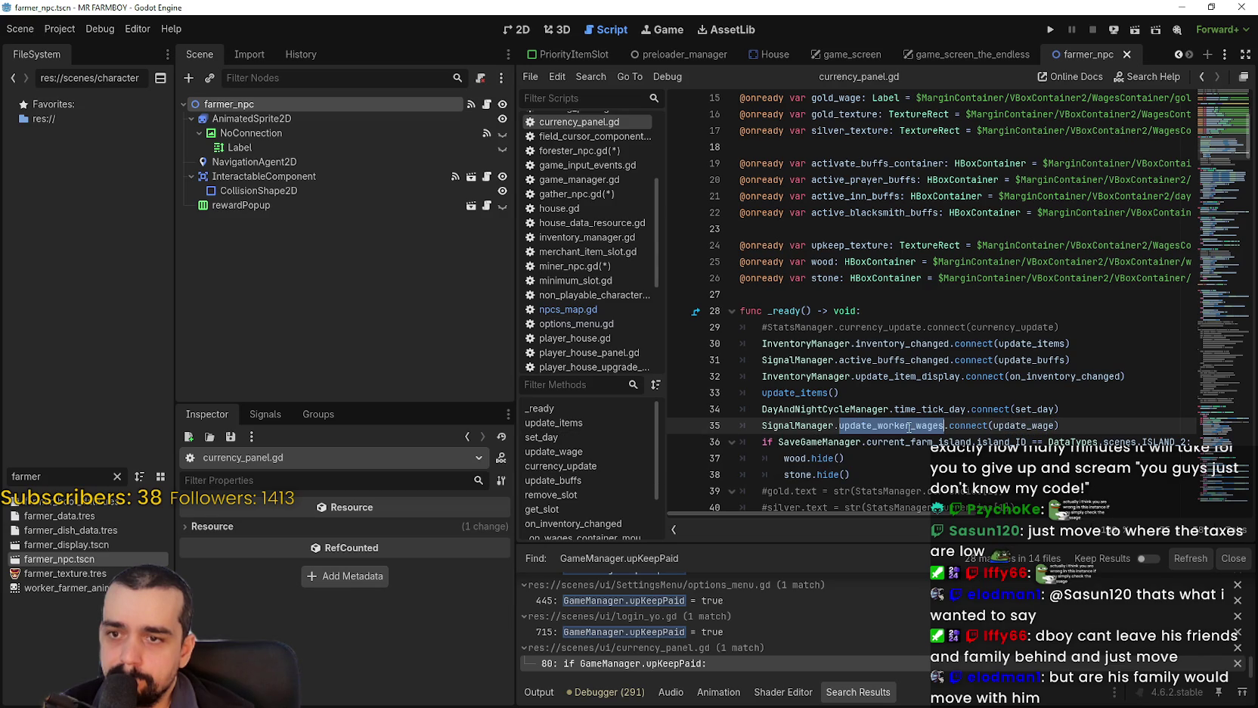
{"action": "key", "text": "ctrl+shift+f"}
{"action": "left_click", "coordinate": [630, 420]}
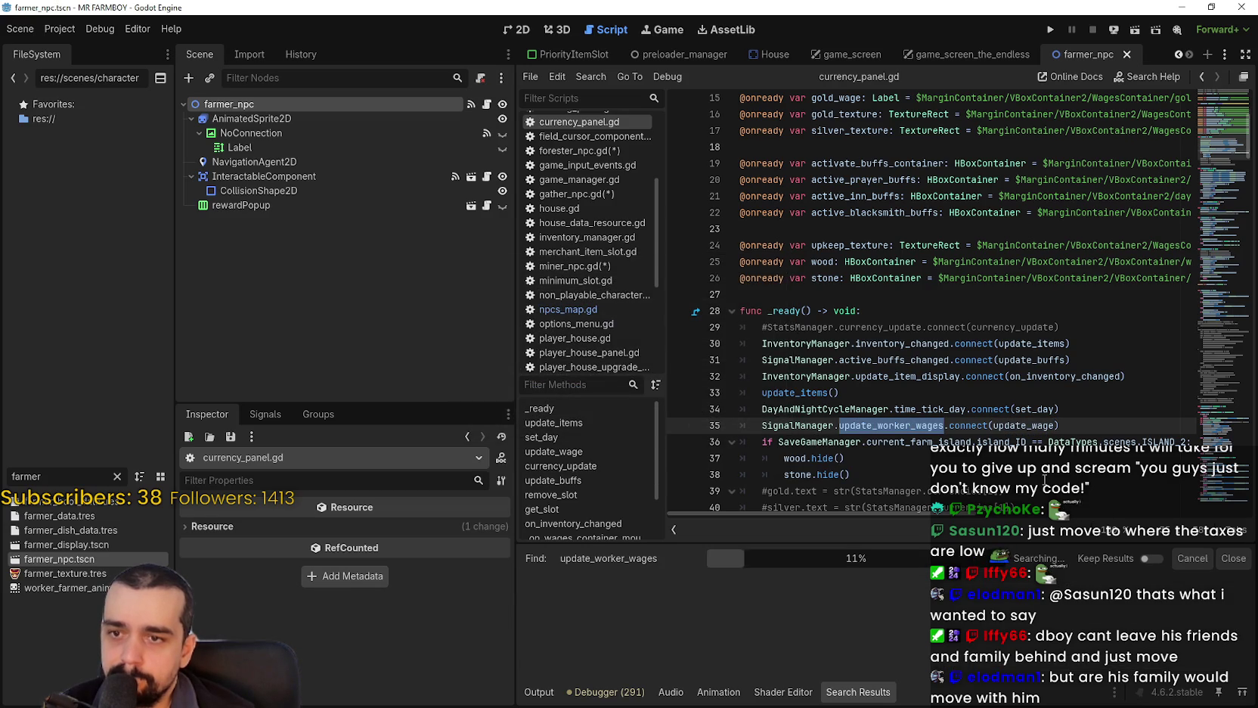
{"action": "scroll", "coordinate": [981, 441], "scroll_direction": "down", "scroll_amount": 2}
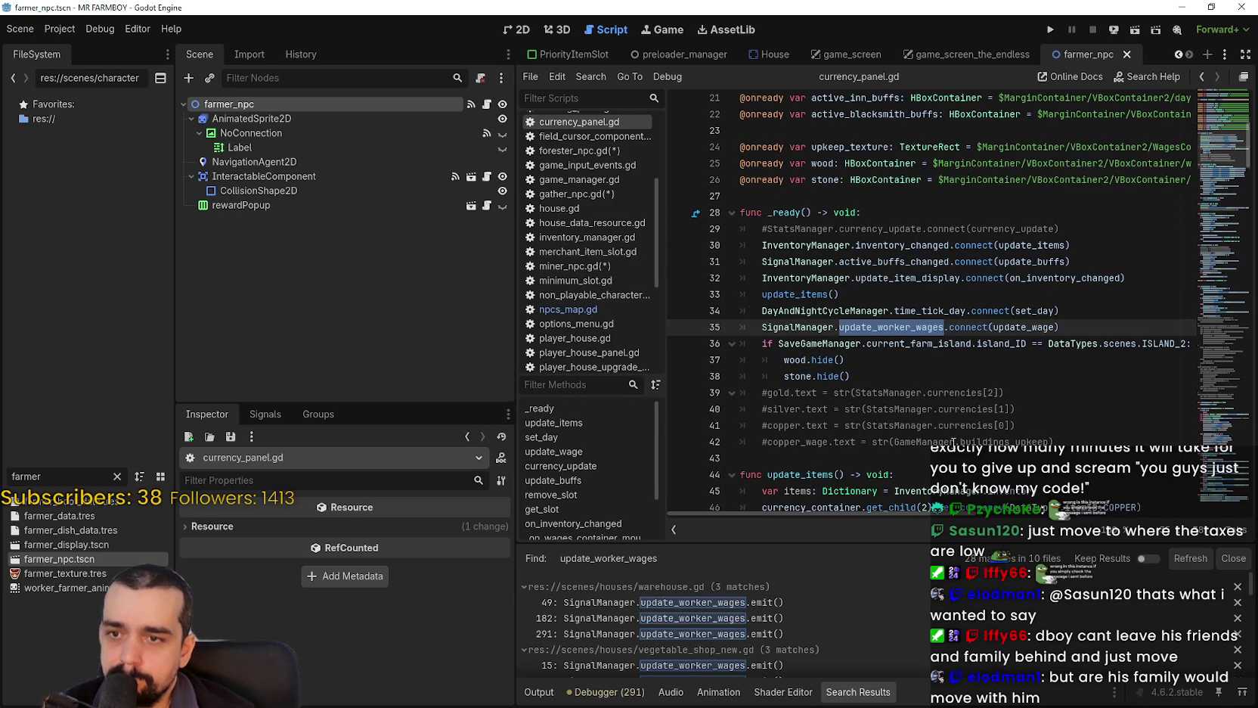
{"action": "scroll", "coordinate": [952, 440], "scroll_direction": "down", "scroll_amount": 2}
{"action": "scroll", "coordinate": [902, 412], "scroll_direction": "down", "scroll_amount": 1}
{"action": "scroll", "coordinate": [902, 412], "scroll_direction": "down", "scroll_amount": 3}
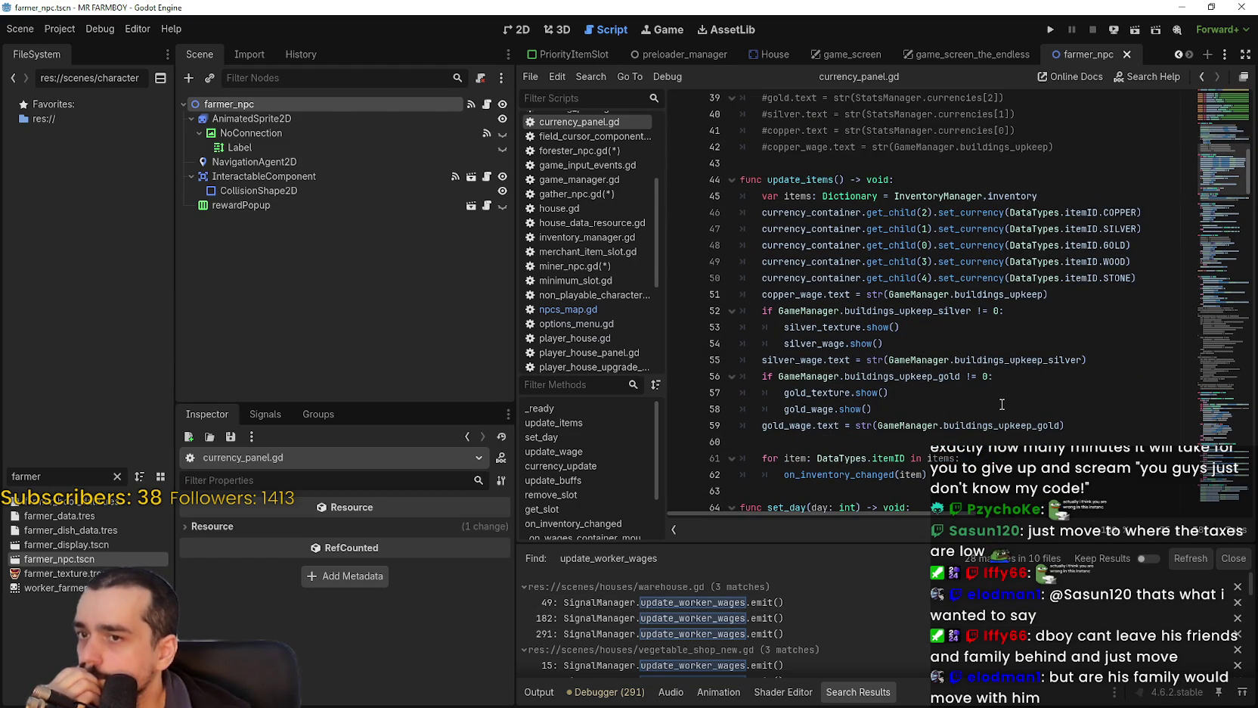
Review the copper_wage and gold_wage lines in update_items against the search matches.
{"action": "left_click_drag", "start_coordinate": [1048, 295], "coordinate": [756, 294]}
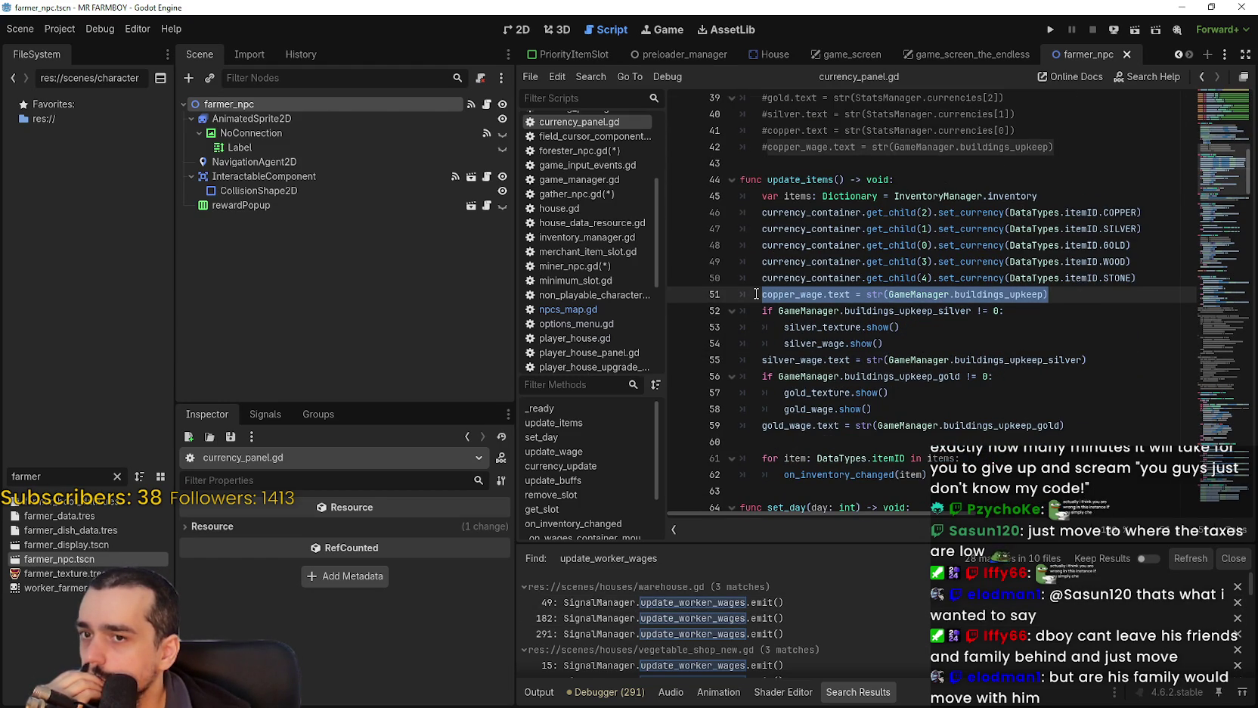
{"action": "scroll", "coordinate": [886, 418], "scroll_direction": "down", "scroll_amount": 2}
{"action": "scroll", "coordinate": [910, 438], "scroll_direction": "down", "scroll_amount": 1}
{"action": "scroll", "coordinate": [910, 438], "scroll_direction": "up", "scroll_amount": 2}
{"action": "scroll", "coordinate": [891, 648], "scroll_direction": "down", "scroll_amount": 6}
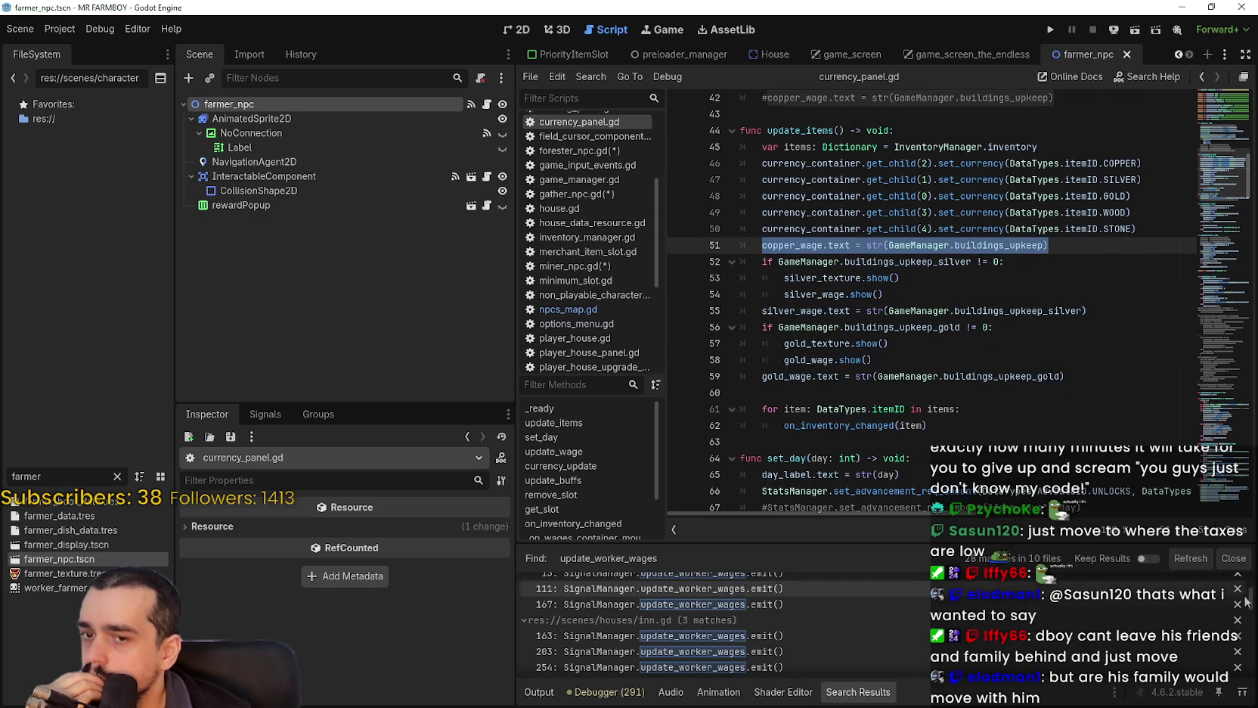
{"action": "left_click_drag", "start_coordinate": [1251, 611], "coordinate": [1247, 683]}
{"action": "scroll", "coordinate": [831, 628], "scroll_direction": "up", "scroll_amount": 5}
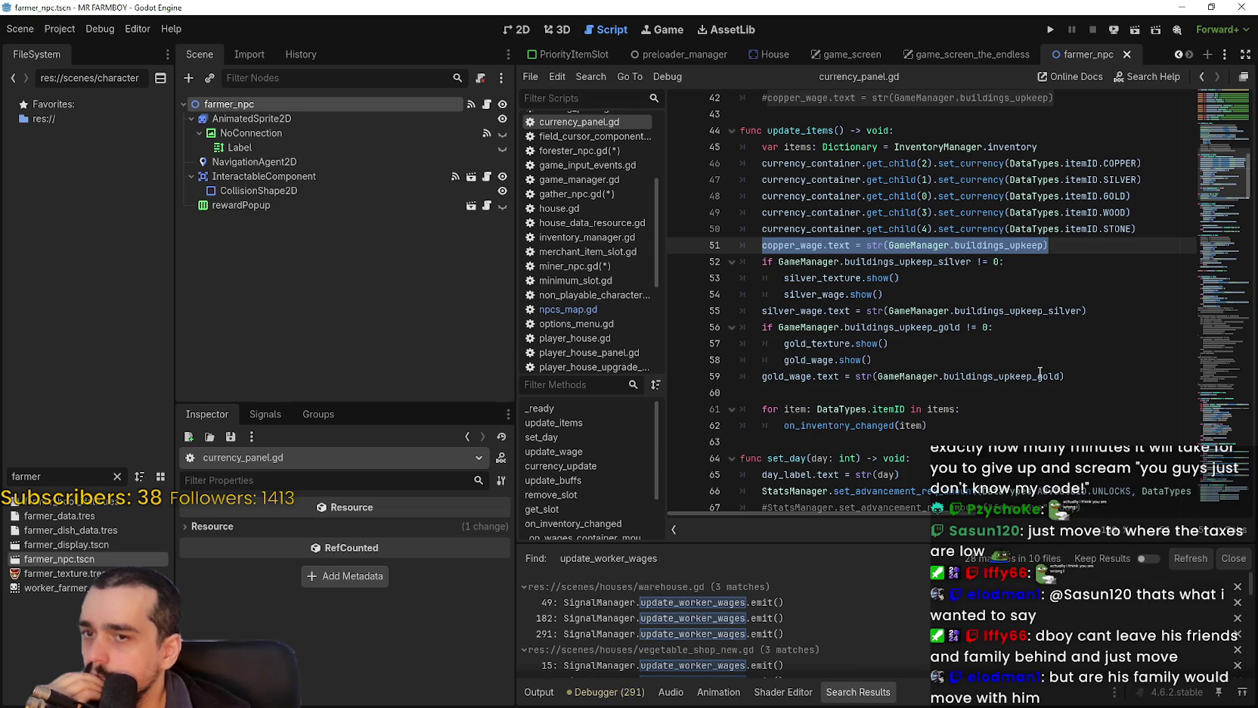
{"action": "left_click", "coordinate": [862, 376]}
{"action": "scroll", "coordinate": [861, 328], "scroll_direction": "down", "scroll_amount": 3}
{"action": "scroll", "coordinate": [860, 328], "scroll_direction": "down", "scroll_amount": 5}
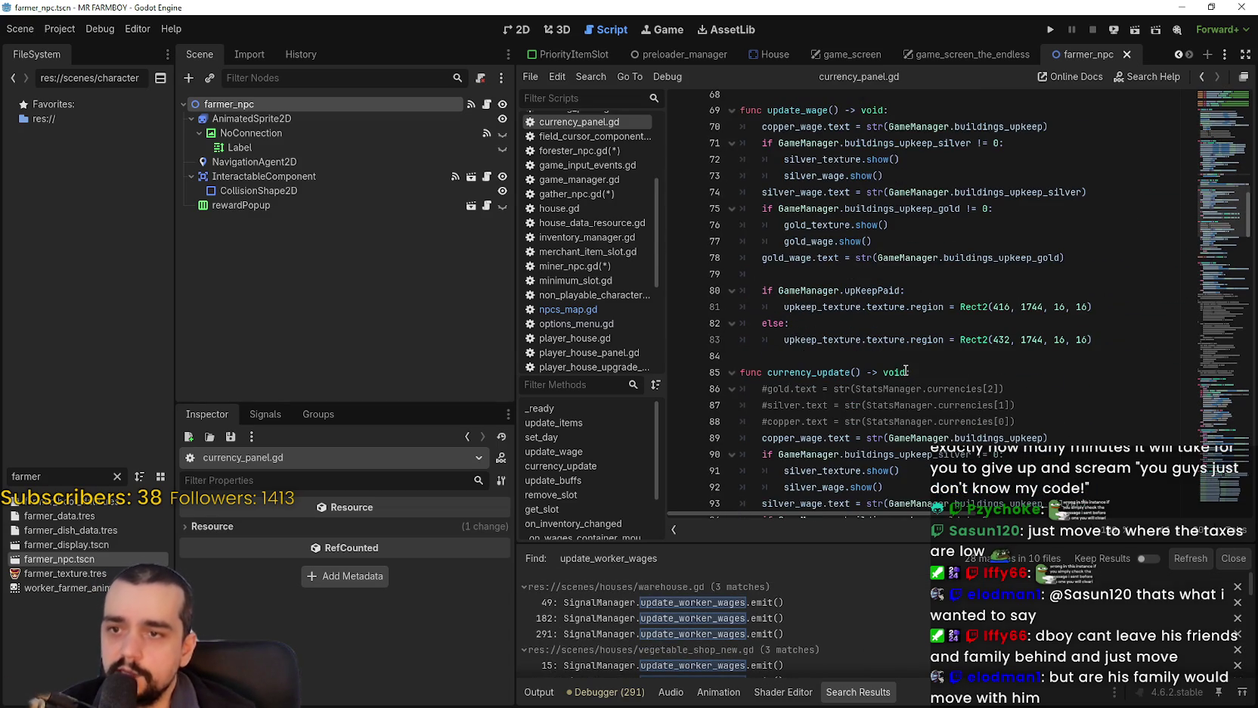
{"action": "scroll", "coordinate": [904, 348], "scroll_direction": "up", "scroll_amount": 3}
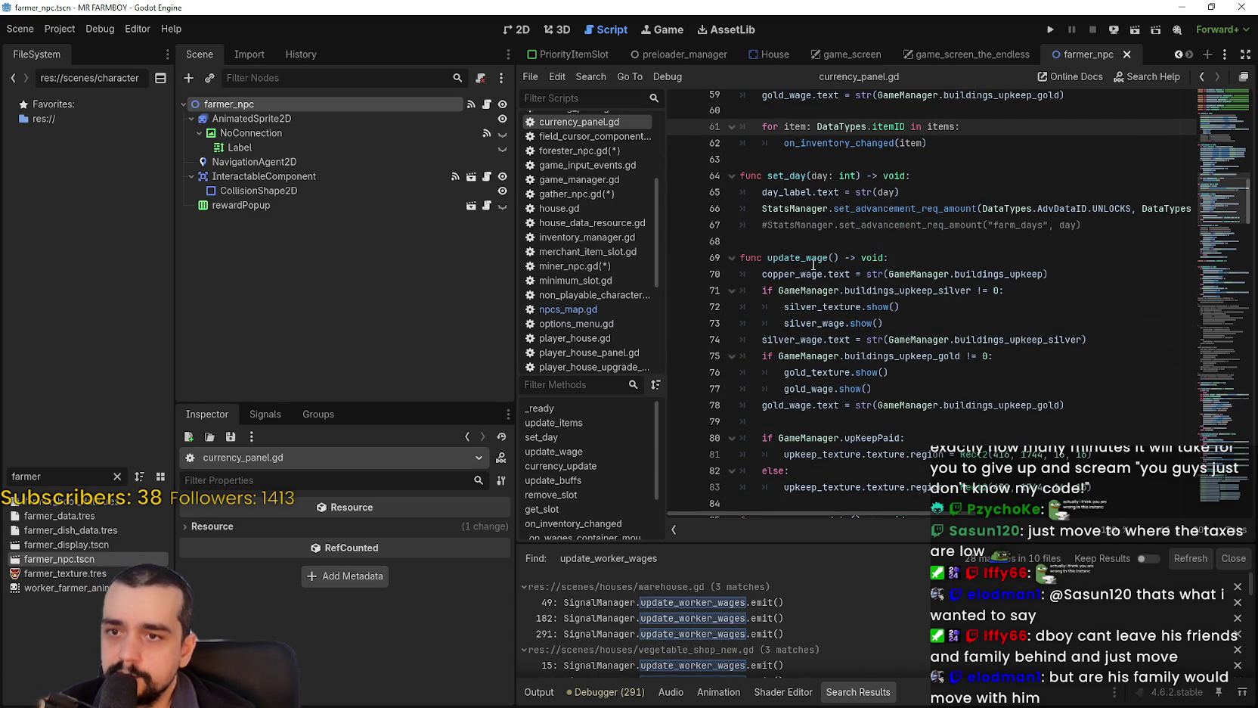
{"action": "scroll", "coordinate": [809, 383], "scroll_direction": "up", "scroll_amount": 2}
{"action": "scroll", "coordinate": [809, 383], "scroll_direction": "up", "scroll_amount": 5}
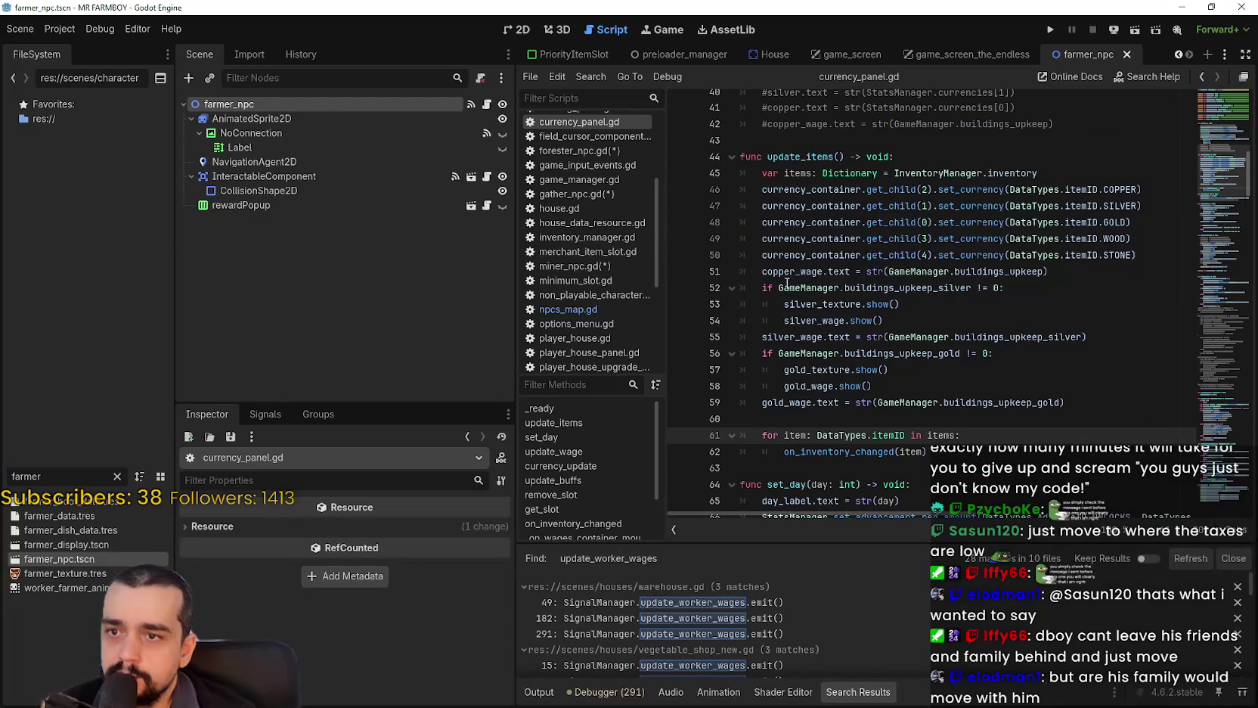
{"action": "scroll", "coordinate": [788, 285], "scroll_direction": "down", "scroll_amount": 2}
{"action": "scroll", "coordinate": [779, 275], "scroll_direction": "down", "scroll_amount": 1}
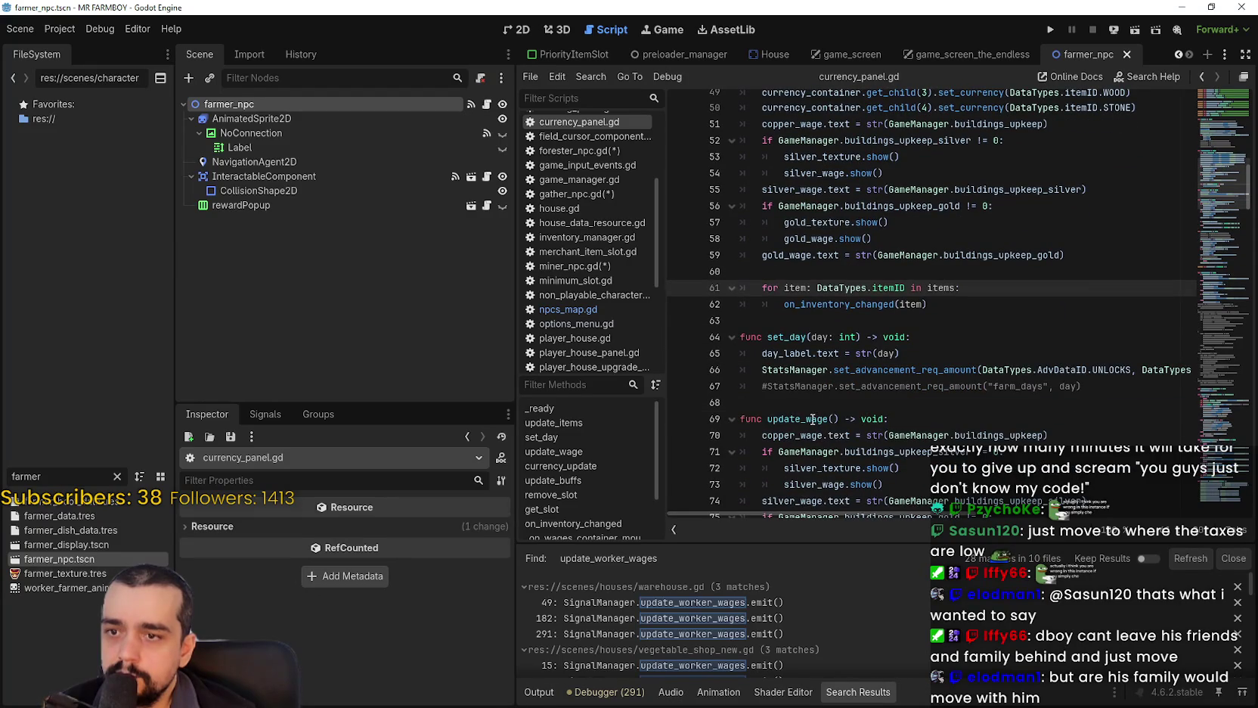
Comment out wage-display lines 51–59 in update_items, which duplicate update_wage.
{"action": "double_click", "coordinate": [813, 418]}
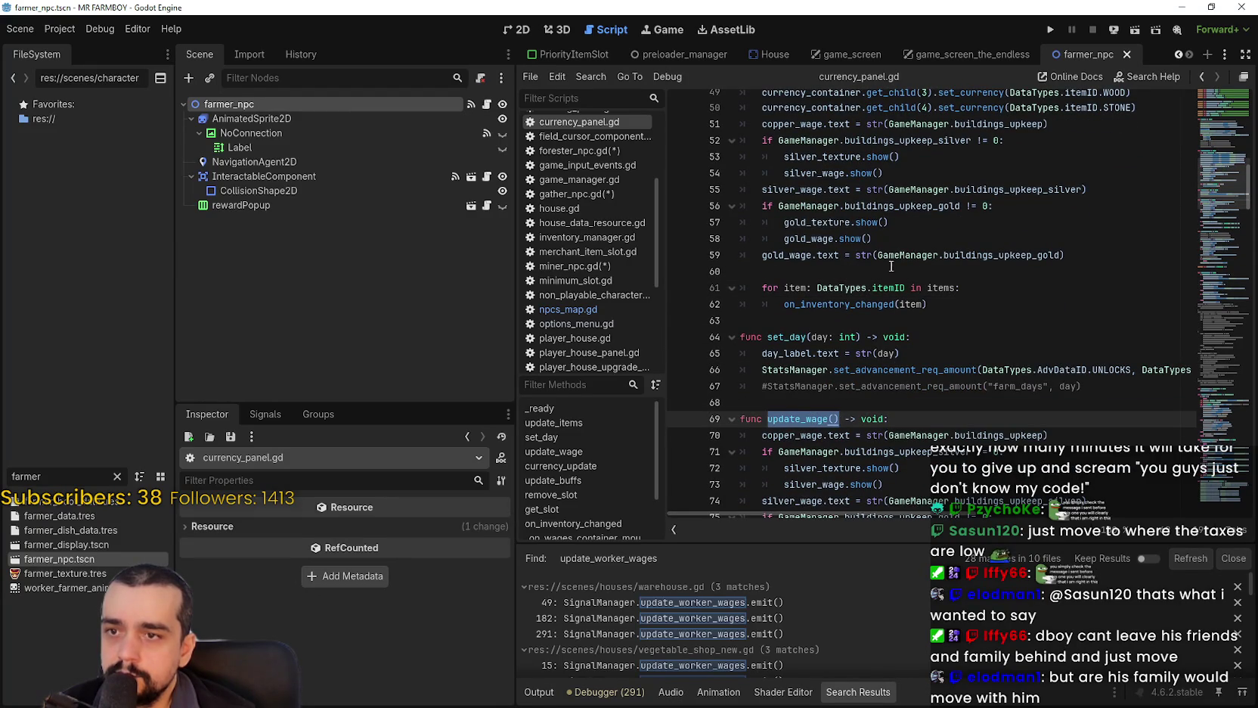
{"action": "mouse_move", "coordinate": [1081, 259]}
{"action": "left_mouse_down"}
{"action": "mouse_move", "coordinate": [756, 189]}
{"action": "mouse_move", "coordinate": [741, 124]}
{"action": "left_mouse_up"}
{"action": "scroll", "coordinate": [841, 197], "scroll_direction": "down", "scroll_amount": 3}
{"action": "scroll", "coordinate": [851, 349], "scroll_direction": "down", "scroll_amount": 2}
{"action": "scroll", "coordinate": [983, 378], "scroll_direction": "up", "scroll_amount": 5}
{"action": "scroll", "coordinate": [817, 325], "scroll_direction": "down", "scroll_amount": 5}
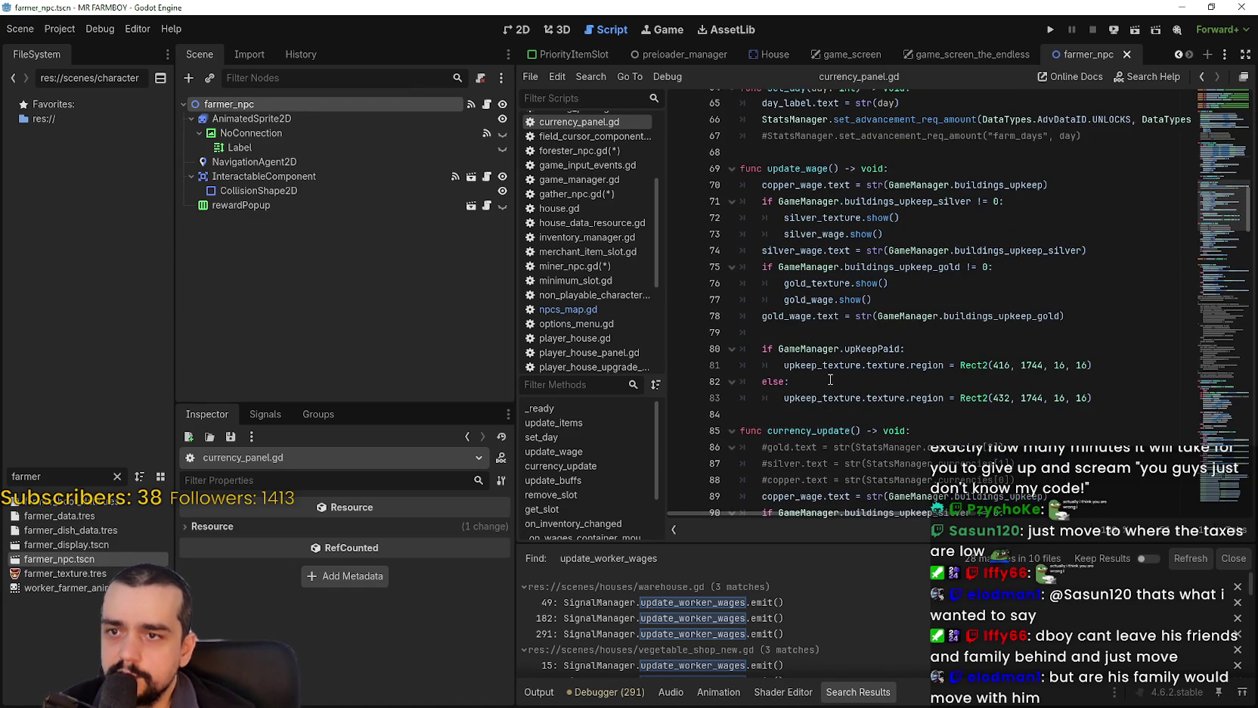
{"action": "scroll", "coordinate": [830, 379], "scroll_direction": "up", "scroll_amount": 6}
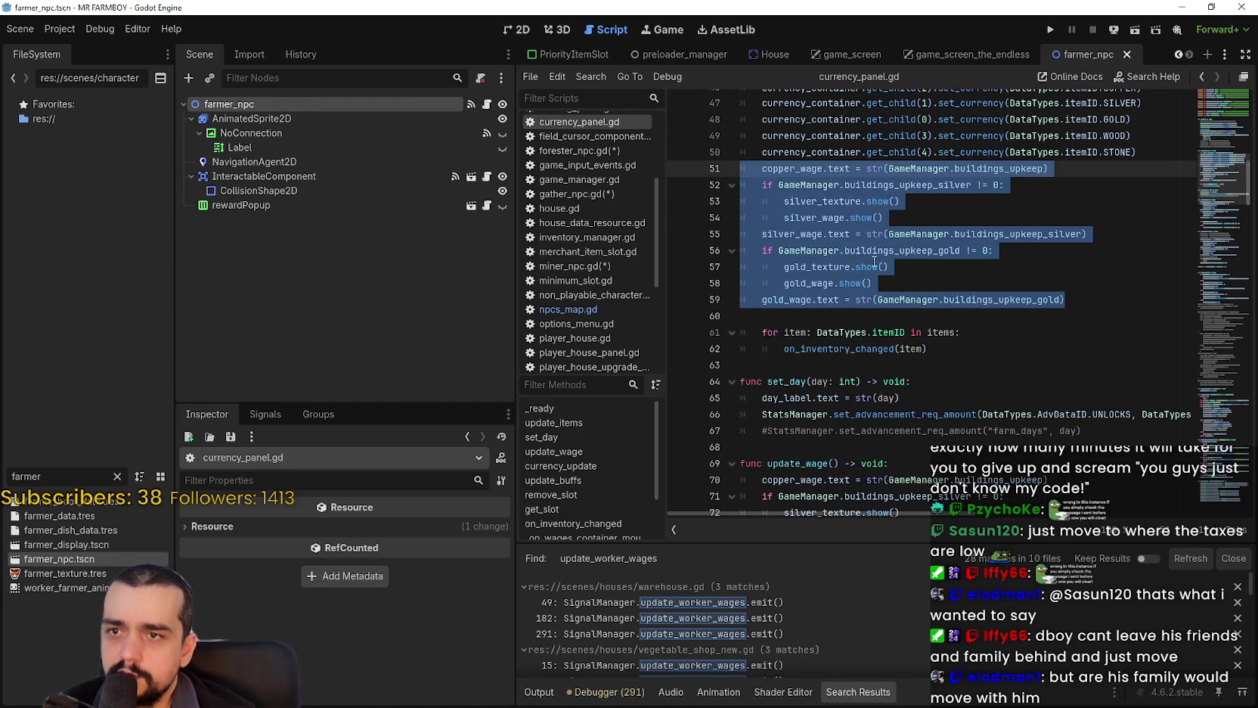
{"action": "key", "text": "ctrl+k"}
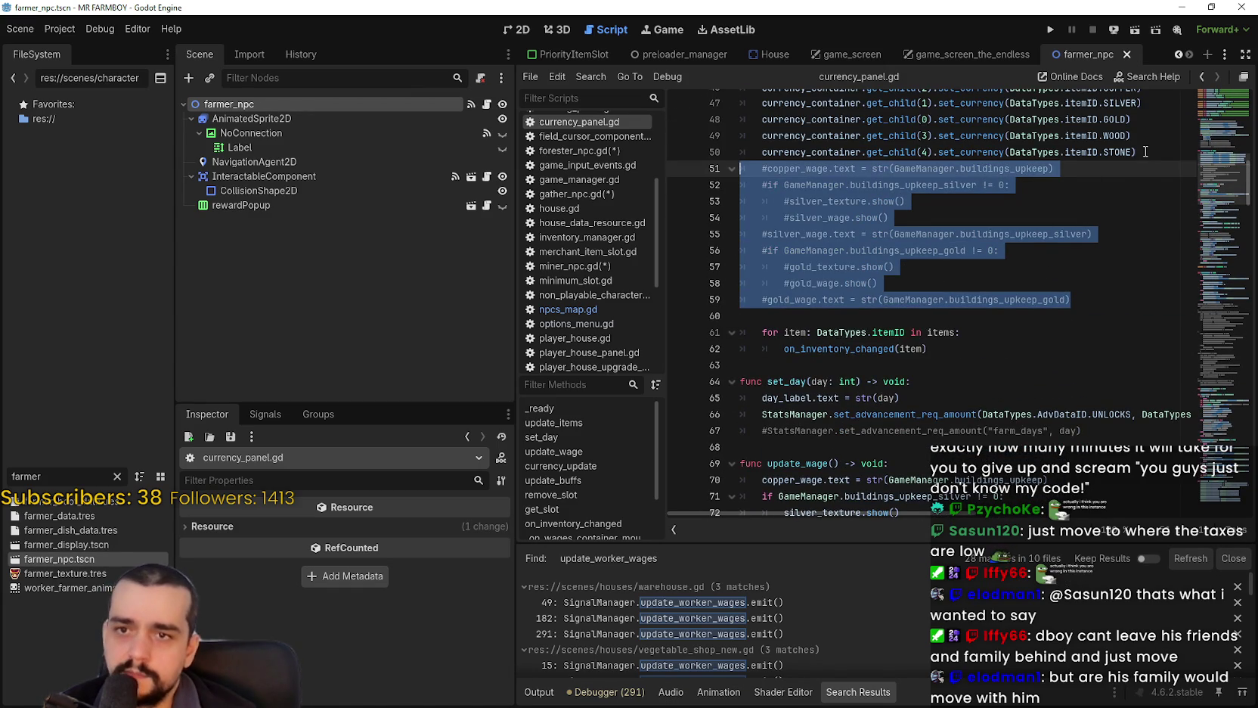
{"action": "left_click", "coordinate": [1136, 160]}
{"action": "key", "text": "Return"}
{"action": "type", "text": "update_wage()"}
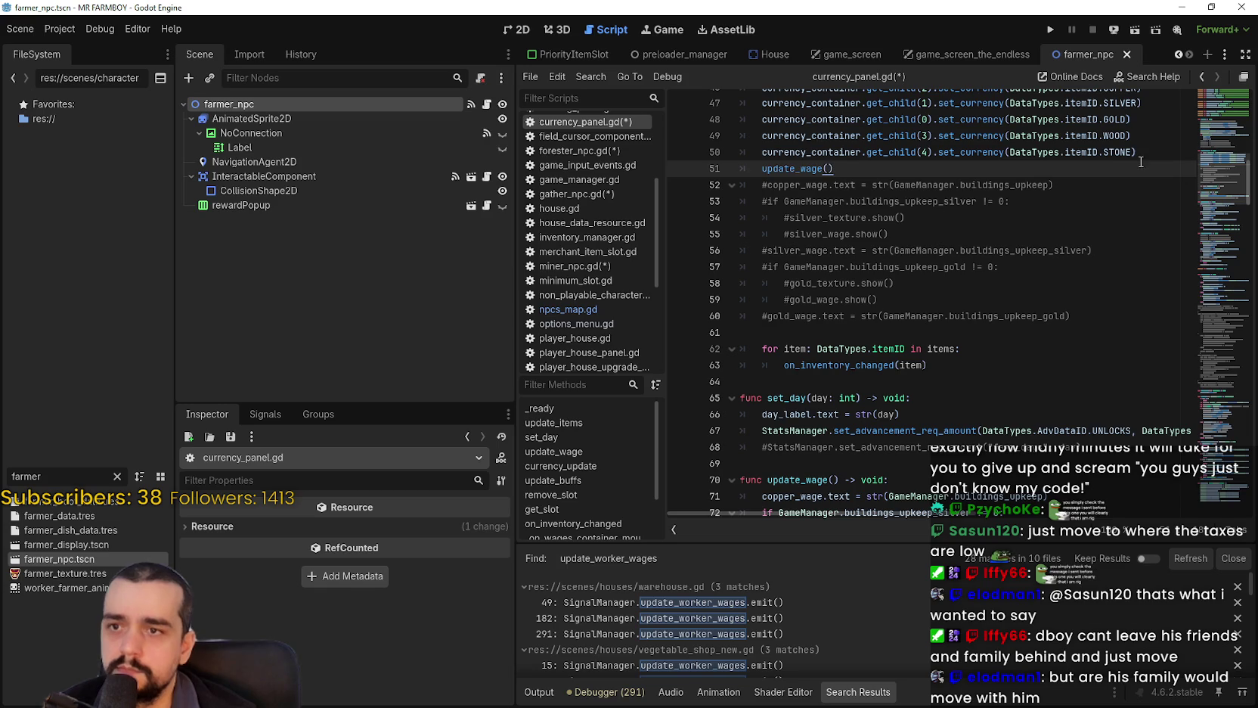
{"action": "left_click", "coordinate": [962, 328]}
{"action": "key", "text": "ctrl+s"}
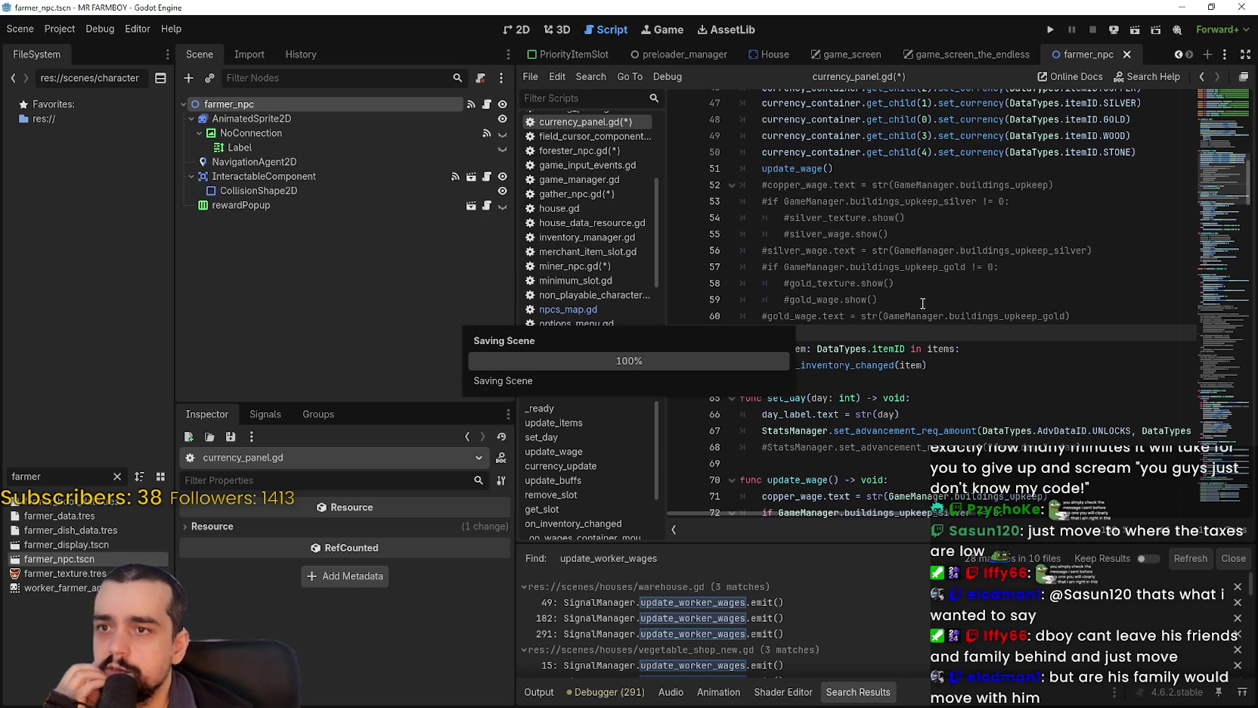
{"action": "scroll", "coordinate": [855, 265], "scroll_direction": "up", "scroll_amount": 4}
{"action": "scroll", "coordinate": [854, 265], "scroll_direction": "down", "scroll_amount": 2}
{"action": "left_click", "coordinate": [858, 268]}
{"action": "scroll", "coordinate": [952, 226], "scroll_direction": "up", "scroll_amount": 2}
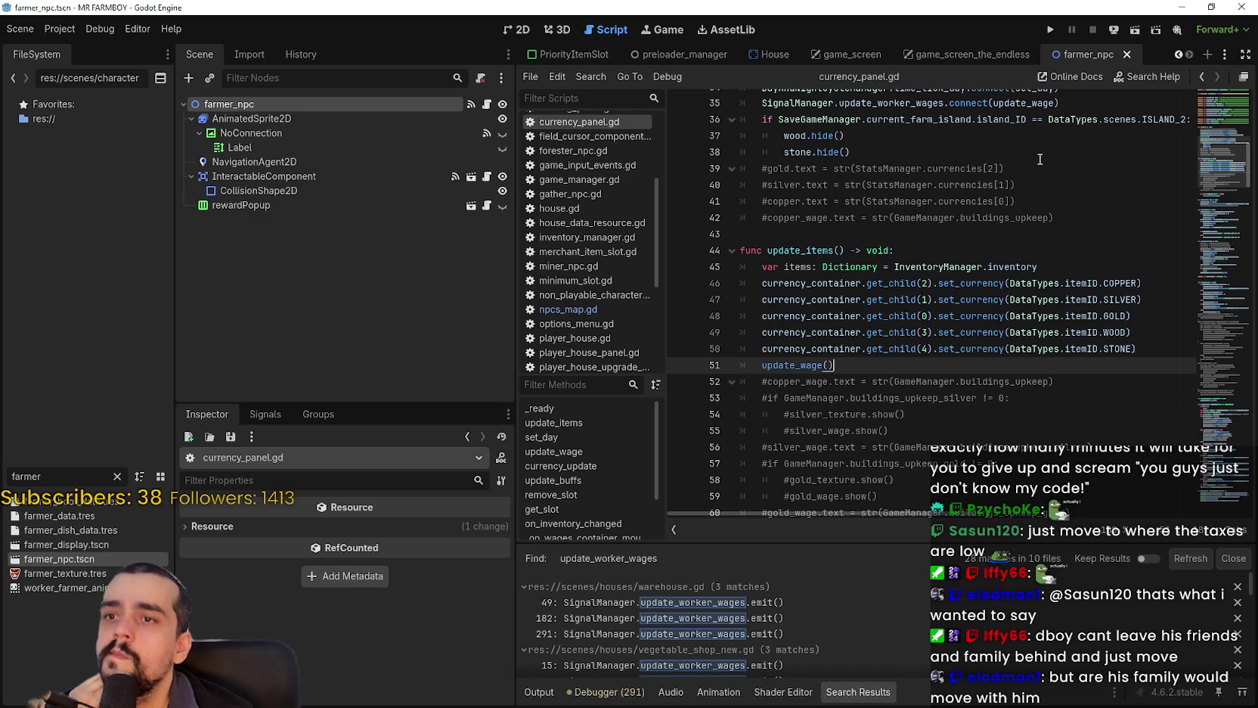
{"action": "double_click", "coordinate": [832, 250]}
{"action": "scroll", "coordinate": [983, 303], "scroll_direction": "up", "scroll_amount": 6}
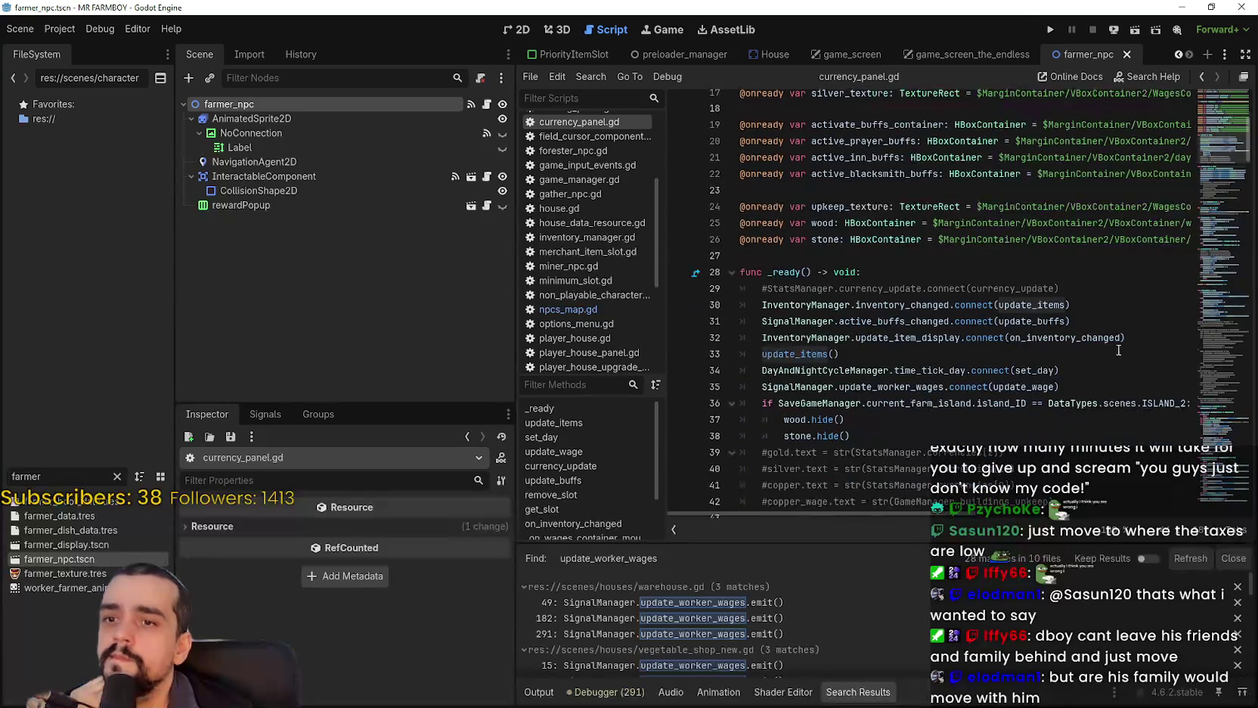
{"action": "double_click", "coordinate": [911, 304]}
{"action": "left_click", "coordinate": [975, 349]}
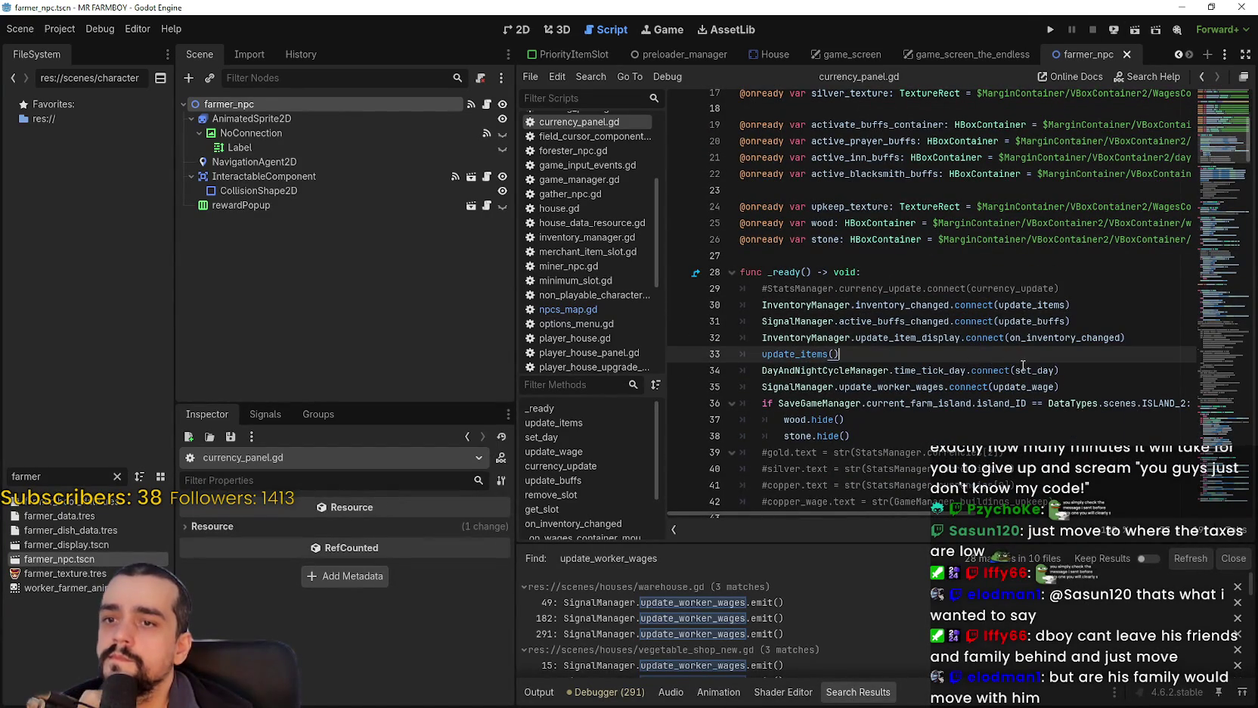
{"action": "double_click", "coordinate": [901, 289]}
{"action": "left_click", "coordinate": [899, 302]}
{"action": "scroll", "coordinate": [896, 310], "scroll_direction": "down", "scroll_amount": 6}
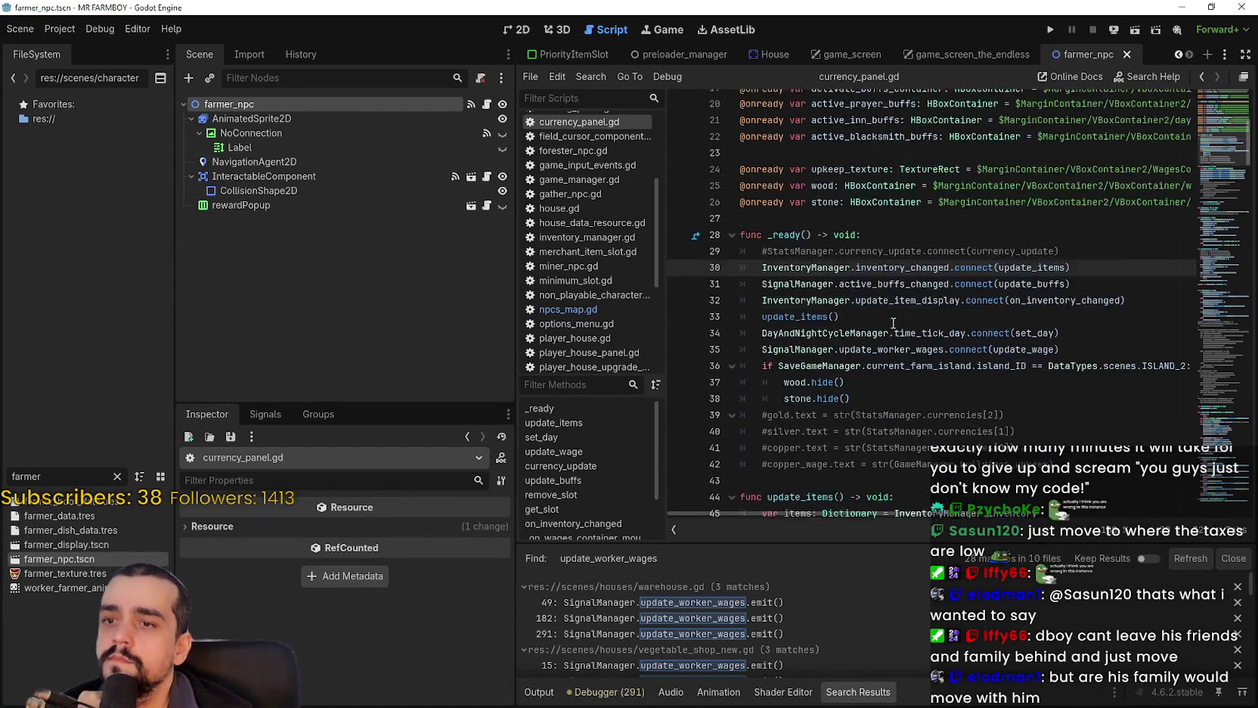
{"action": "scroll", "coordinate": [894, 323], "scroll_direction": "down", "scroll_amount": 5}
{"action": "left_click", "coordinate": [890, 306]}
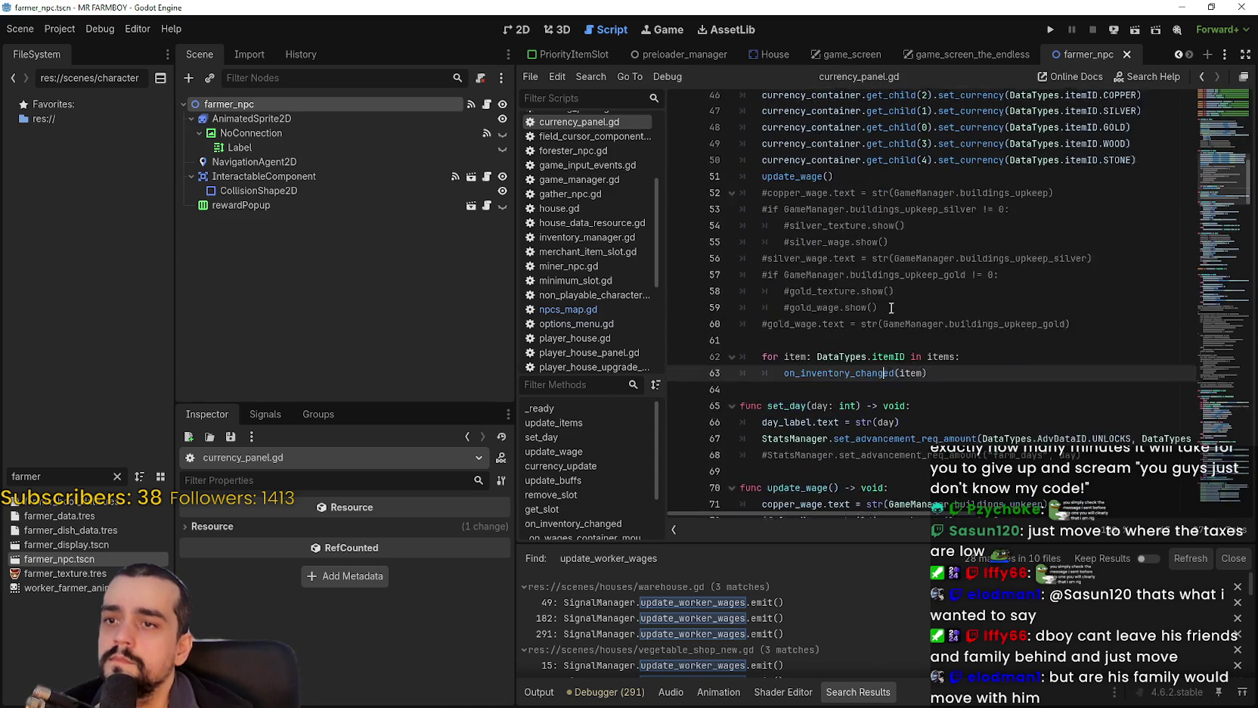
{"action": "scroll", "coordinate": [891, 307], "scroll_direction": "up", "scroll_amount": 2}
{"action": "scroll", "coordinate": [890, 308], "scroll_direction": "down", "scroll_amount": 4}
{"action": "left_click", "coordinate": [867, 239]}
{"action": "left_click", "coordinate": [871, 222]}
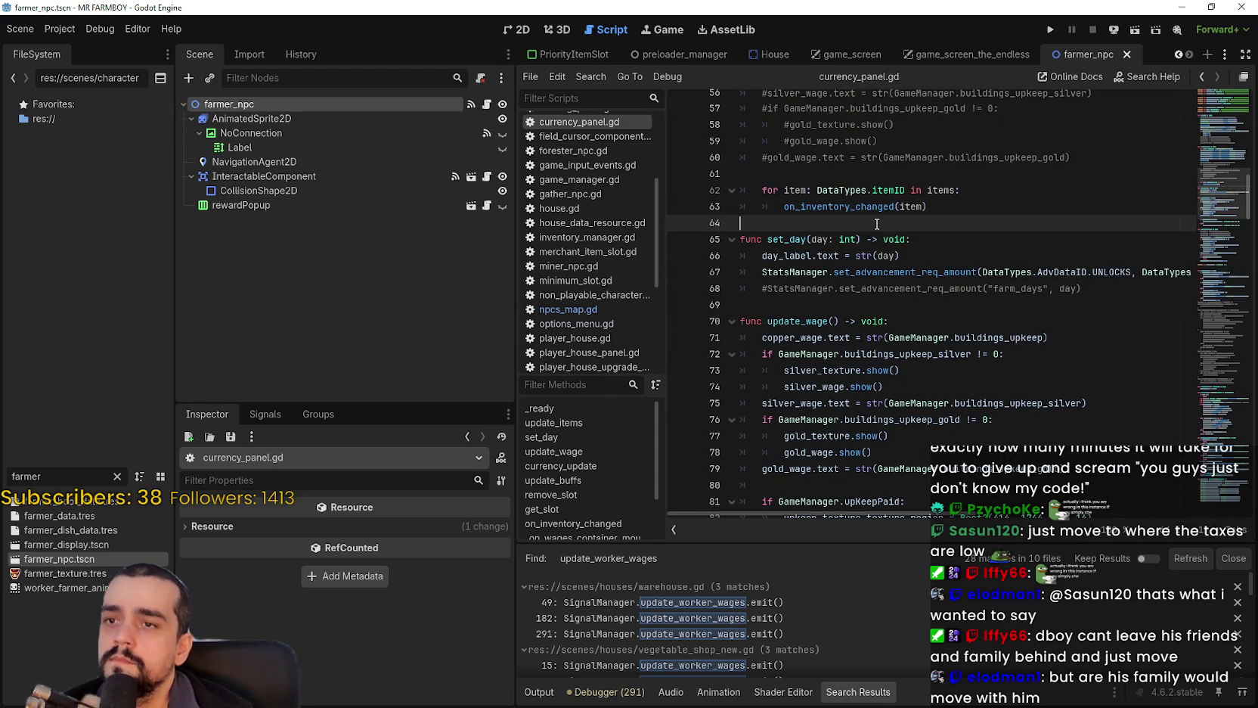
{"action": "scroll", "coordinate": [888, 248], "scroll_direction": "down", "scroll_amount": 3}
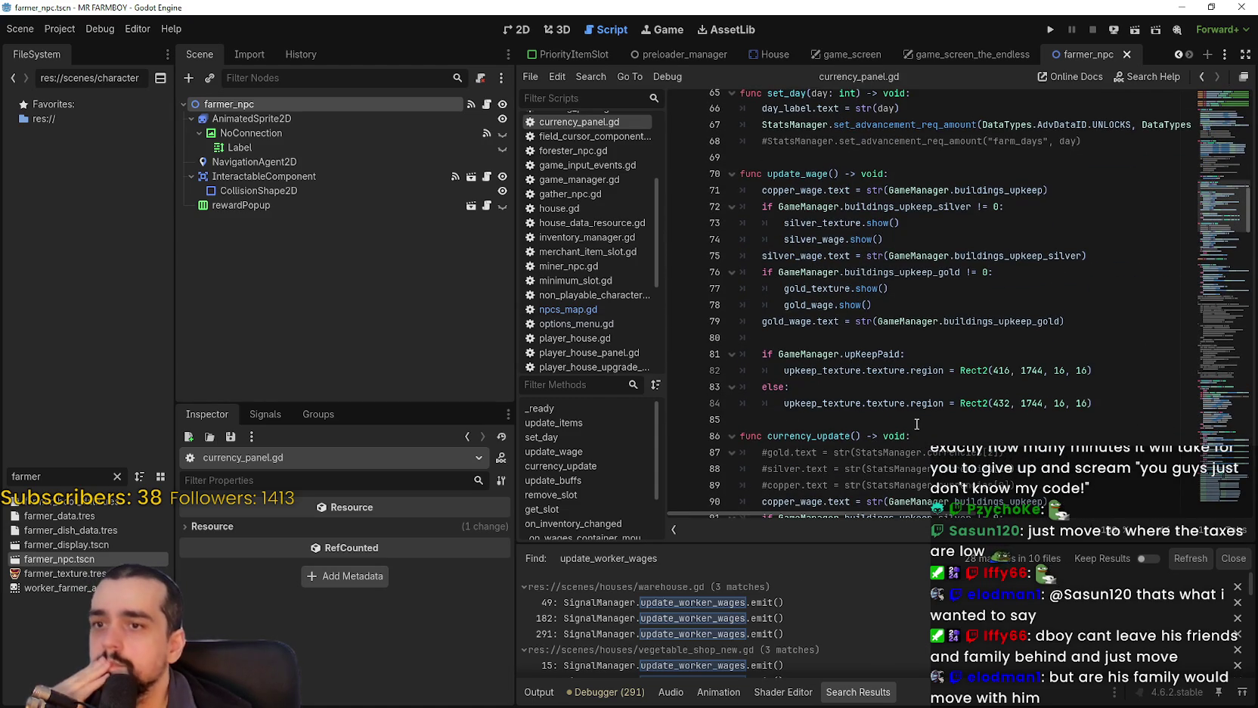
{"action": "double_click", "coordinate": [872, 354]}
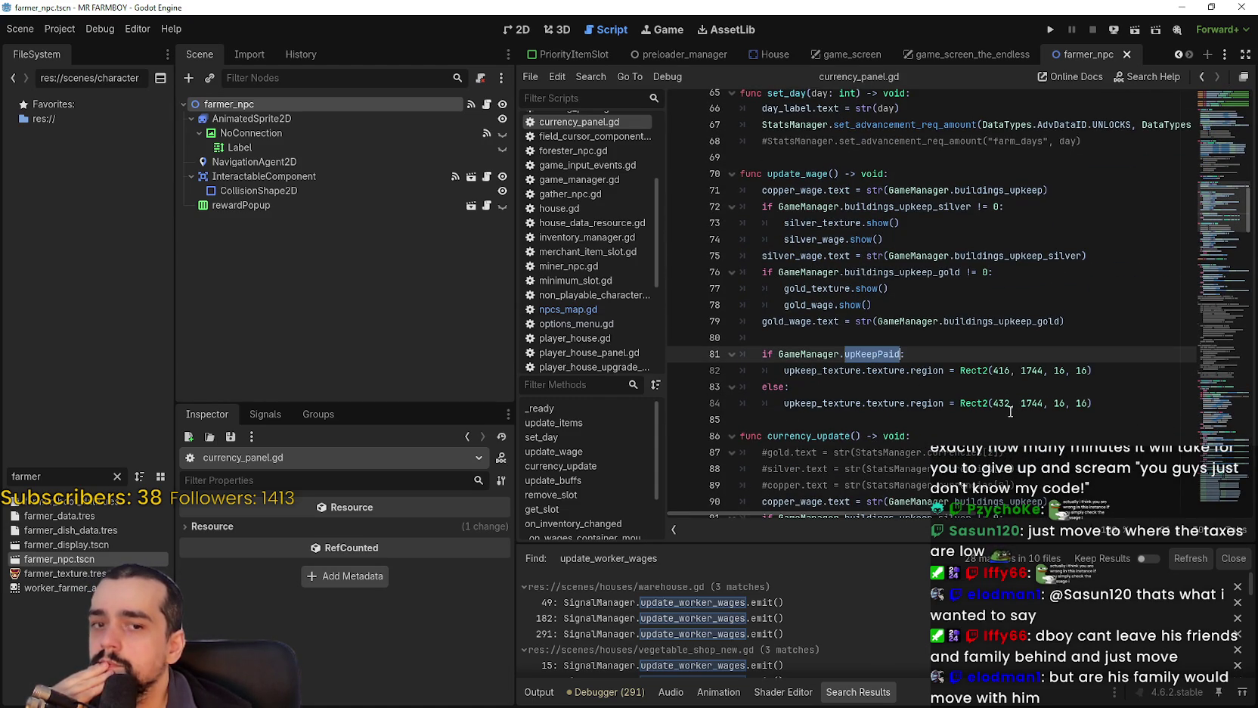
{"action": "left_click_drag", "start_coordinate": [819, 354], "coordinate": [884, 355]}
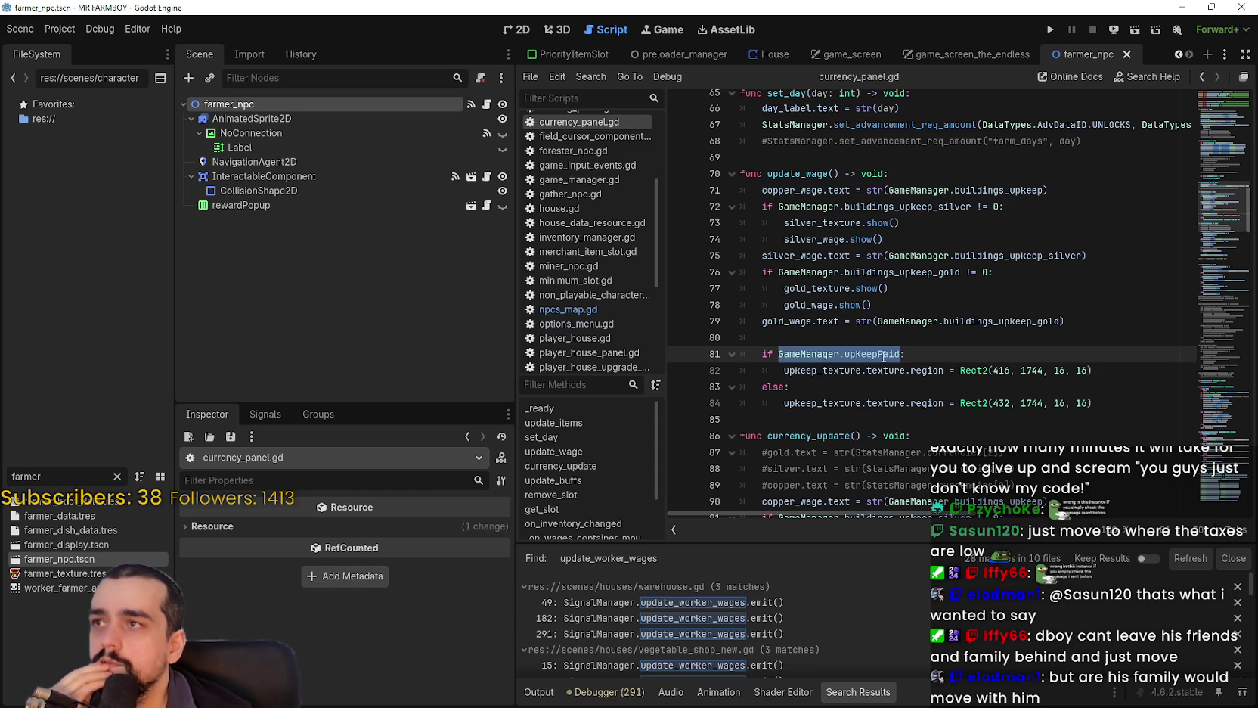
{"action": "left_click", "coordinate": [1143, 376], "text": "shift"}
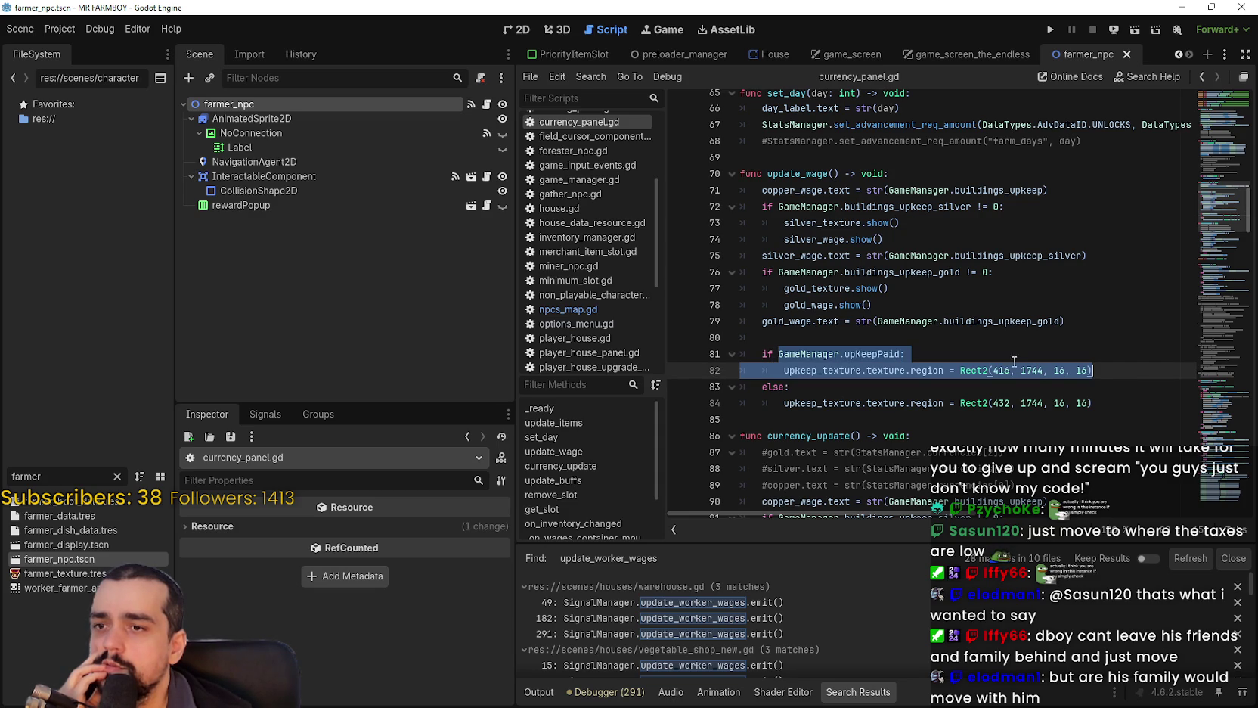
{"action": "left_click_drag", "start_coordinate": [891, 353], "coordinate": [832, 357]}
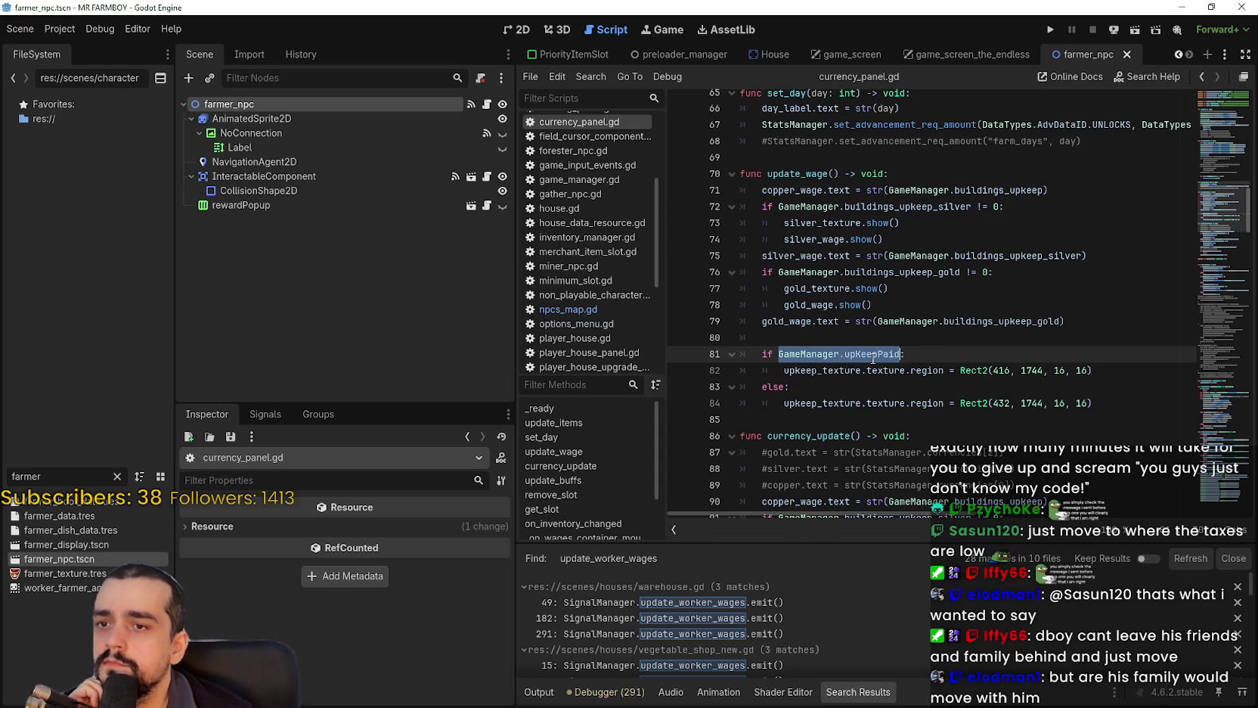
{"action": "scroll", "coordinate": [938, 427], "scroll_direction": "up", "scroll_amount": 10}
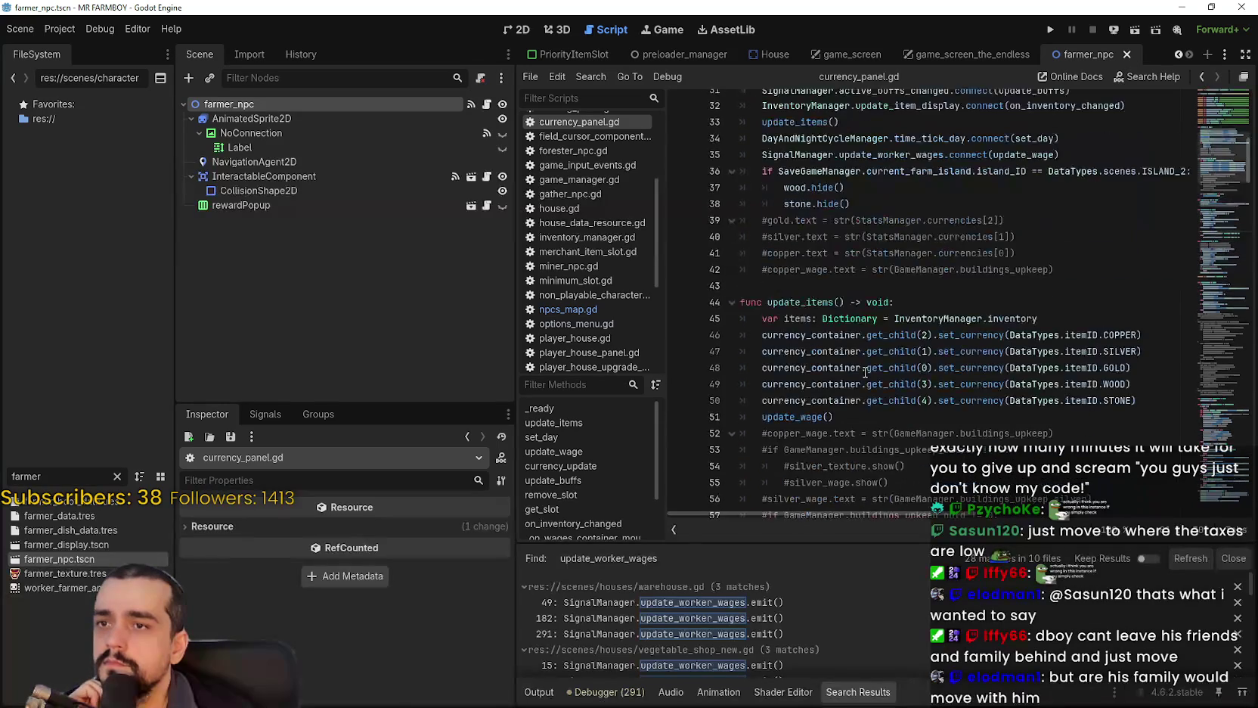
{"action": "scroll", "coordinate": [803, 290], "scroll_direction": "up", "scroll_amount": 4}
{"action": "left_click", "coordinate": [785, 230]}
{"action": "scroll", "coordinate": [829, 215], "scroll_direction": "up", "scroll_amount": 1}
{"action": "key", "text": "Return"}
{"action": "scroll", "coordinate": [840, 221], "scroll_direction": "up", "scroll_amount": 1}
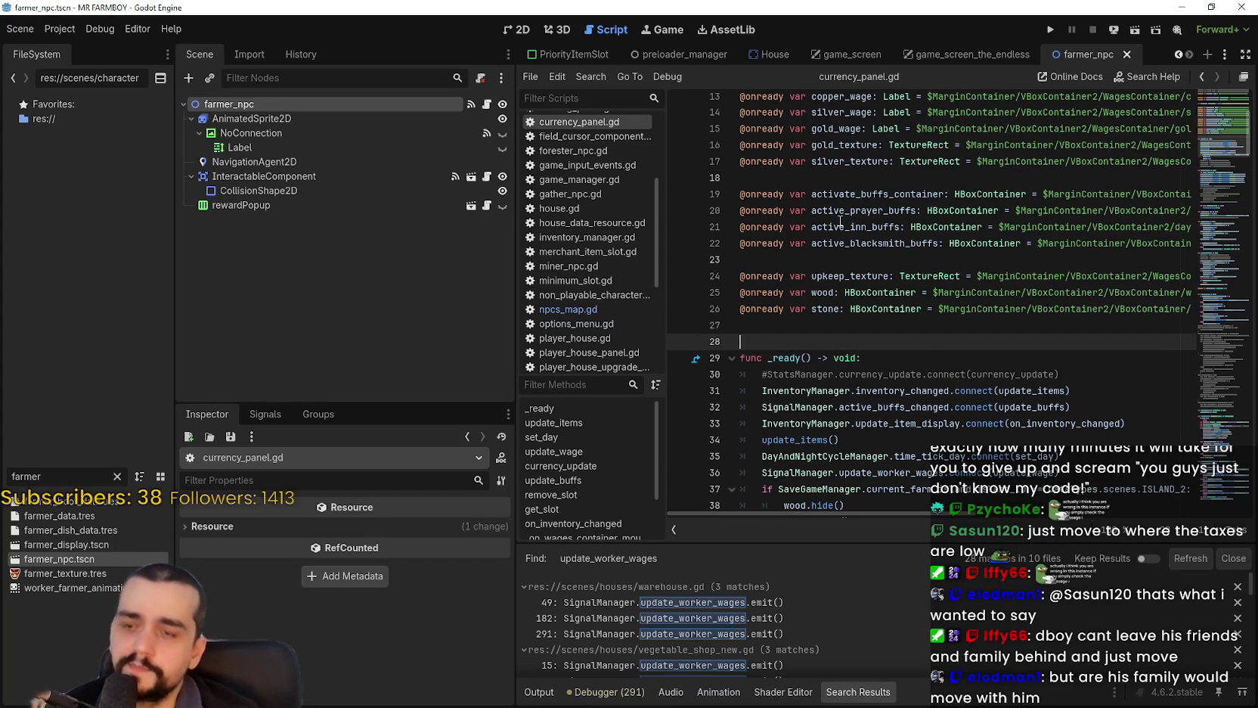
{"action": "type", "text": "var oldU"}
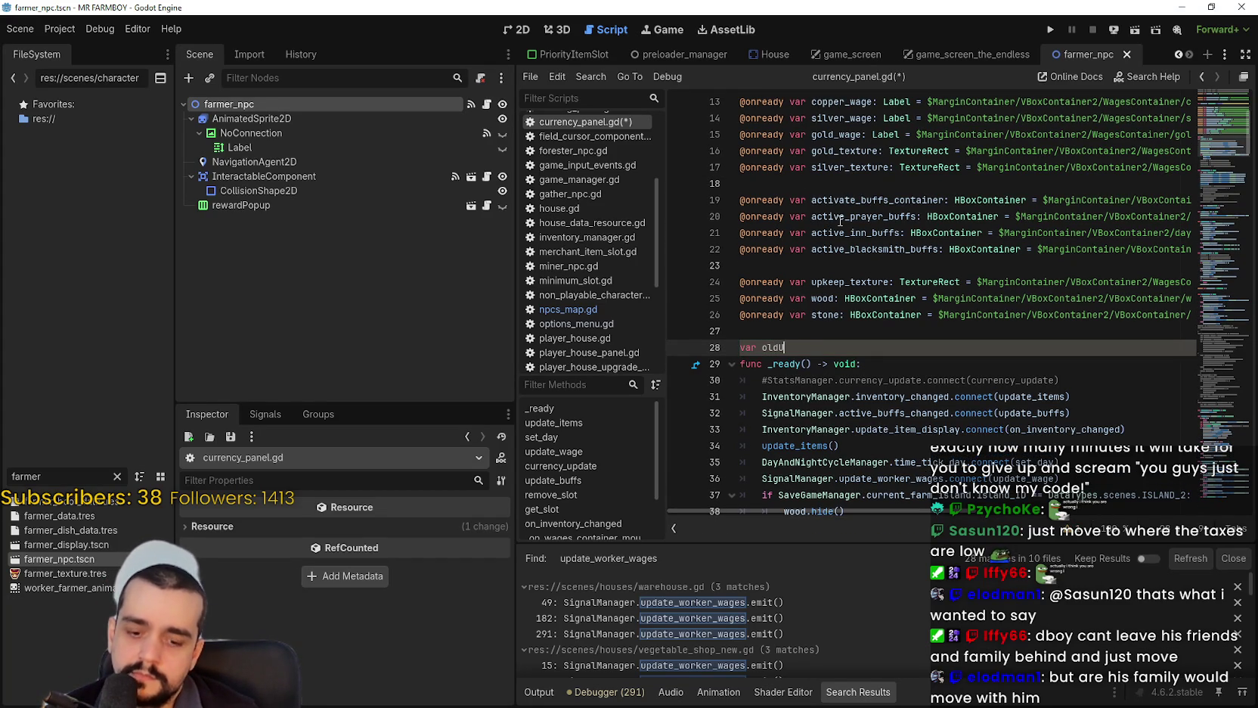
{"action": "type", "text": "epIcon:"}
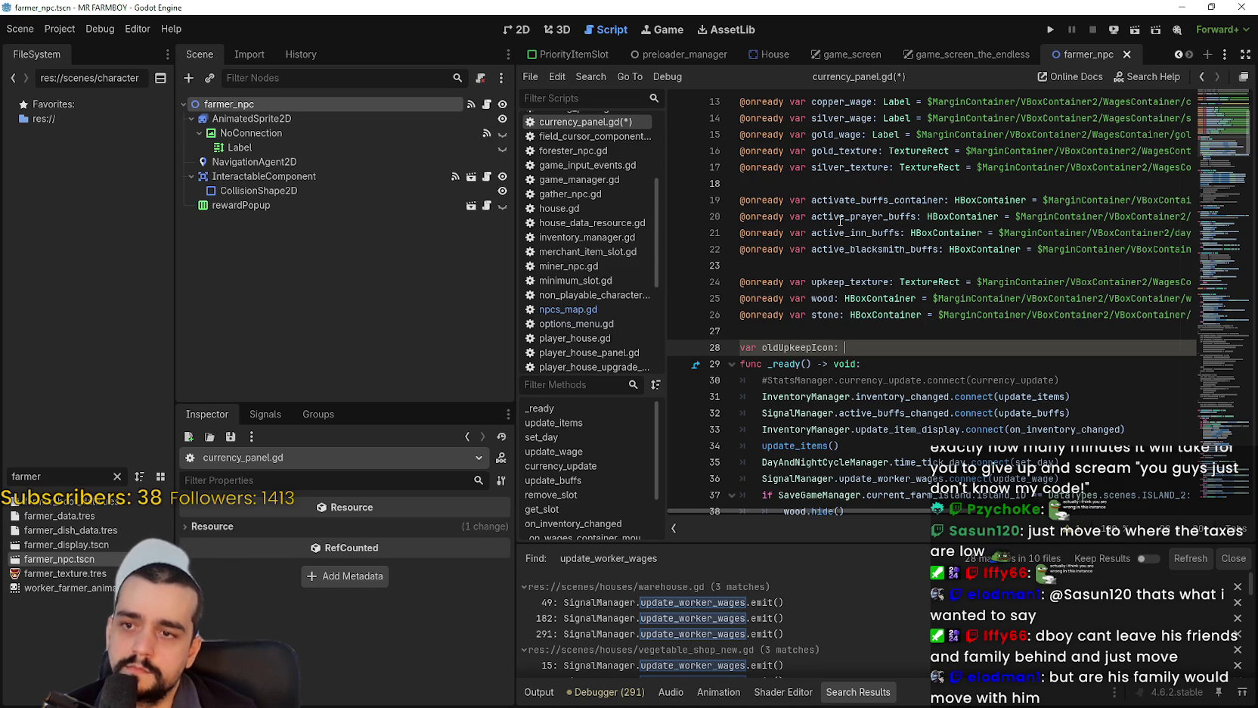
{"action": "key", "text": "BackSpace"}
{"action": "key", "text": "BackSpace"}
{"action": "key", "text": "BackSpace"}
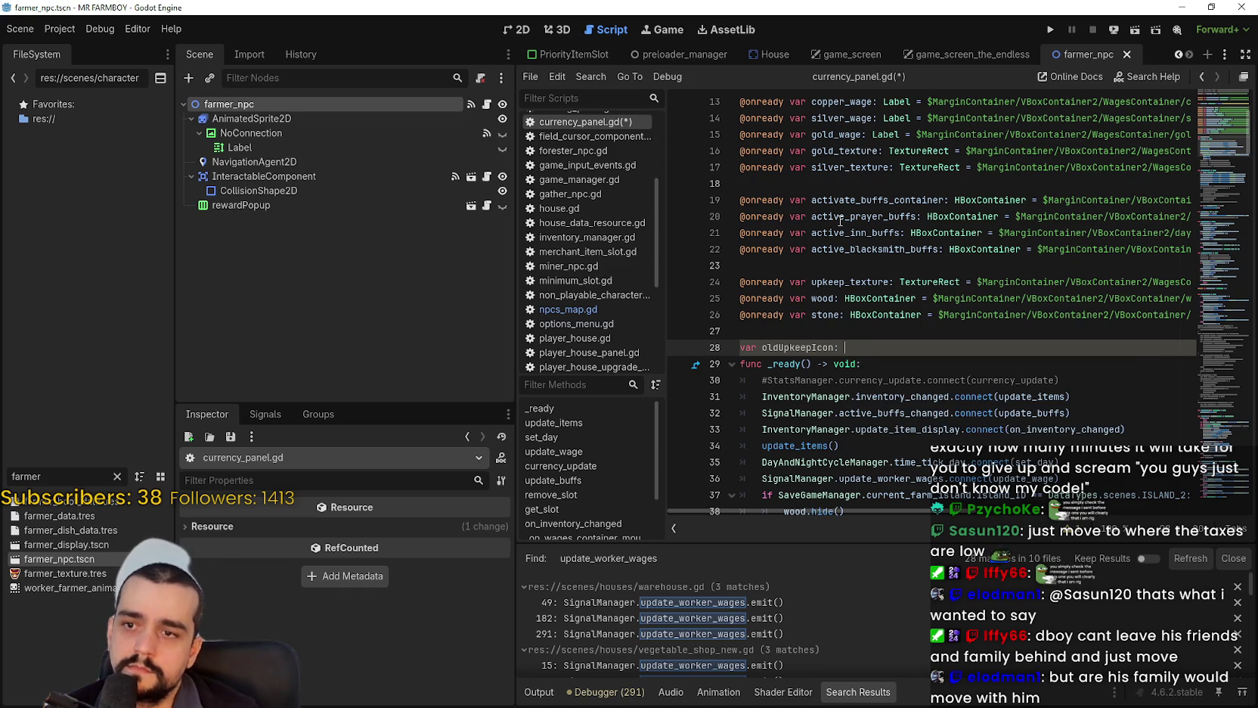
{"action": "key", "text": "BackSpace"}
{"action": "key", "text": "BackSpace"}
{"action": "key", "text": "BackSpace"}
{"action": "type", "text": "b"}
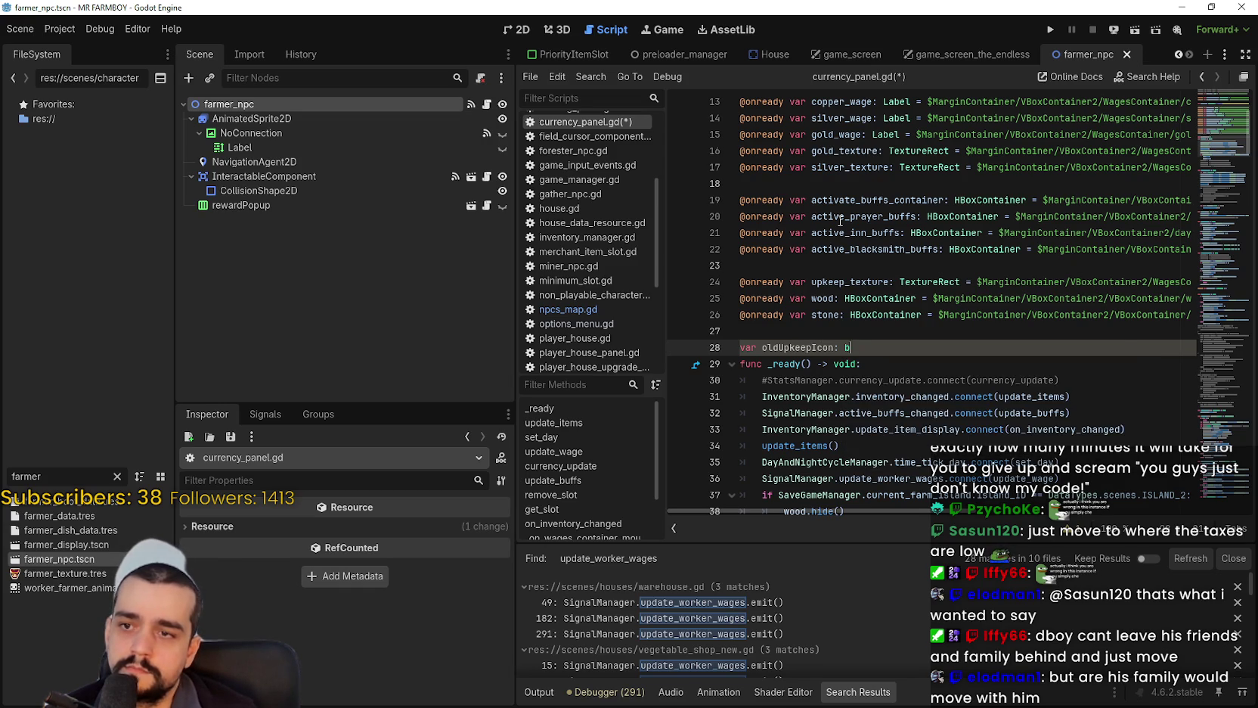
{"action": "type", "text": "rue"}
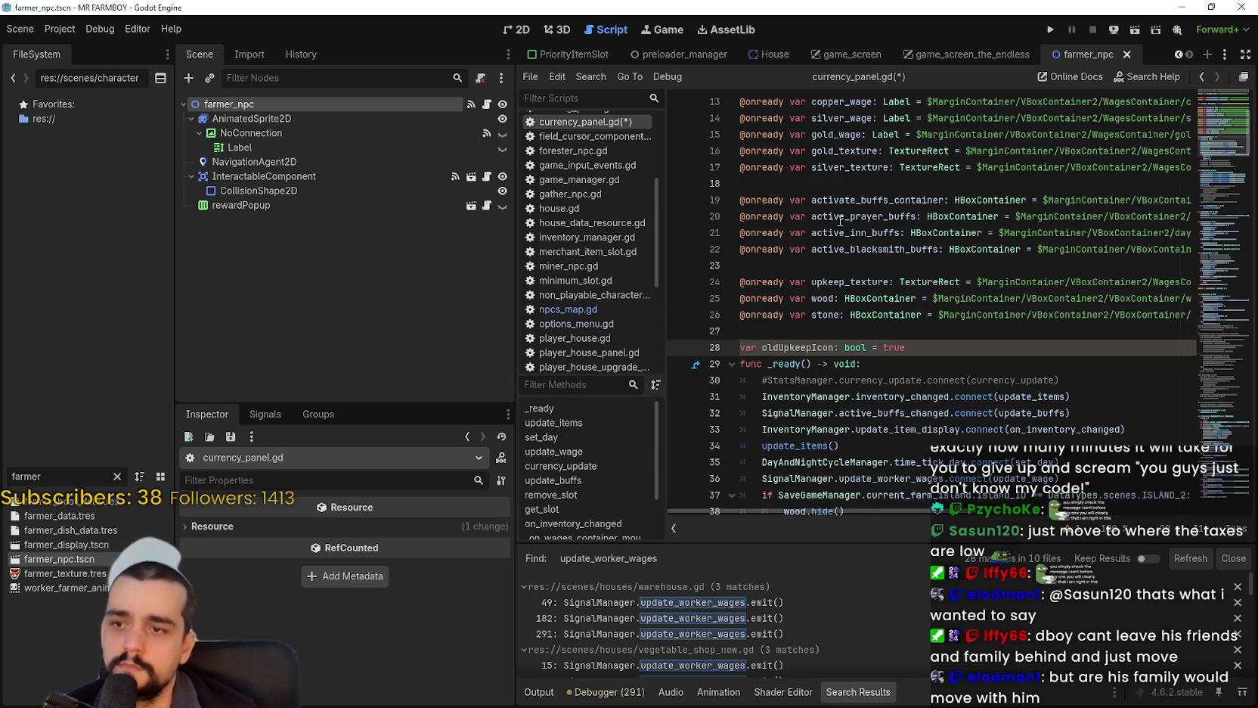
{"action": "key", "text": "Return"}
{"action": "scroll", "coordinate": [840, 220], "scroll_direction": "down", "scroll_amount": 3}
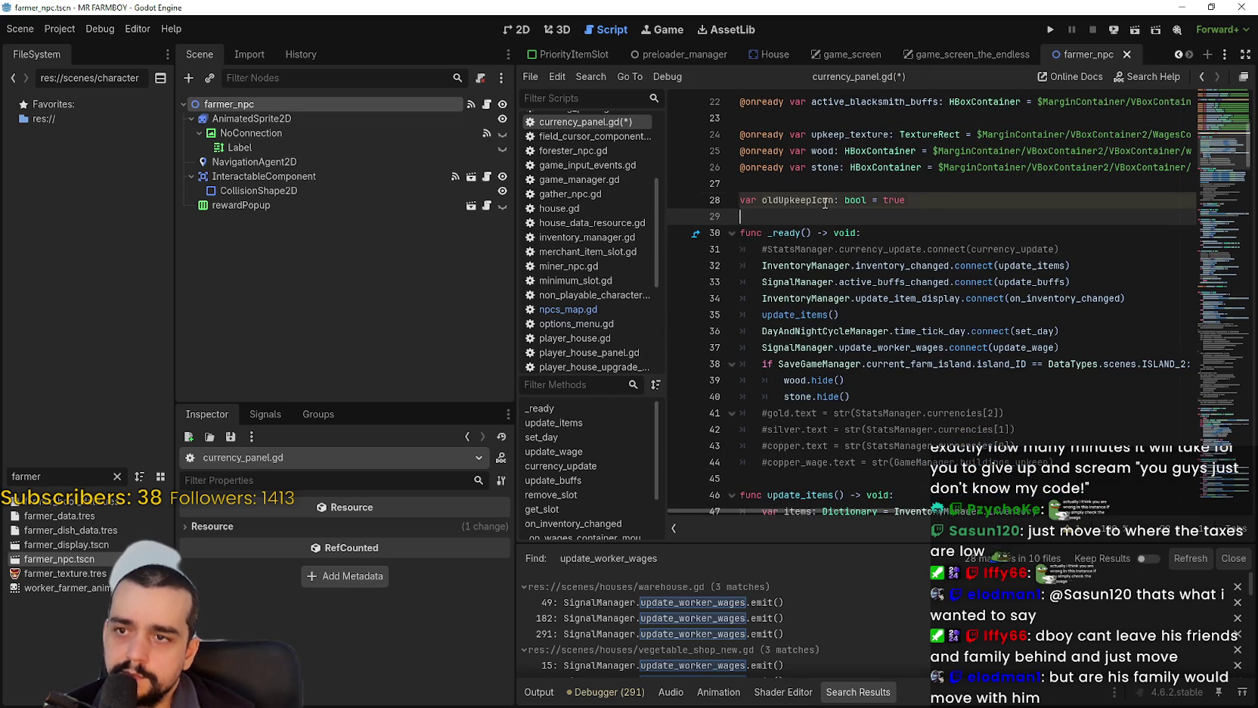
{"action": "left_click", "coordinate": [744, 199]}
{"action": "type", "text": "@onready"}
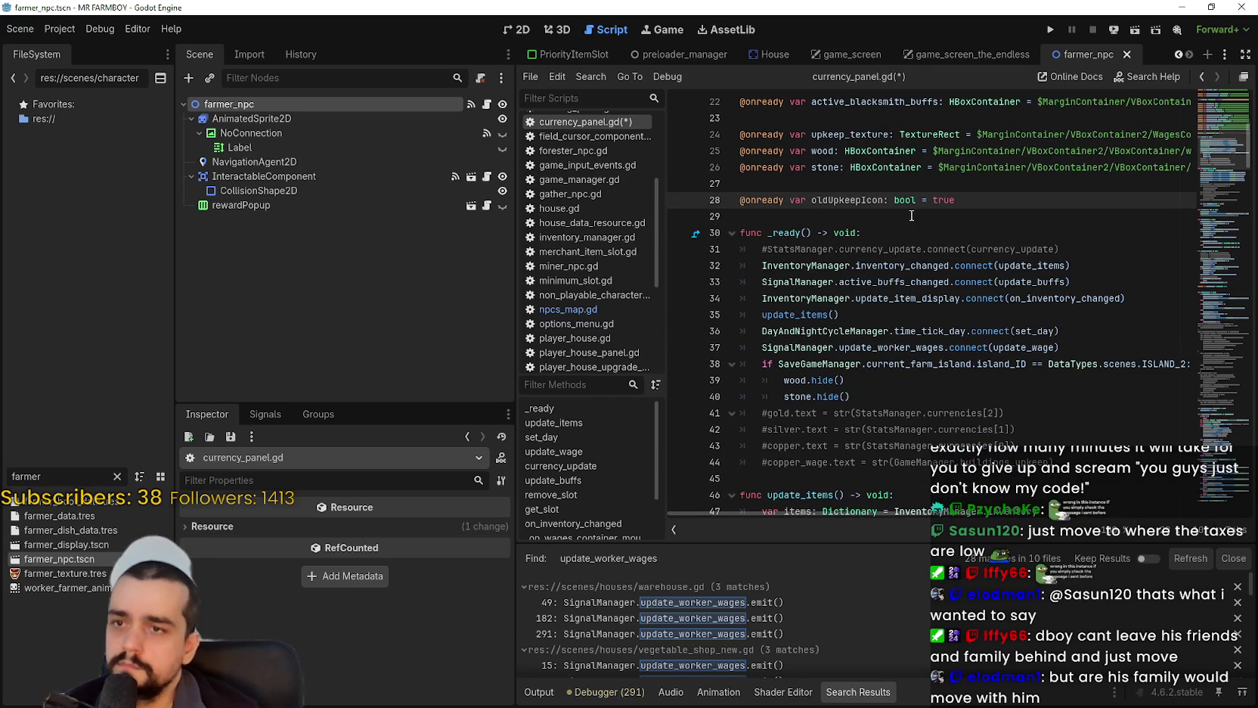
{"action": "double_click", "coordinate": [868, 200]}
Change the line 83 condition to oldUpkeepIcon != GameManager.upKeepPaid.
{"action": "scroll", "coordinate": [926, 341], "scroll_direction": "down", "scroll_amount": 3}
{"action": "scroll", "coordinate": [925, 341], "scroll_direction": "down", "scroll_amount": 12}
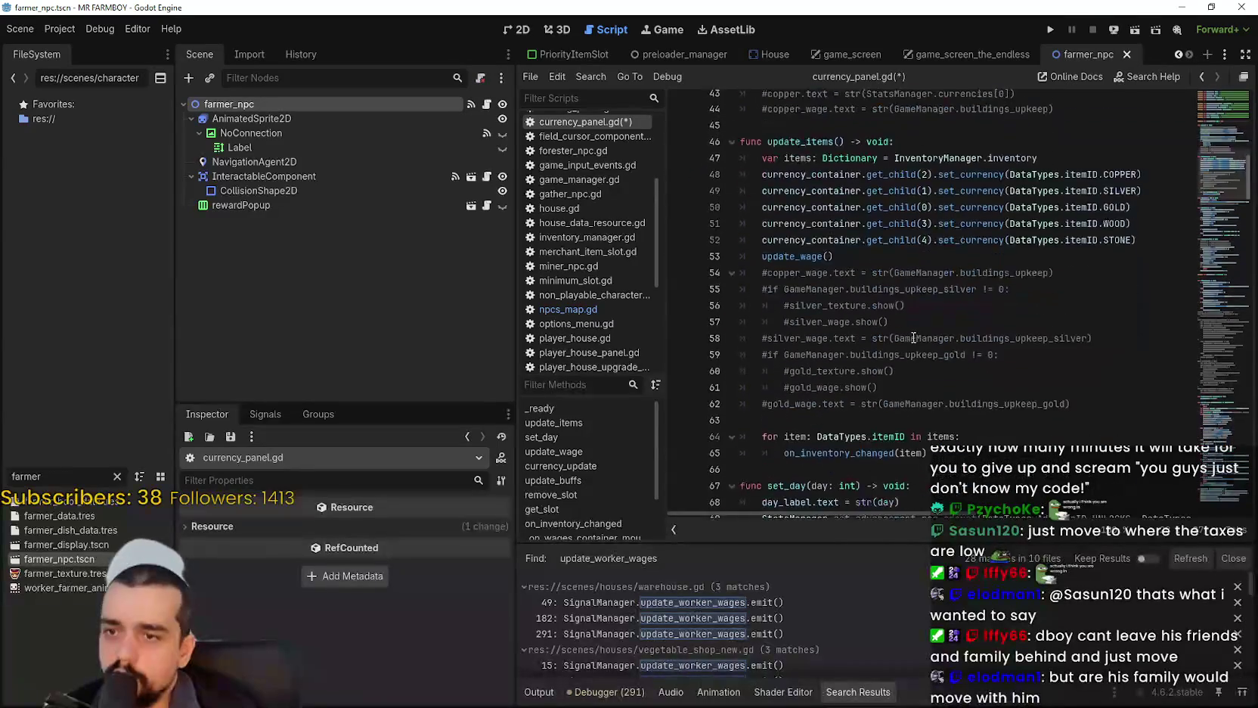
{"action": "scroll", "coordinate": [845, 370], "scroll_direction": "down", "scroll_amount": 2}
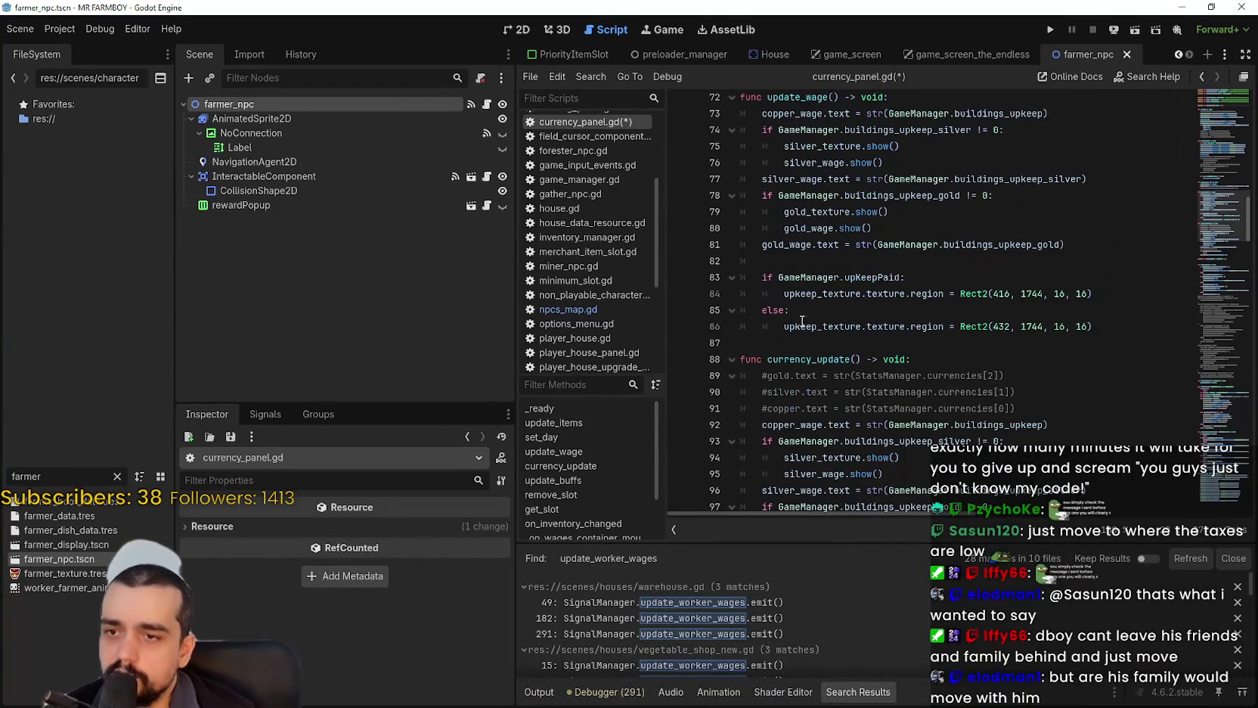
{"action": "left_click", "coordinate": [779, 276]}
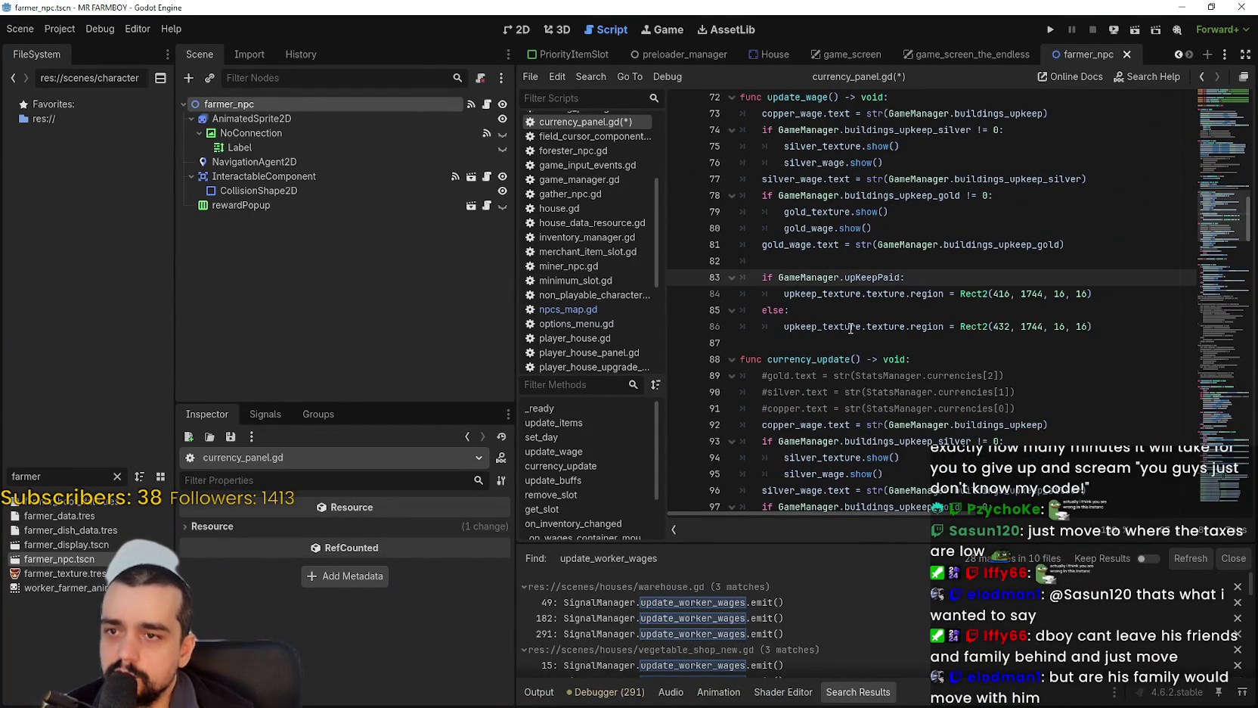
{"action": "type", "text": "oldUpkeepIcon"}
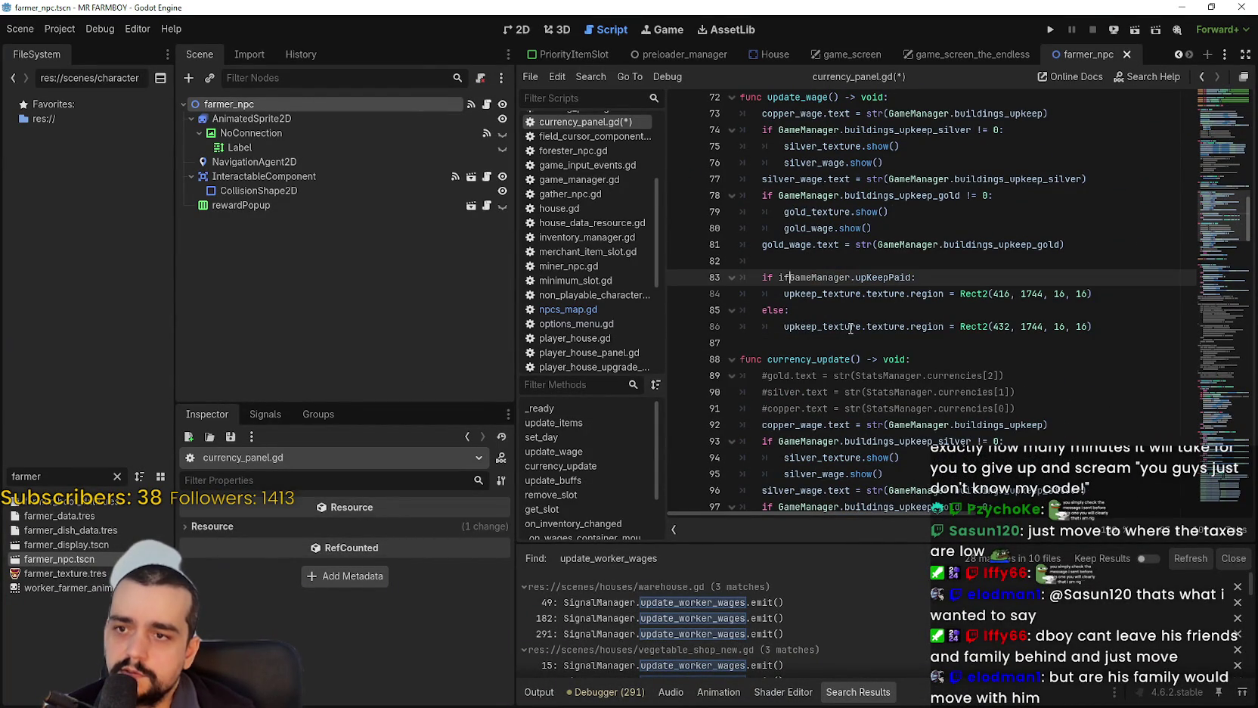
{"action": "type", "text": " =="}
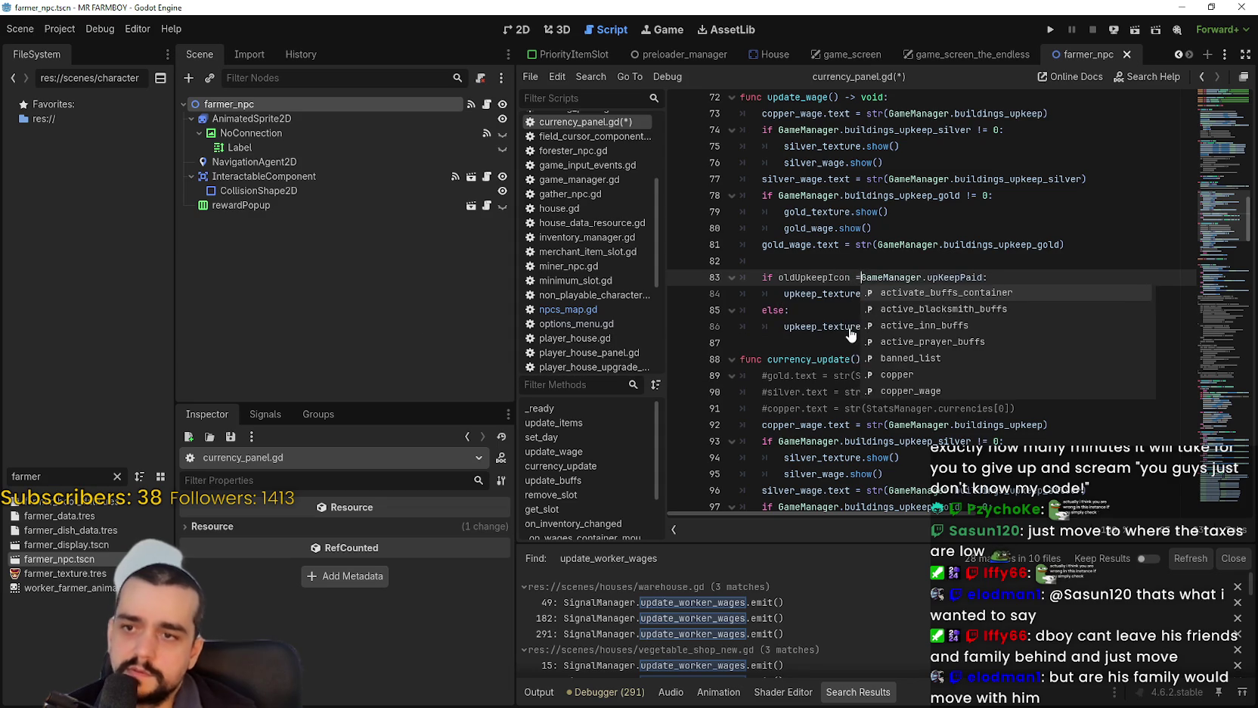
{"action": "key", "text": "Escape"}
{"action": "left_click_drag", "start_coordinate": [1131, 302], "coordinate": [733, 282]}
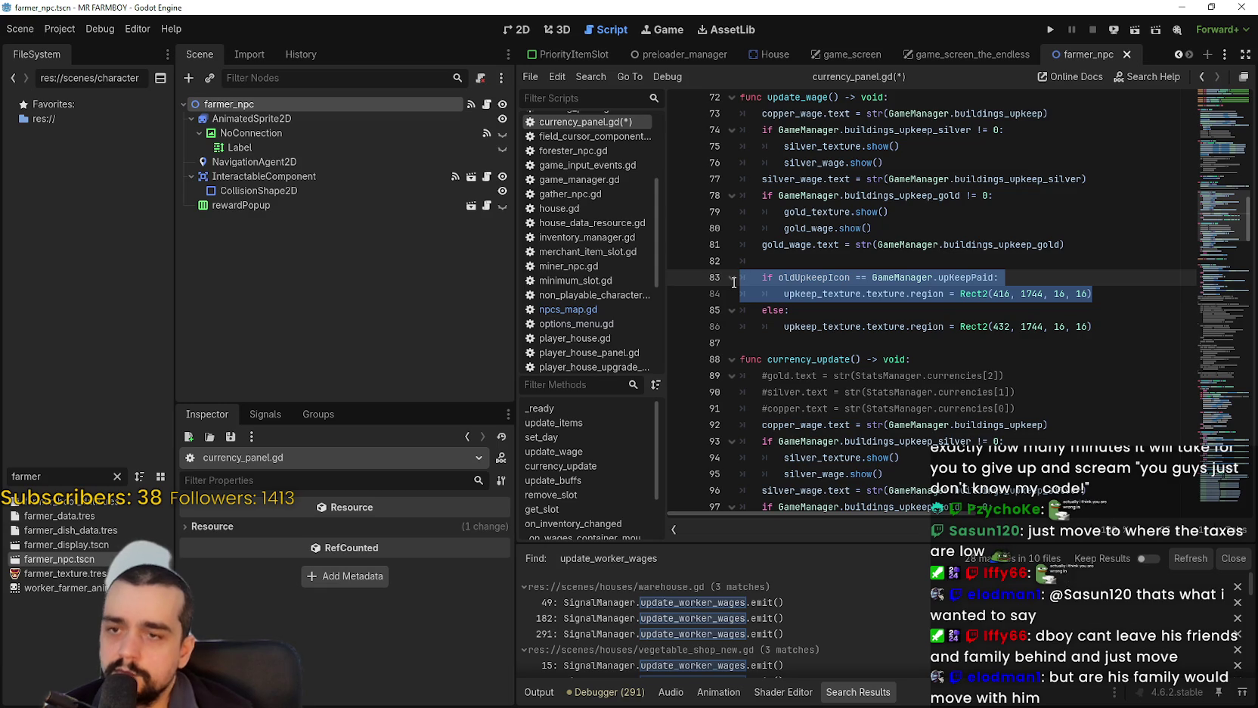
{"action": "left_click", "coordinate": [931, 277]}
{"action": "double_click", "coordinate": [951, 278]}
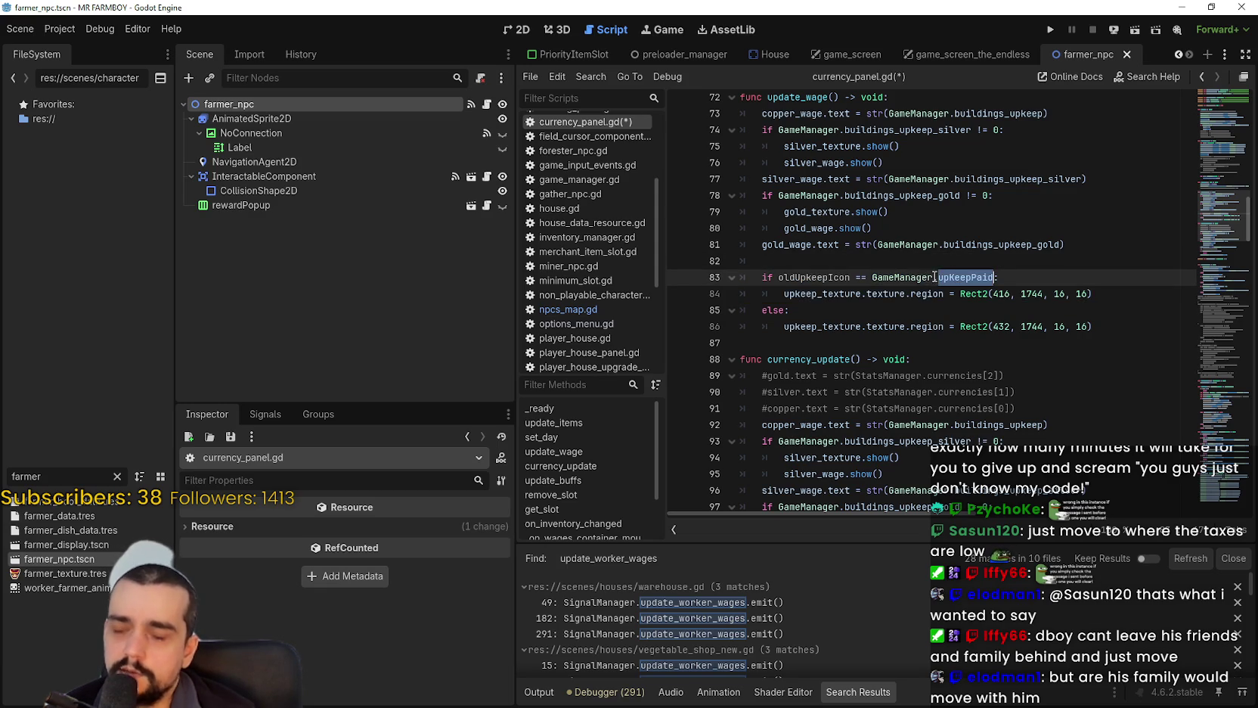
{"action": "left_click_drag", "start_coordinate": [950, 278], "coordinate": [864, 274]}
{"action": "left_click_drag", "start_coordinate": [972, 277], "coordinate": [824, 274]}
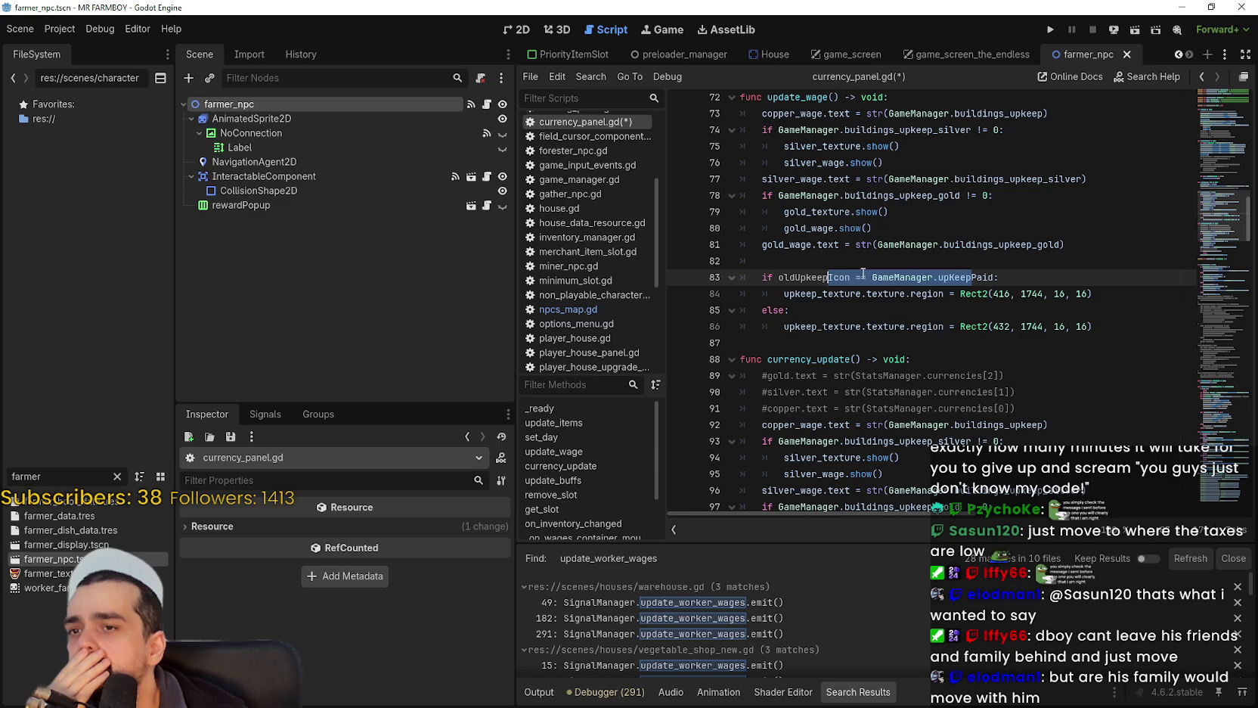
{"action": "left_click", "coordinate": [860, 273]}
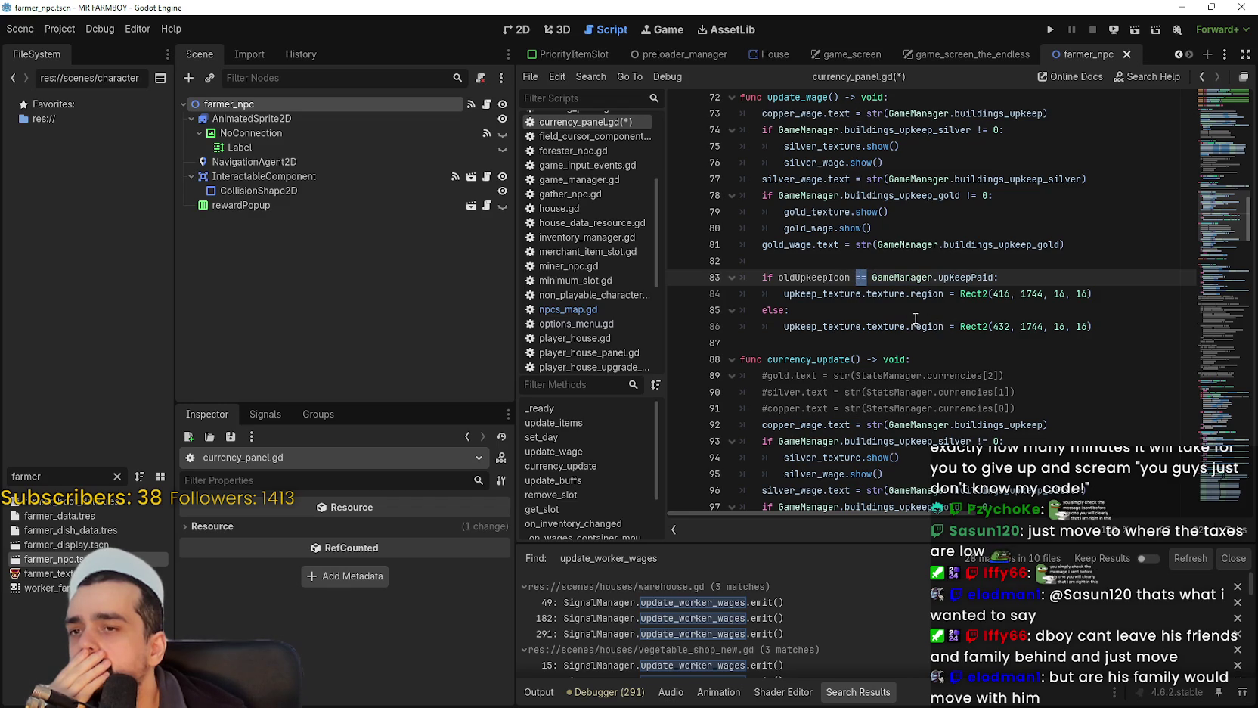
{"action": "double_click", "coordinate": [961, 281]}
{"action": "left_click_drag", "start_coordinate": [961, 281], "coordinate": [894, 273]}
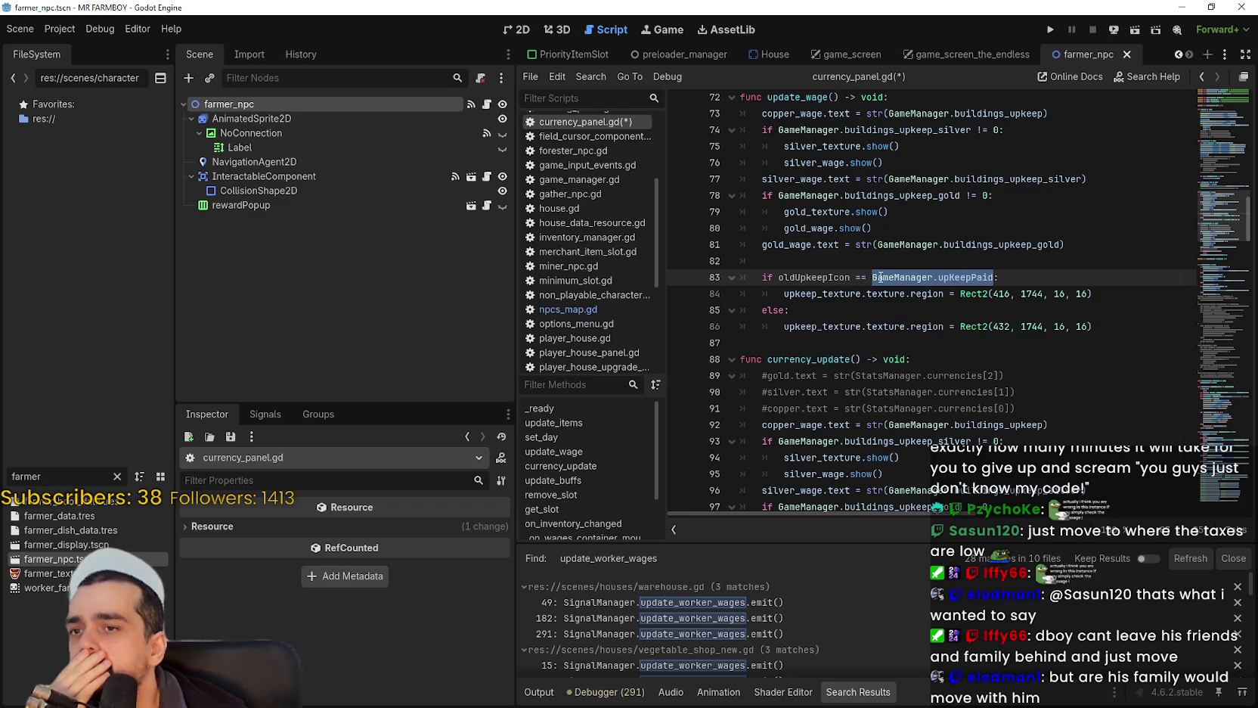
{"action": "left_click", "coordinate": [1098, 295]}
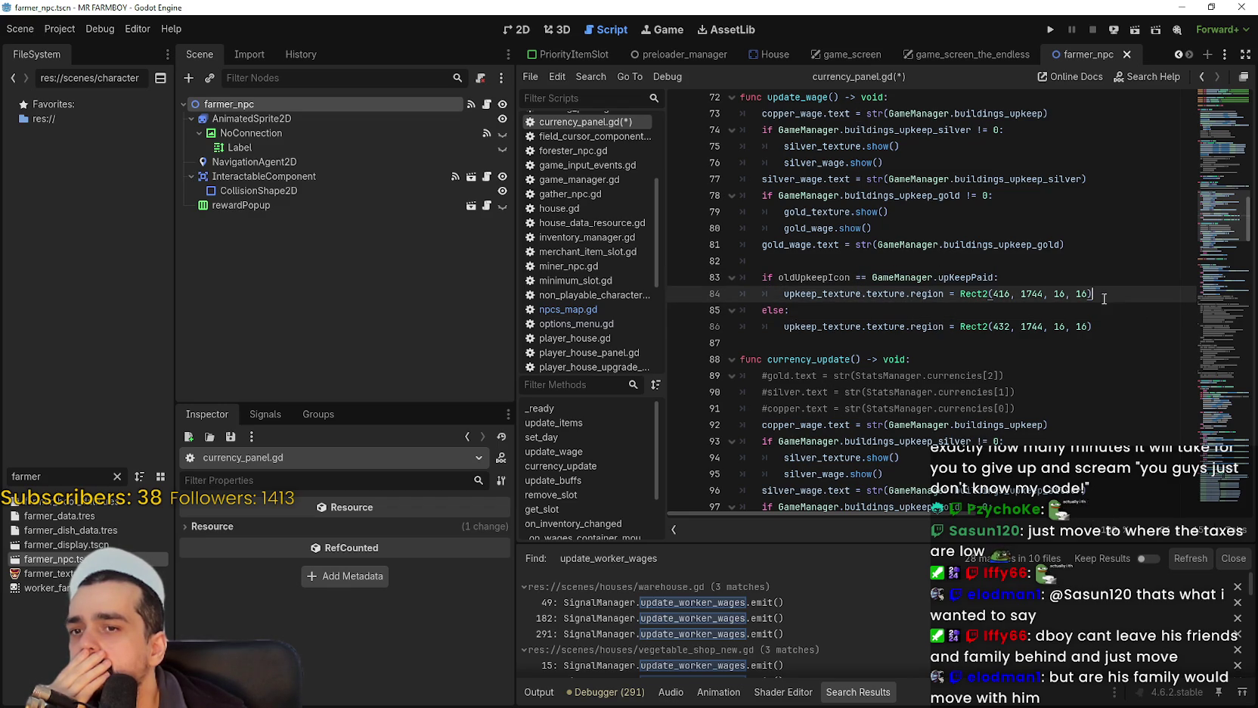
{"action": "double_click", "coordinate": [866, 277]}
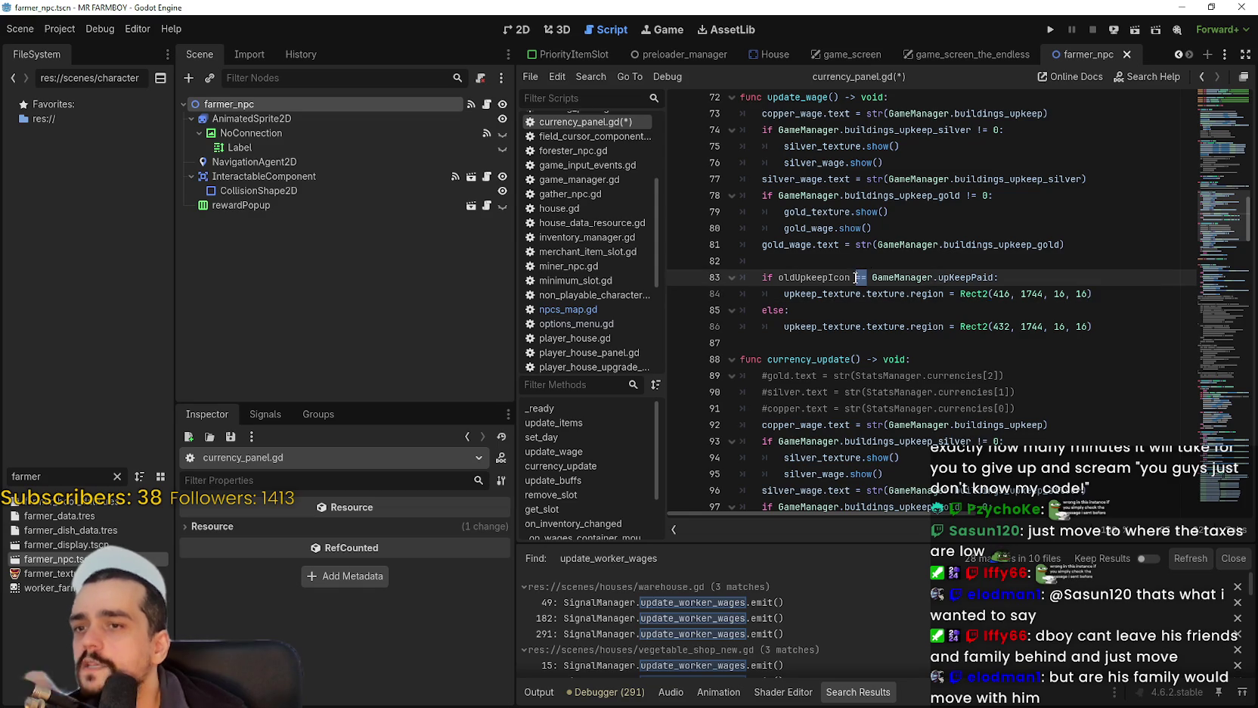
{"action": "type", "text": "!"}
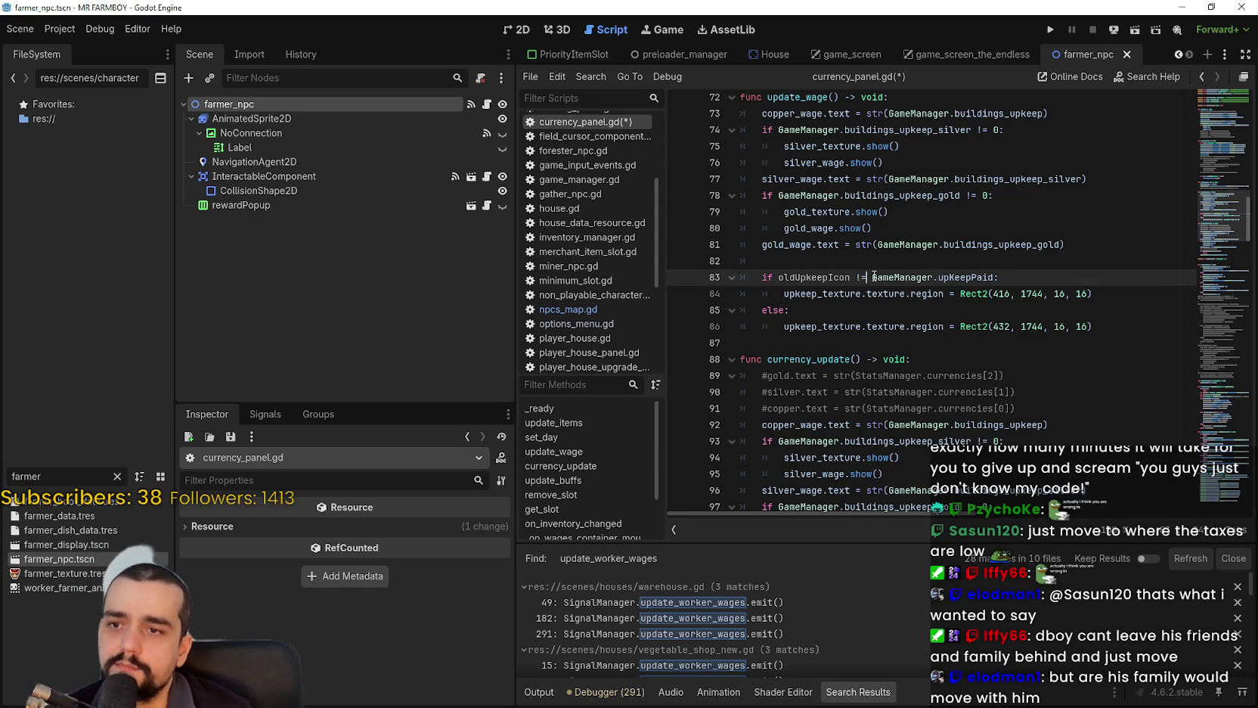
{"action": "left_click", "coordinate": [799, 293]}
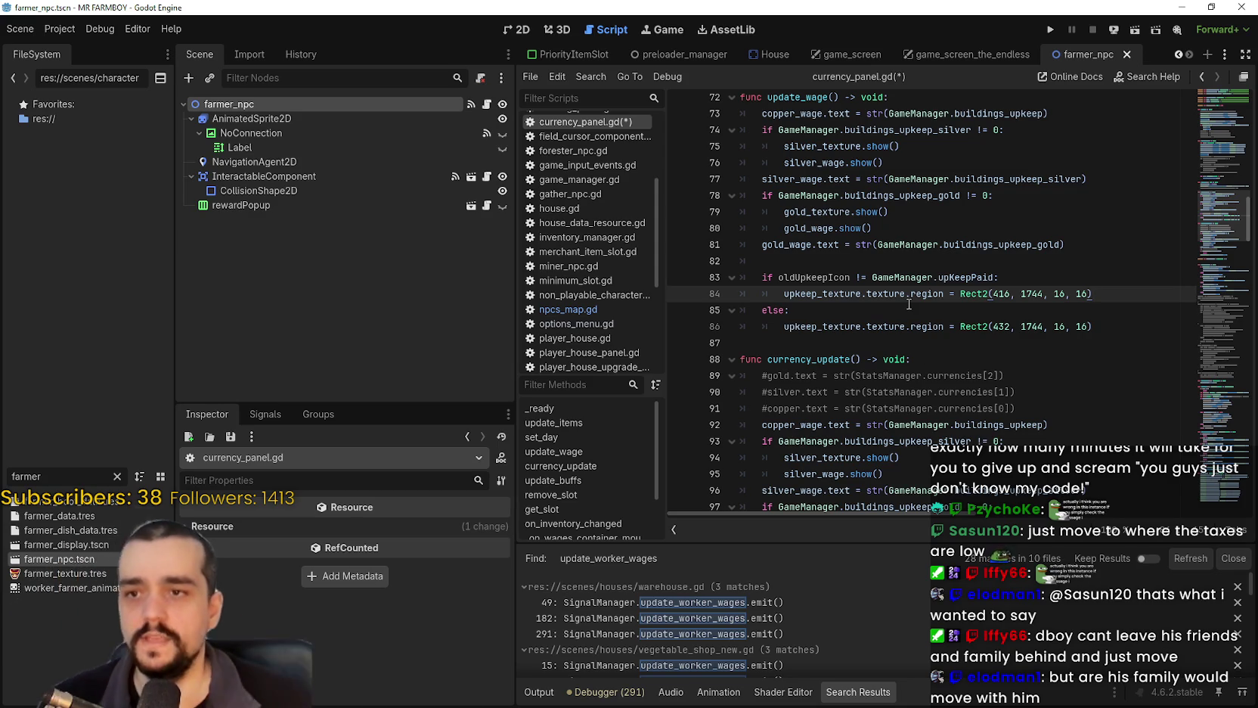
Nest an if GameManager.upKeepPaid check around the indented Rect2 texture-region lines.
{"action": "left_click", "coordinate": [1020, 273]}
{"action": "key", "text": "Return"}
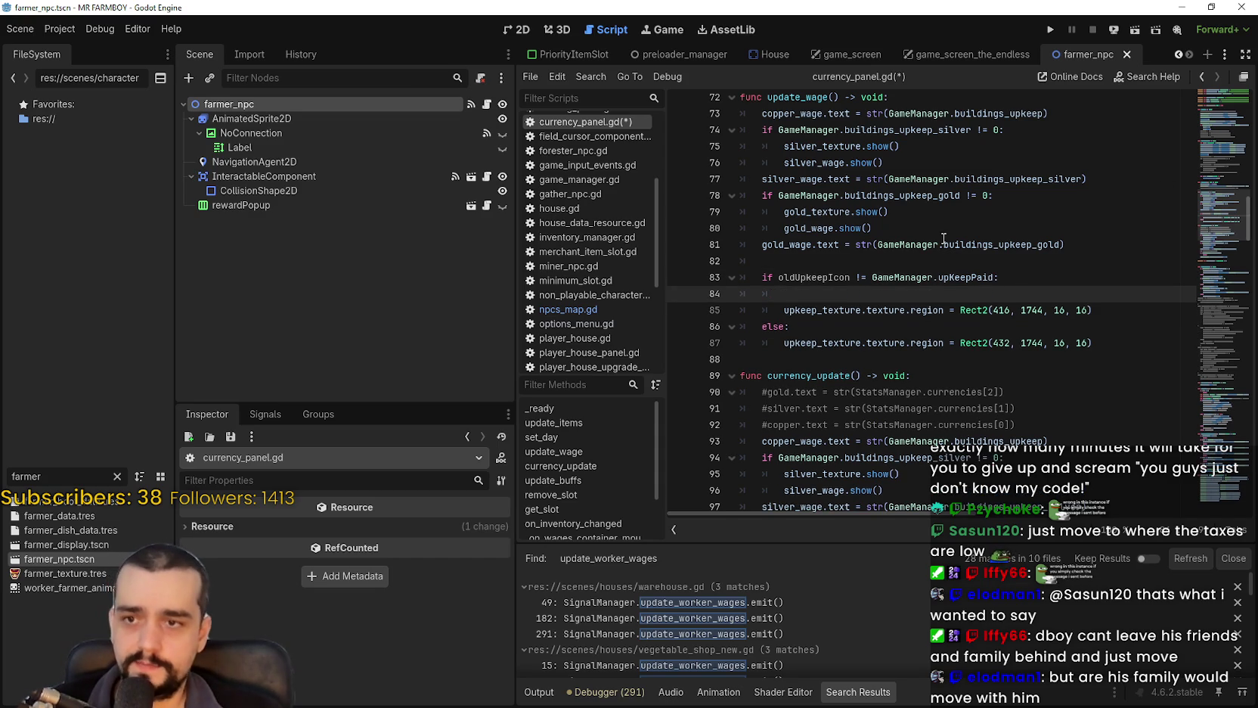
{"action": "double_click", "coordinate": [937, 278]}
{"action": "left_click", "coordinate": [842, 292]}
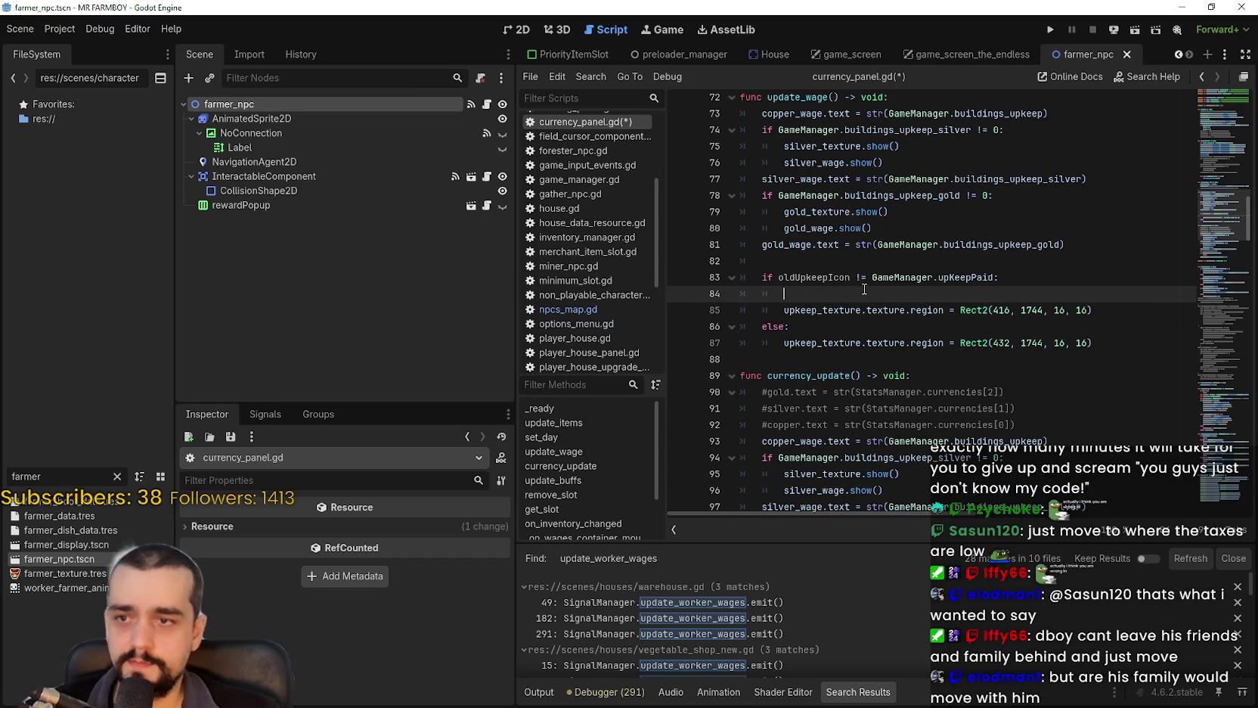
{"action": "left_click", "coordinate": [768, 309]}
{"action": "key", "text": "Tab"}
{"action": "key", "text": "Down"}
{"action": "key", "text": "Tab"}
{"action": "key", "text": "Down"}
{"action": "key", "text": "Tab"}
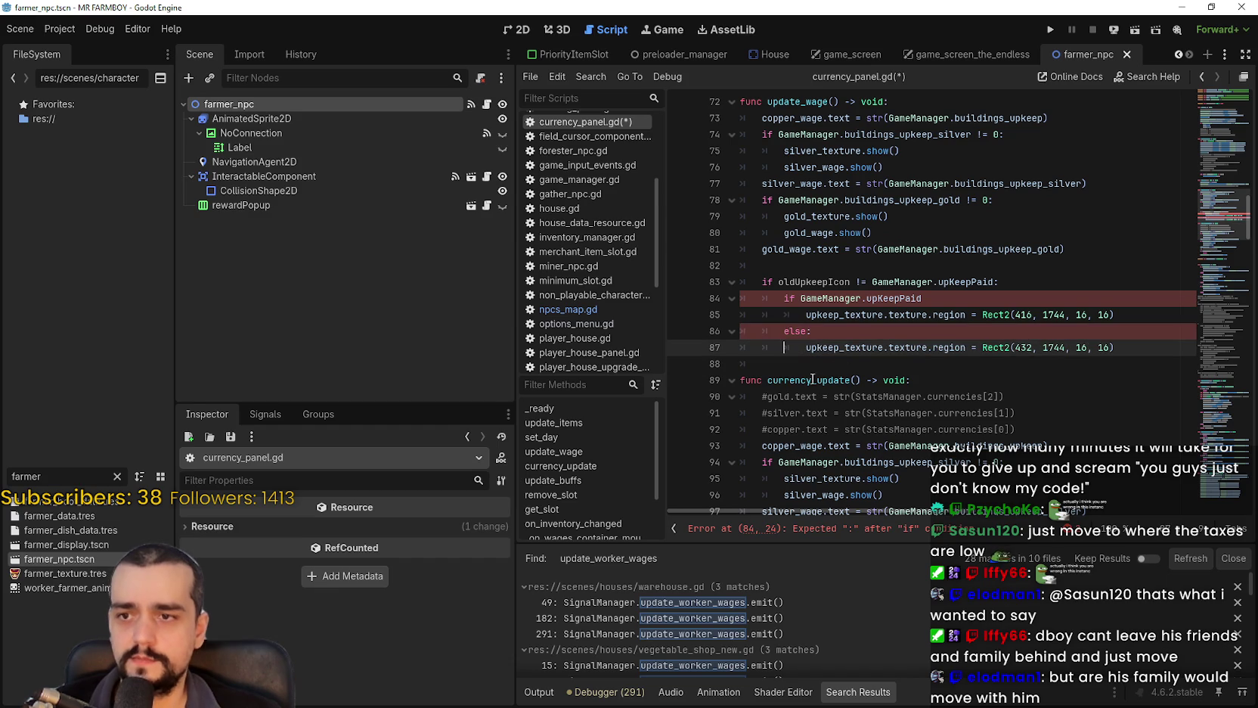
{"action": "left_click", "coordinate": [923, 301]}
{"action": "key", "text": "Down"}
{"action": "key", "text": "Down"}
{"action": "key", "text": "Down"}
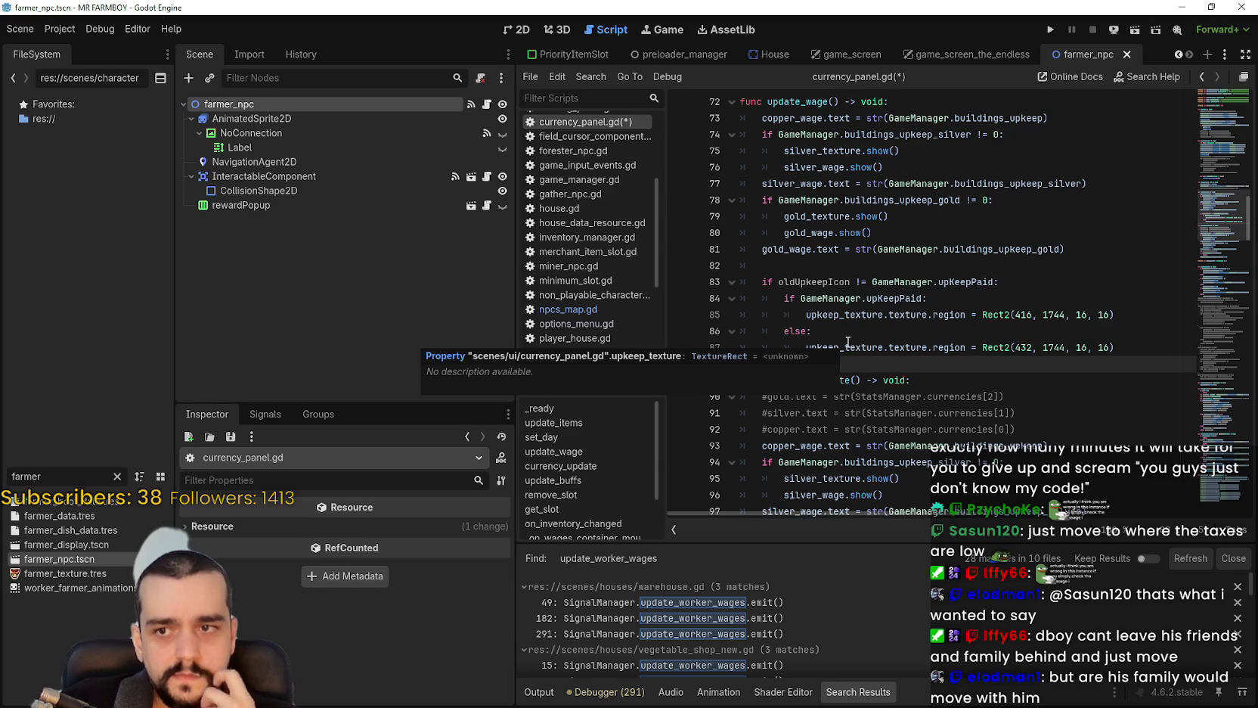
Add oldUpkeepIcon = GameManager.upKeepPaid after the else branch and delete the leftover empty line.
{"action": "double_click", "coordinate": [810, 280]}
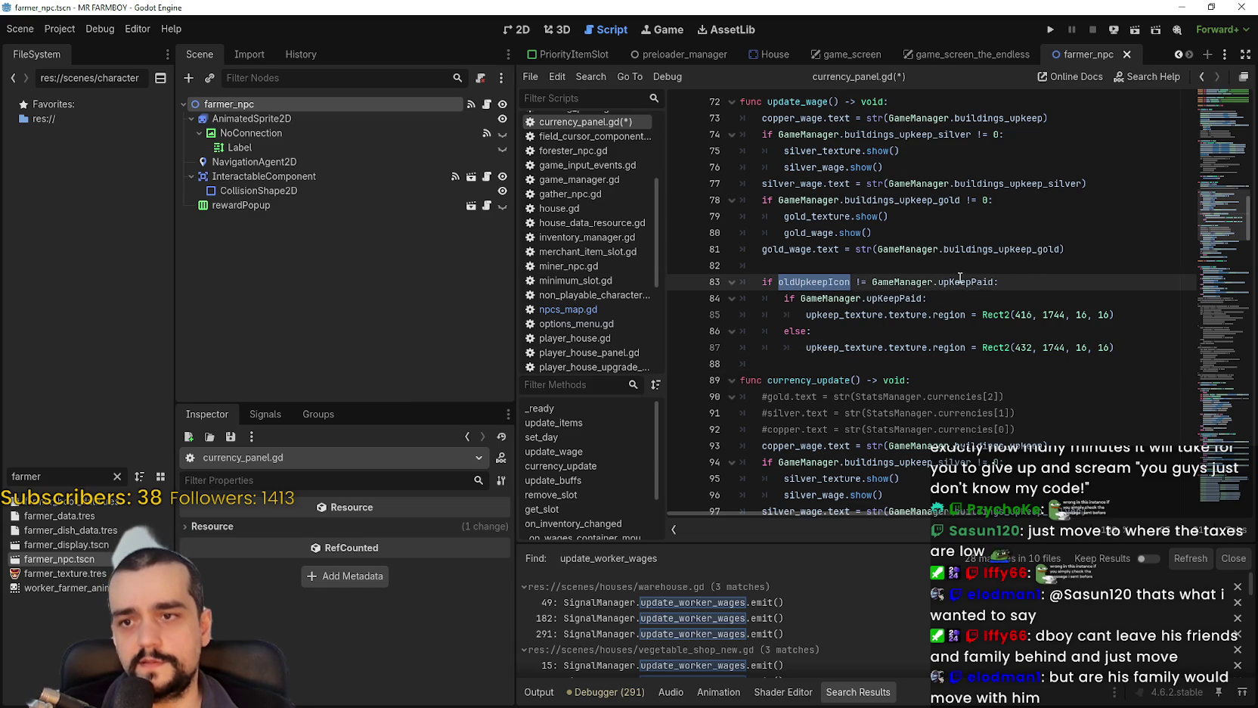
{"action": "left_click_drag", "start_coordinate": [993, 282], "coordinate": [872, 281]}
{"action": "left_click", "coordinate": [822, 285]}
{"action": "left_click", "coordinate": [1071, 279]}
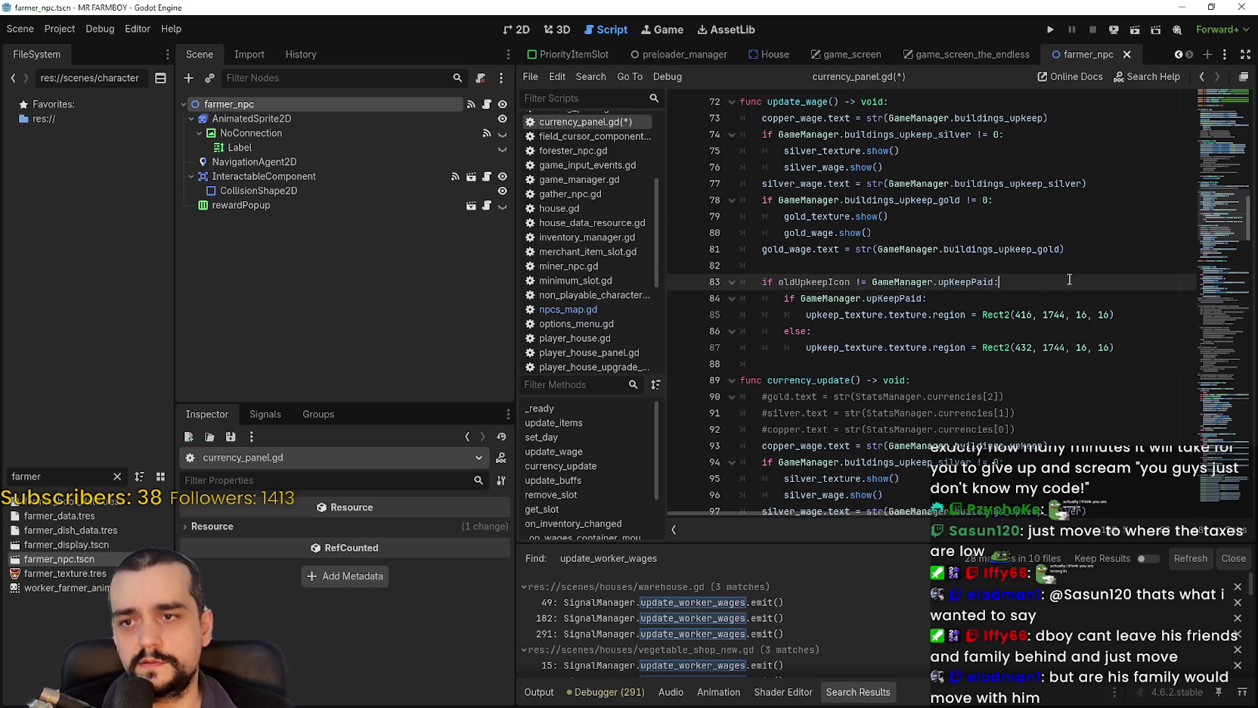
{"action": "key", "text": "Return"}
{"action": "type", "text": "oldUpkeepIcon"}
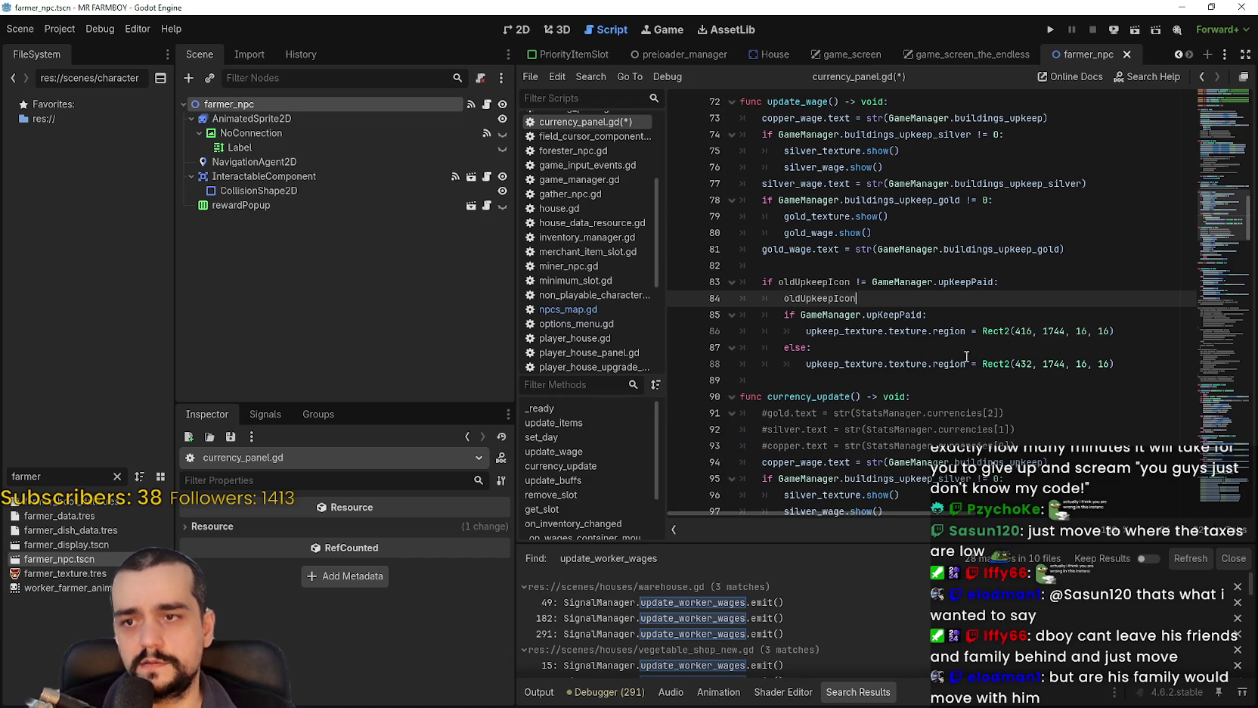
{"action": "left_click", "coordinate": [1133, 364]}
{"action": "key", "text": "Return"}
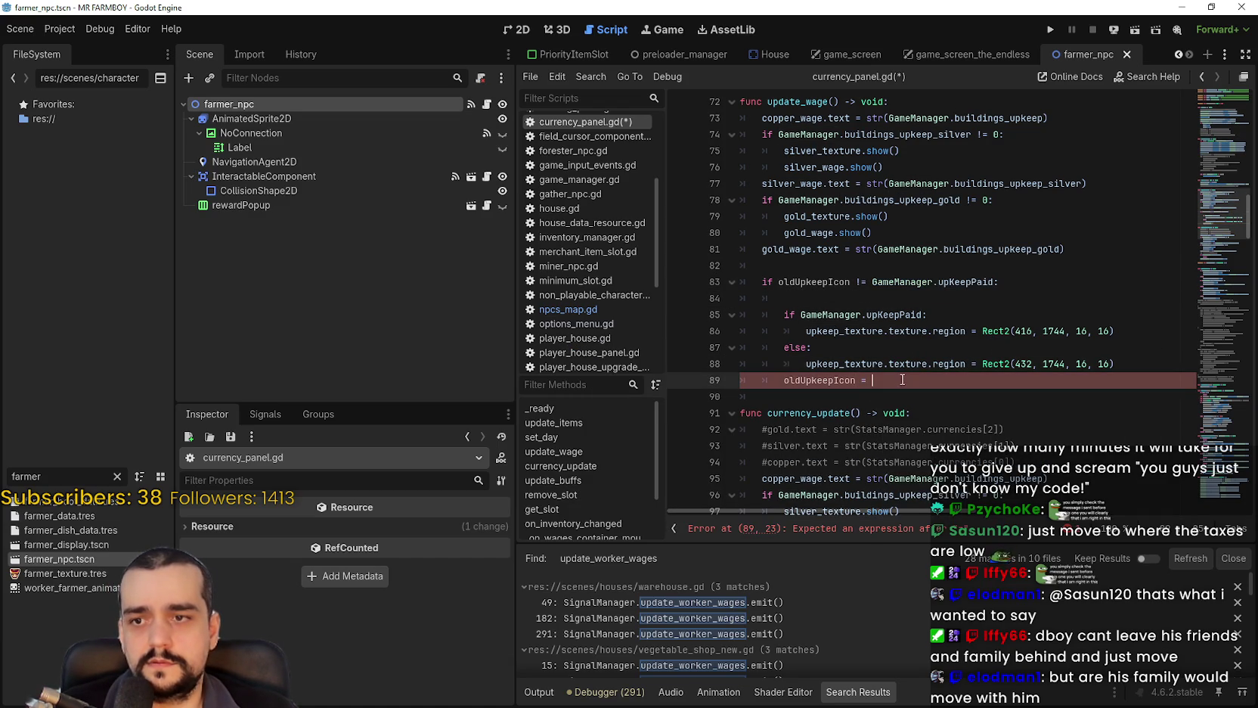
{"action": "key", "text": "ctrl+v"}
{"action": "left_click", "coordinate": [866, 297]}
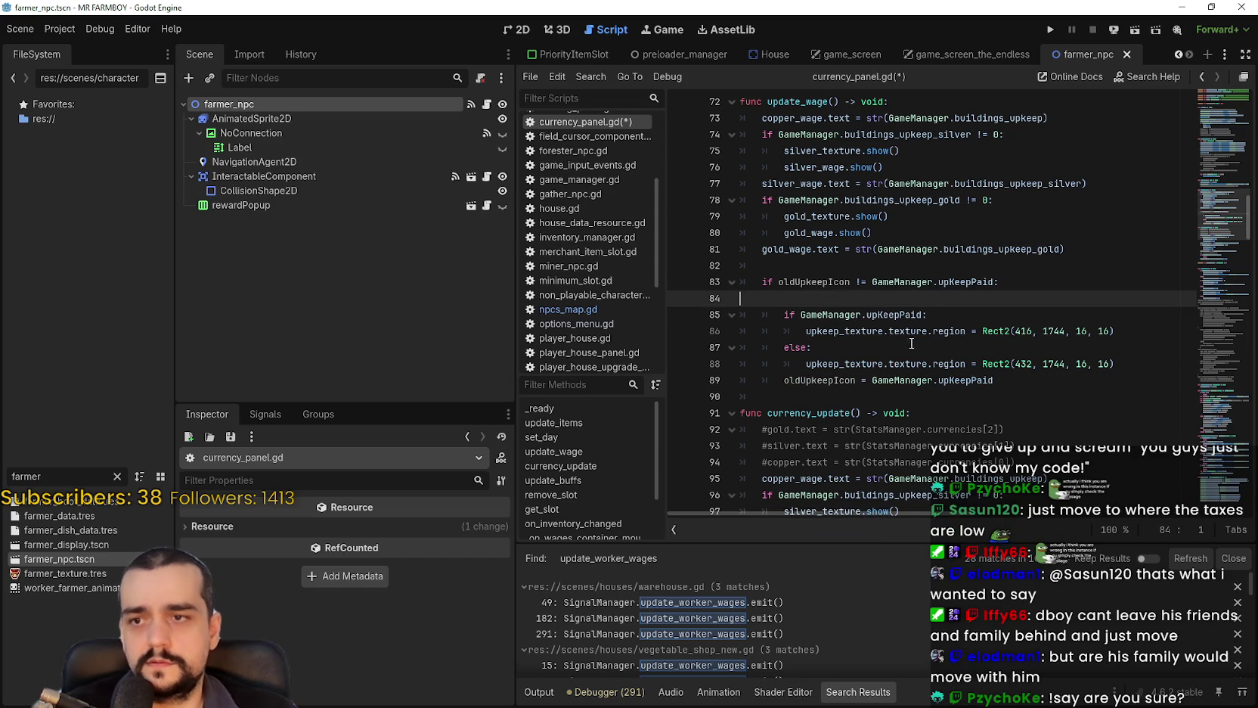
{"action": "key", "text": "BackSpace"}
{"action": "mouse_move", "coordinate": [1115, 347]}
{"action": "left_mouse_down"}
{"action": "mouse_move", "coordinate": [741, 298]}
{"action": "mouse_move", "coordinate": [983, 282]}
{"action": "left_mouse_up"}
{"action": "left_click", "coordinate": [808, 281]}
{"action": "double_click", "coordinate": [959, 282]}
{"action": "left_click", "coordinate": [958, 398]}
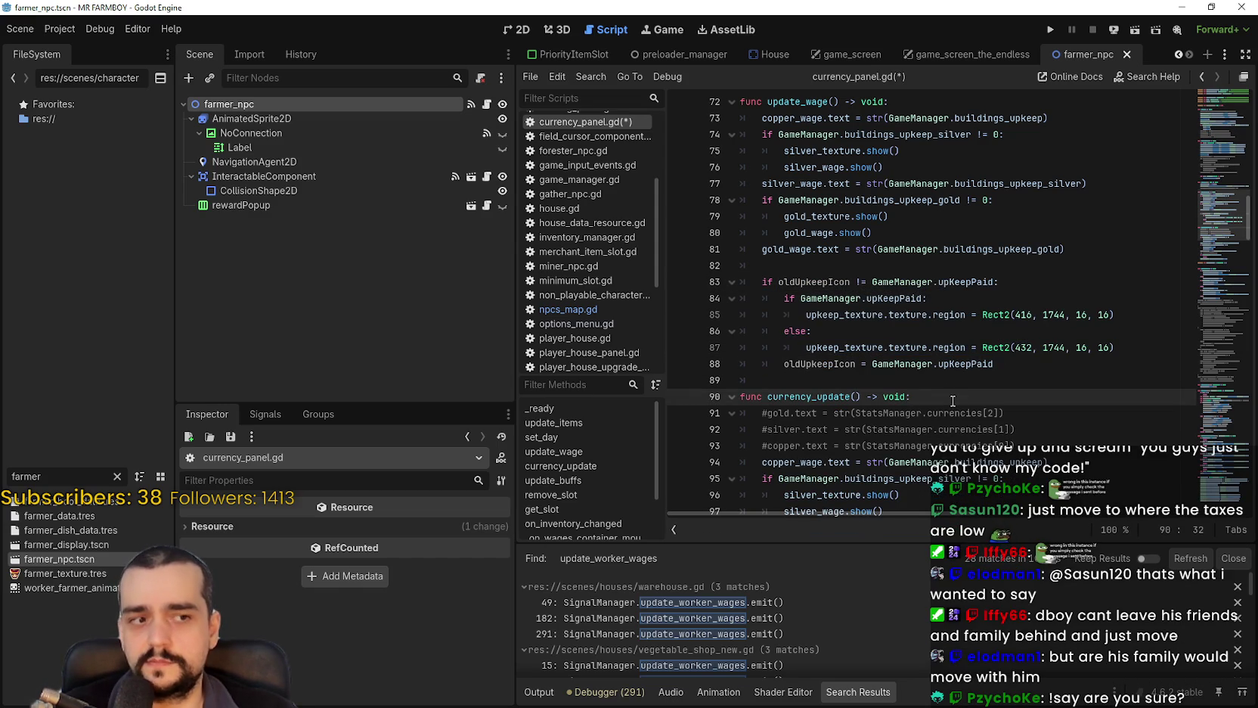
Save currency_panel.gd and run the project to test the upkeep icon.
{"action": "key", "text": "ctrl+s"}
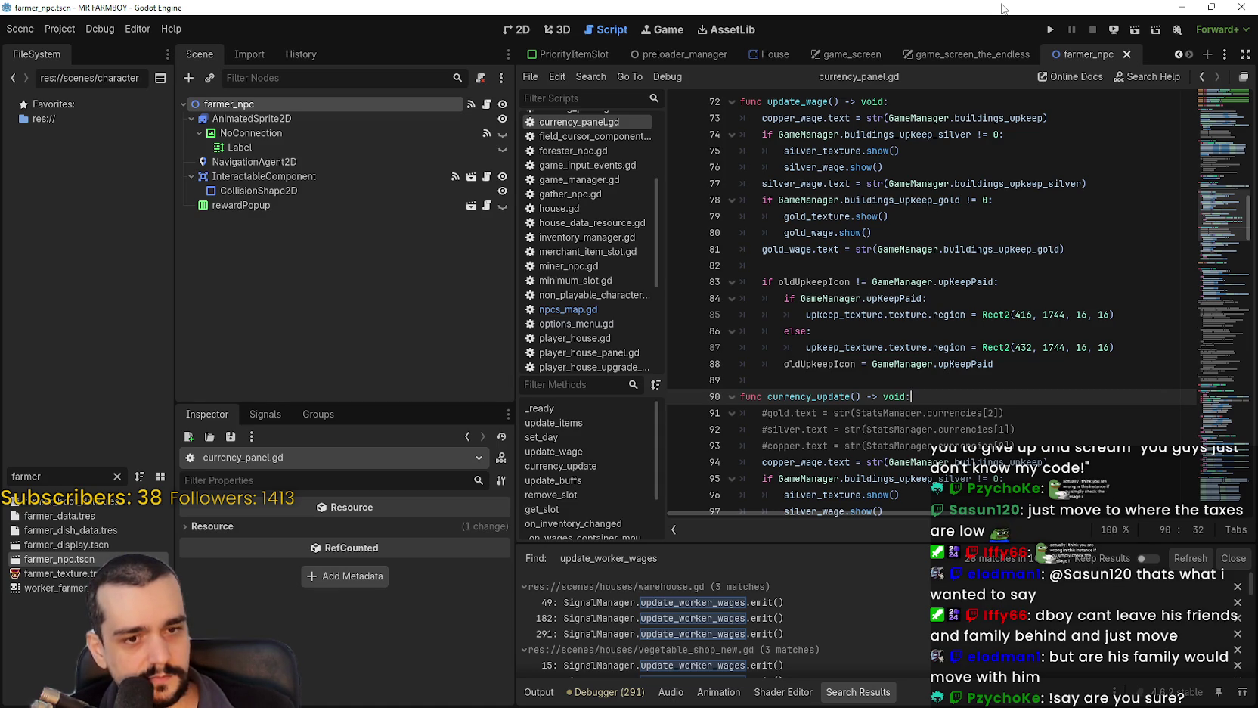
{"action": "left_click", "coordinate": [1049, 30]}
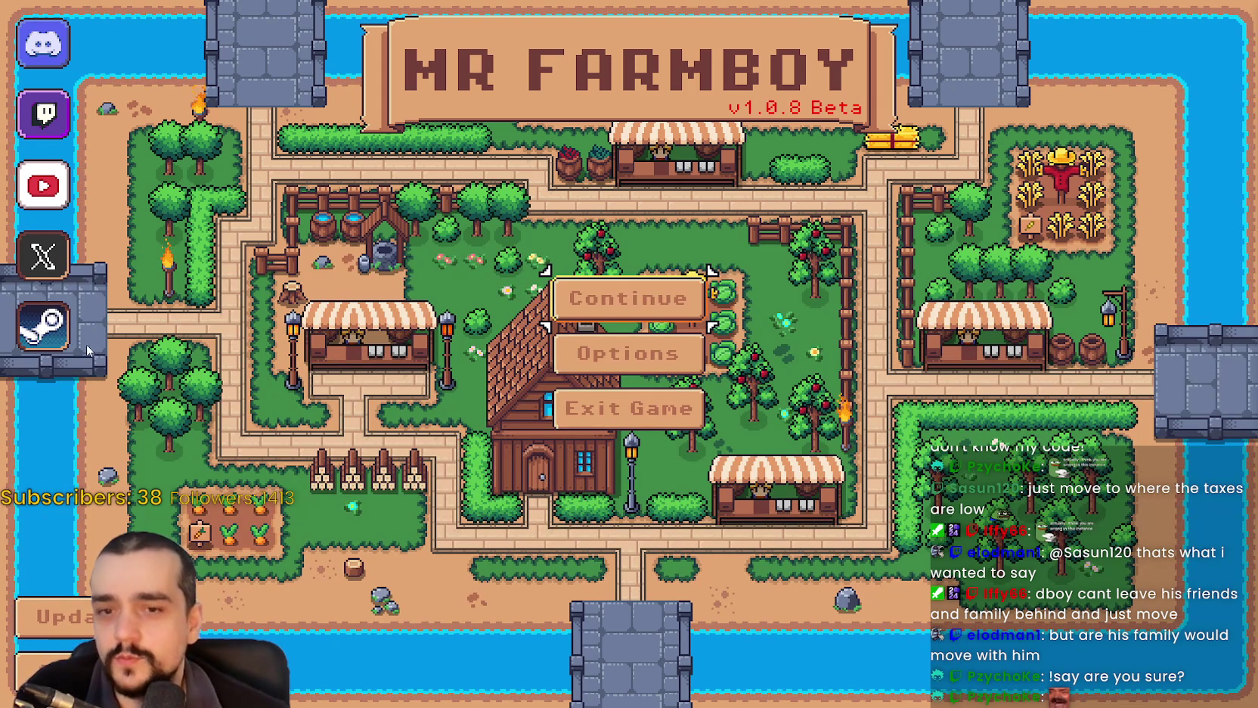
Continue to the save list and load Save 5 (Incremental).
{"action": "left_click", "coordinate": [628, 298]}
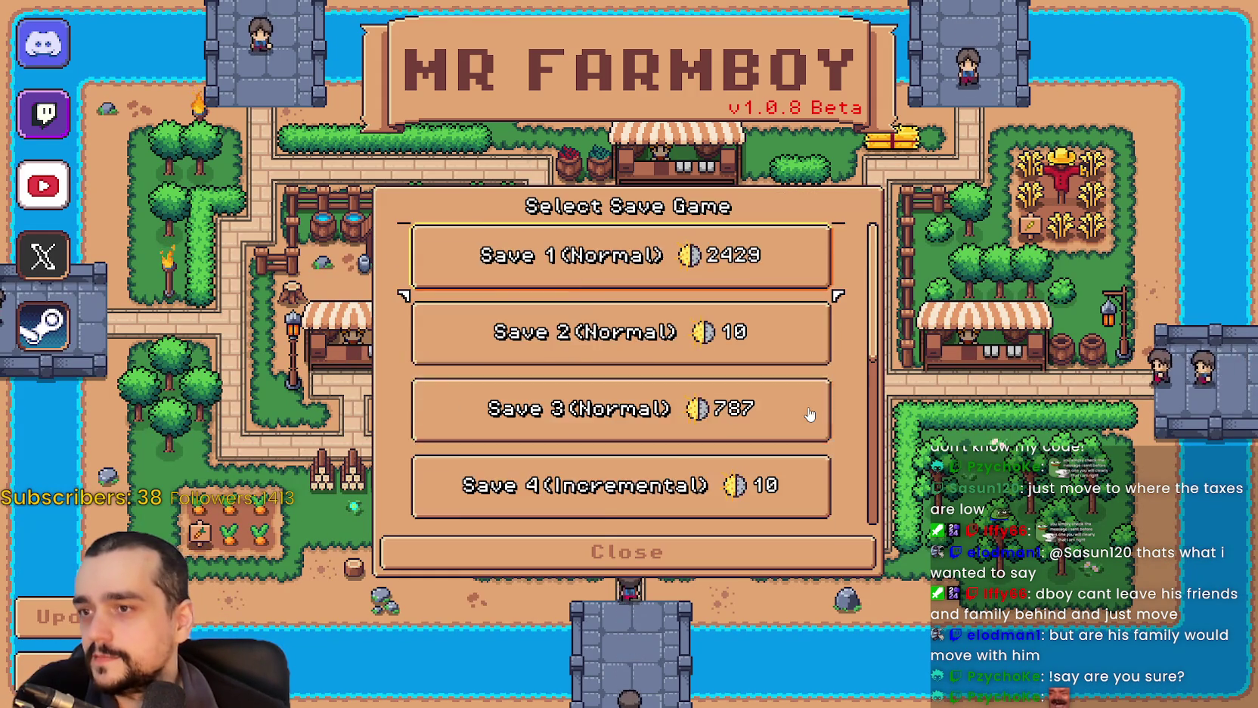
{"action": "scroll", "coordinate": [809, 415], "scroll_direction": "down", "scroll_amount": 8}
{"action": "scroll", "coordinate": [650, 302], "scroll_direction": "up", "scroll_amount": 1}
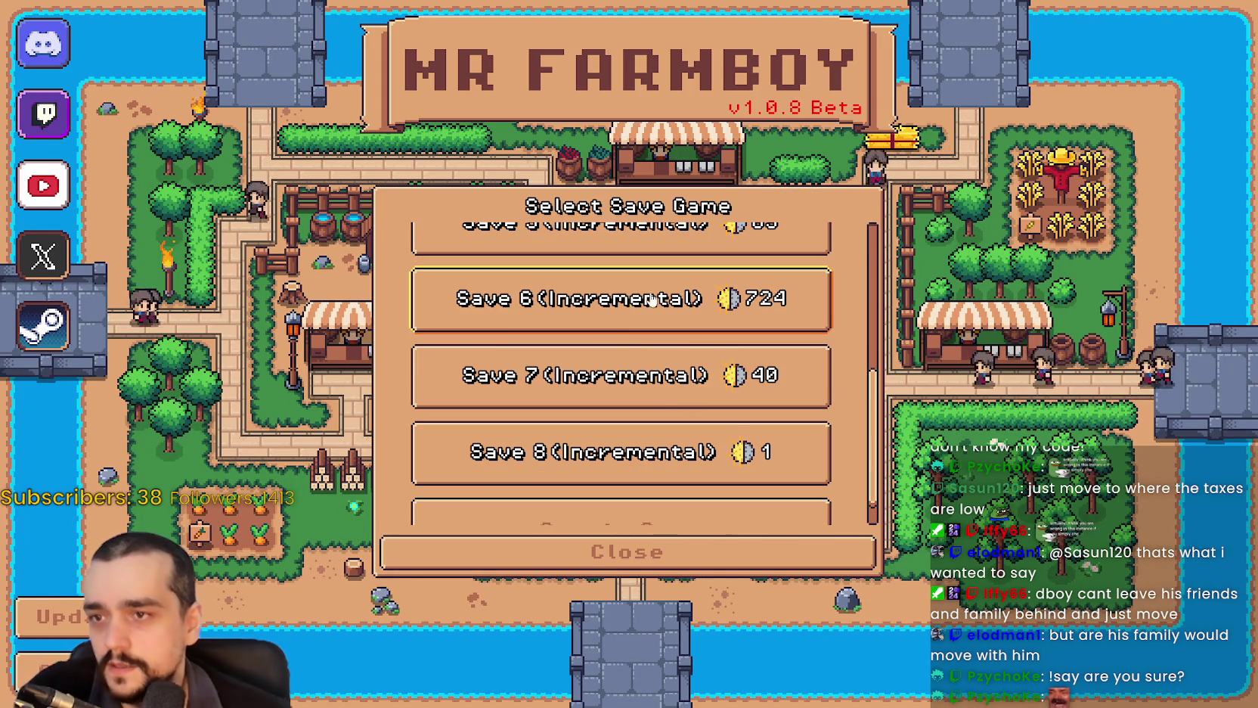
{"action": "left_click", "coordinate": [651, 302]}
{"action": "scroll", "coordinate": [650, 302], "scroll_direction": "up", "scroll_amount": 1}
{"action": "left_click", "coordinate": [650, 299]}
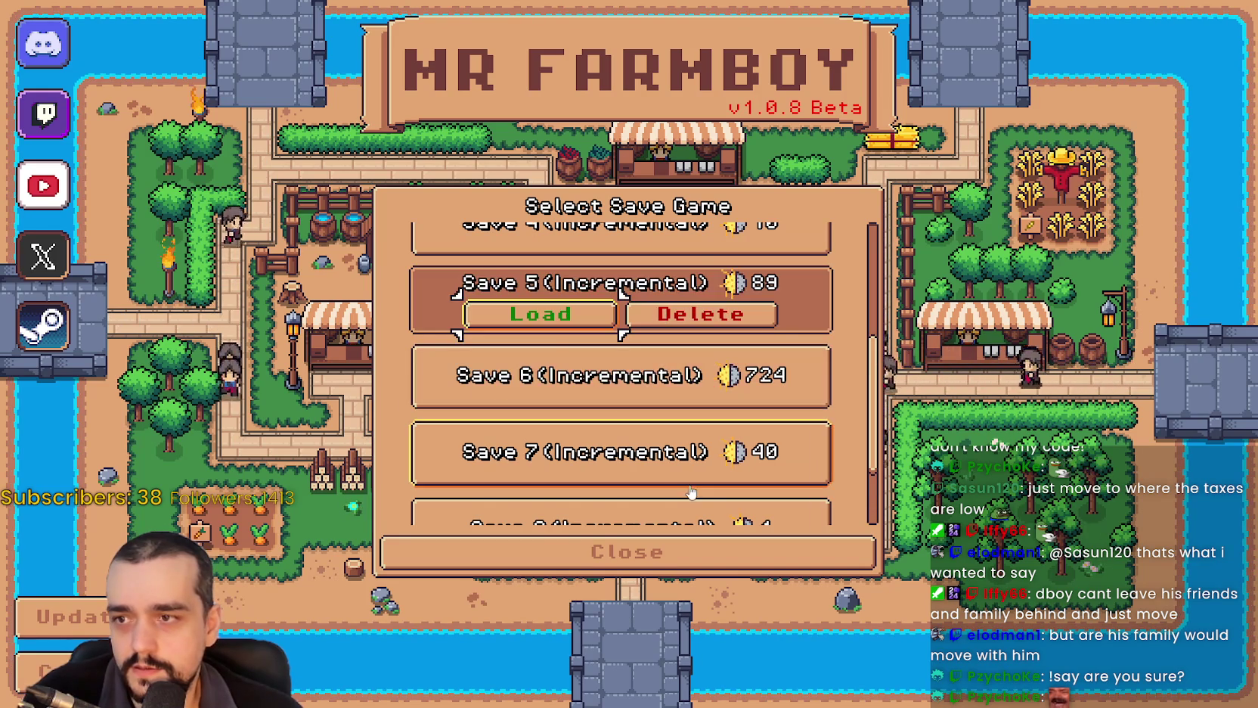
{"action": "scroll", "coordinate": [690, 492], "scroll_direction": "down", "scroll_amount": 1}
{"action": "scroll", "coordinate": [673, 454], "scroll_direction": "up", "scroll_amount": 1}
{"action": "left_click", "coordinate": [540, 352]}
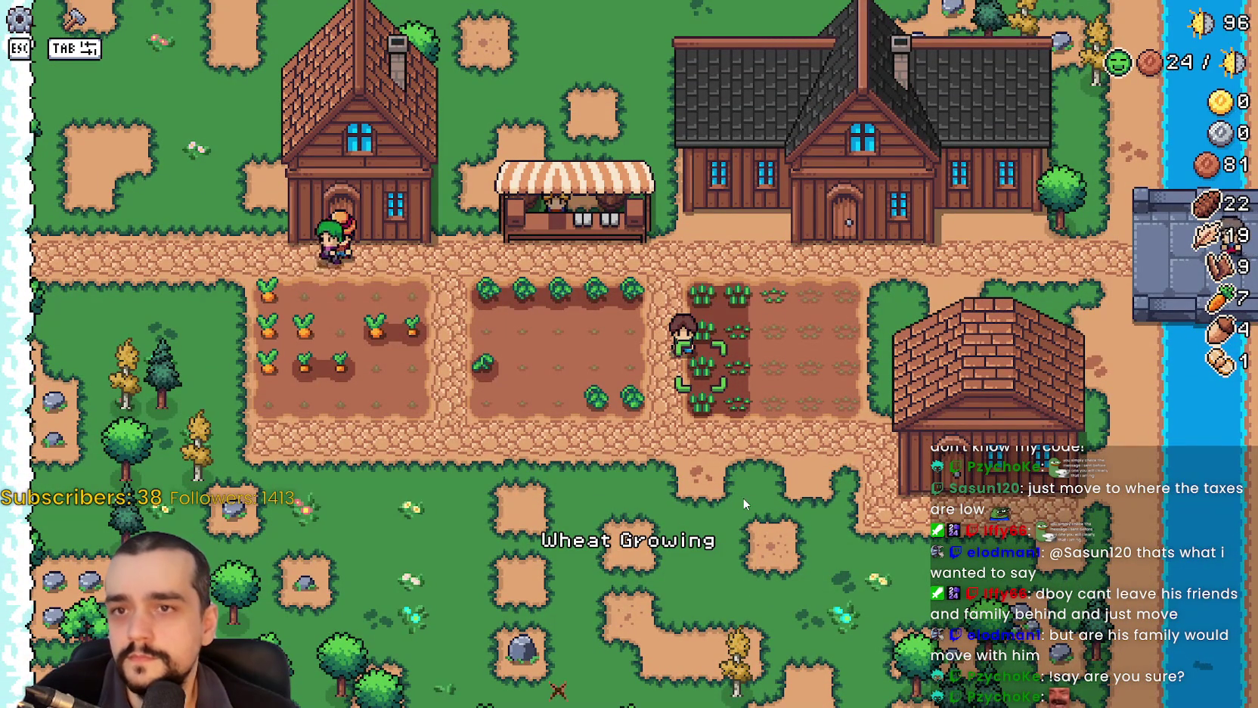
Walk the farmer to the market and remove the tomato and wheat from the sell slots.
{"action": "key", "text": "a"}
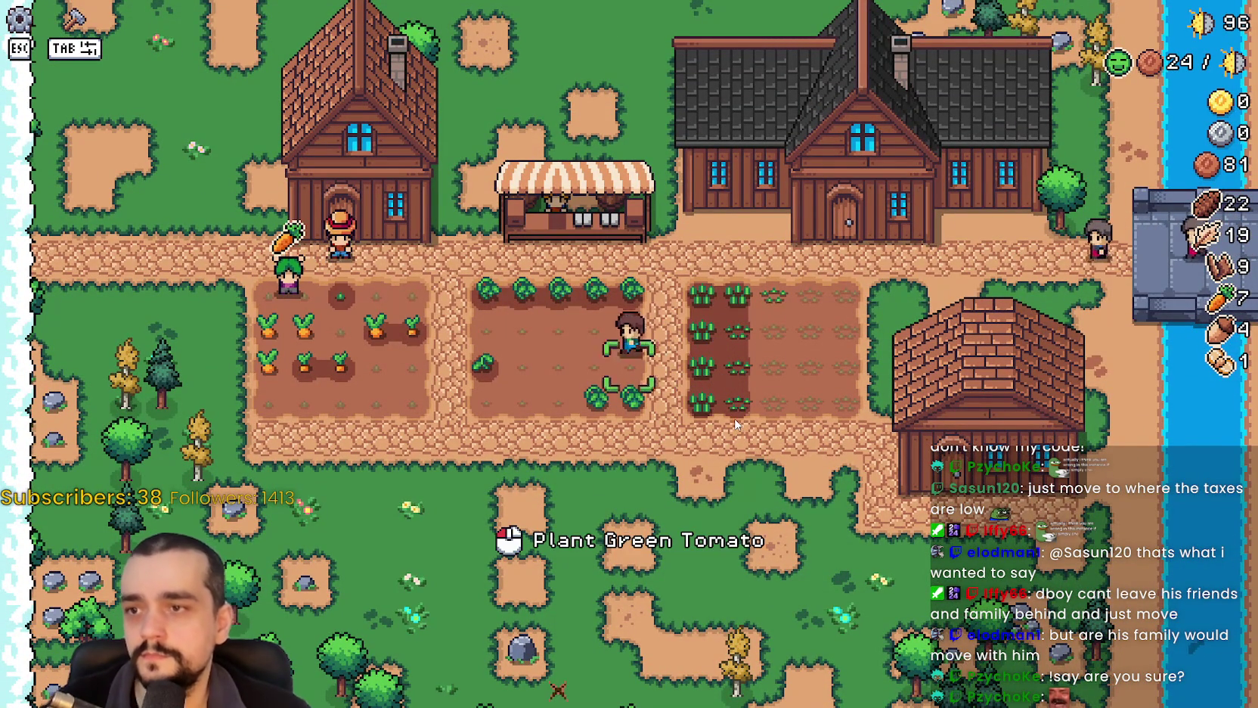
{"action": "key", "text": "a"}
{"action": "key", "text": "w"}
{"action": "key", "text": "d"}
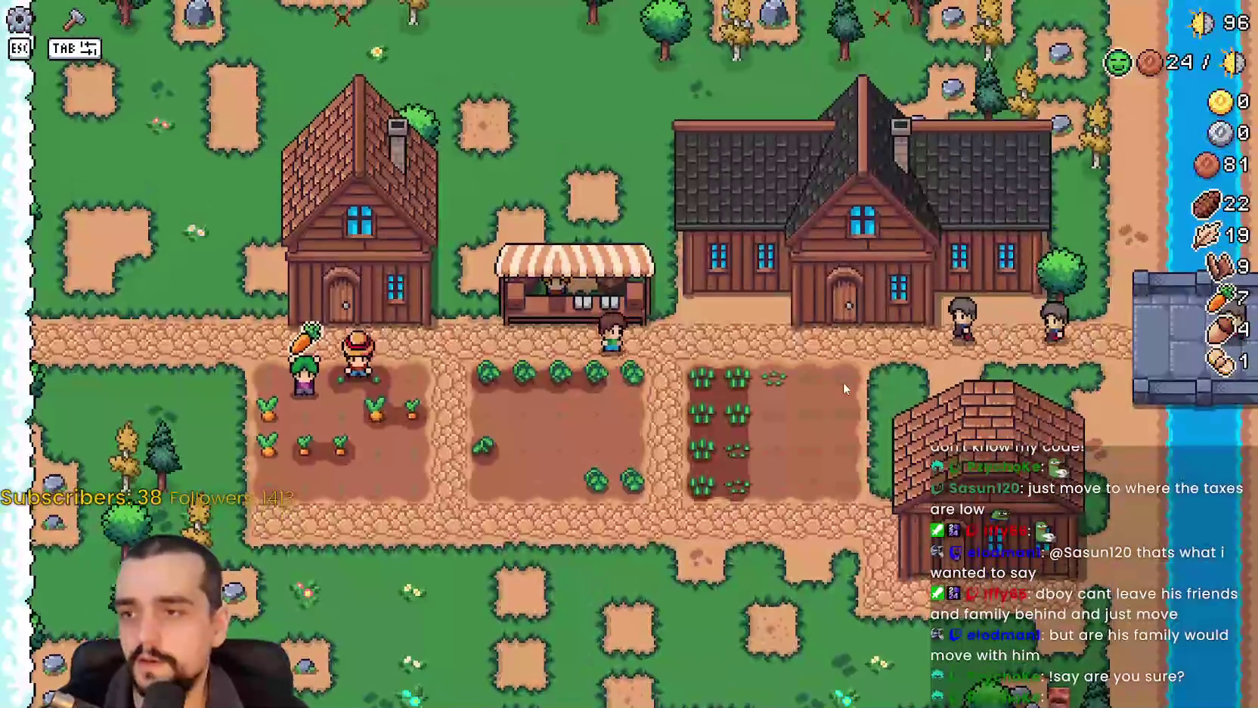
{"action": "key", "text": "a"}
{"action": "key", "text": "m"}
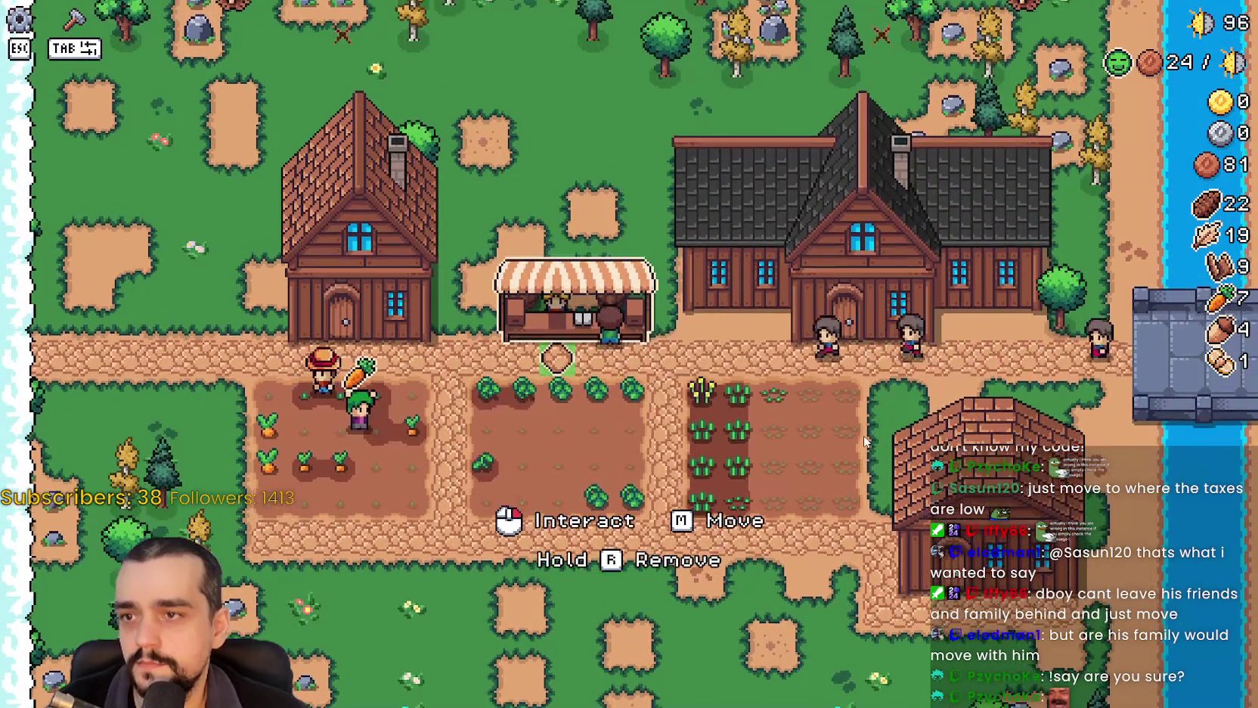
{"action": "left_click", "coordinate": [542, 488]}
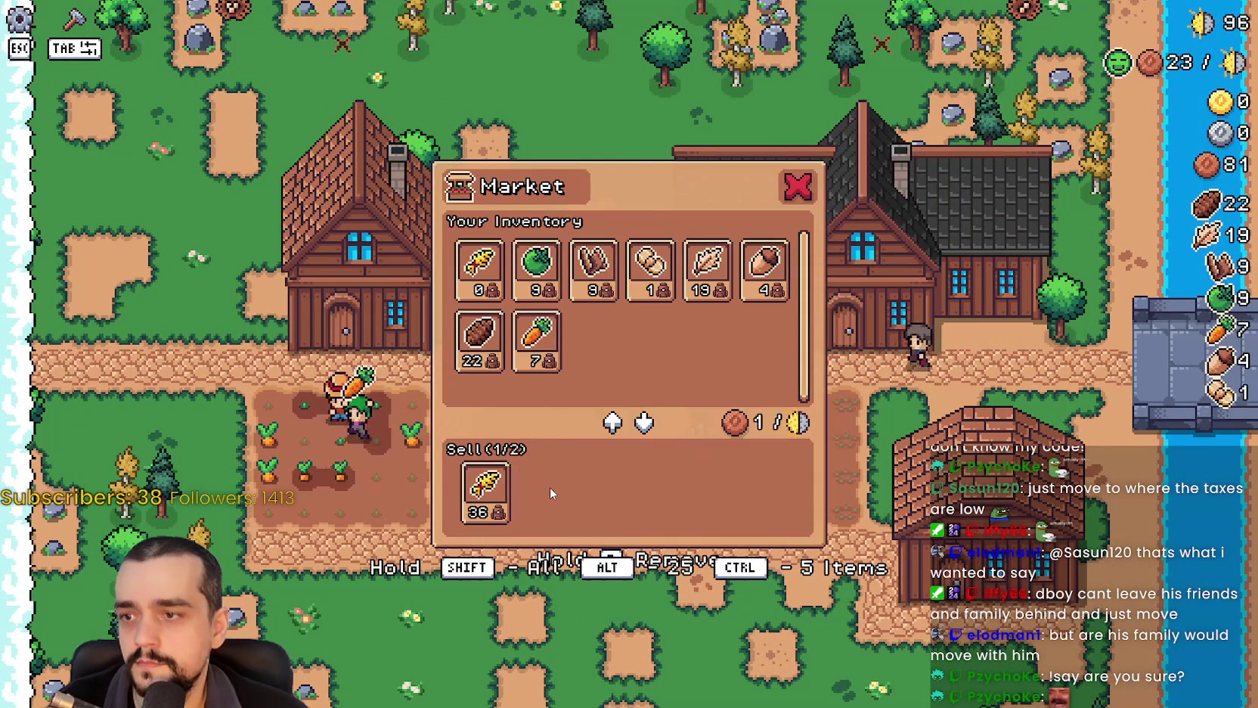
{"action": "left_click", "coordinate": [501, 478]}
{"action": "key", "text": "Escape"}
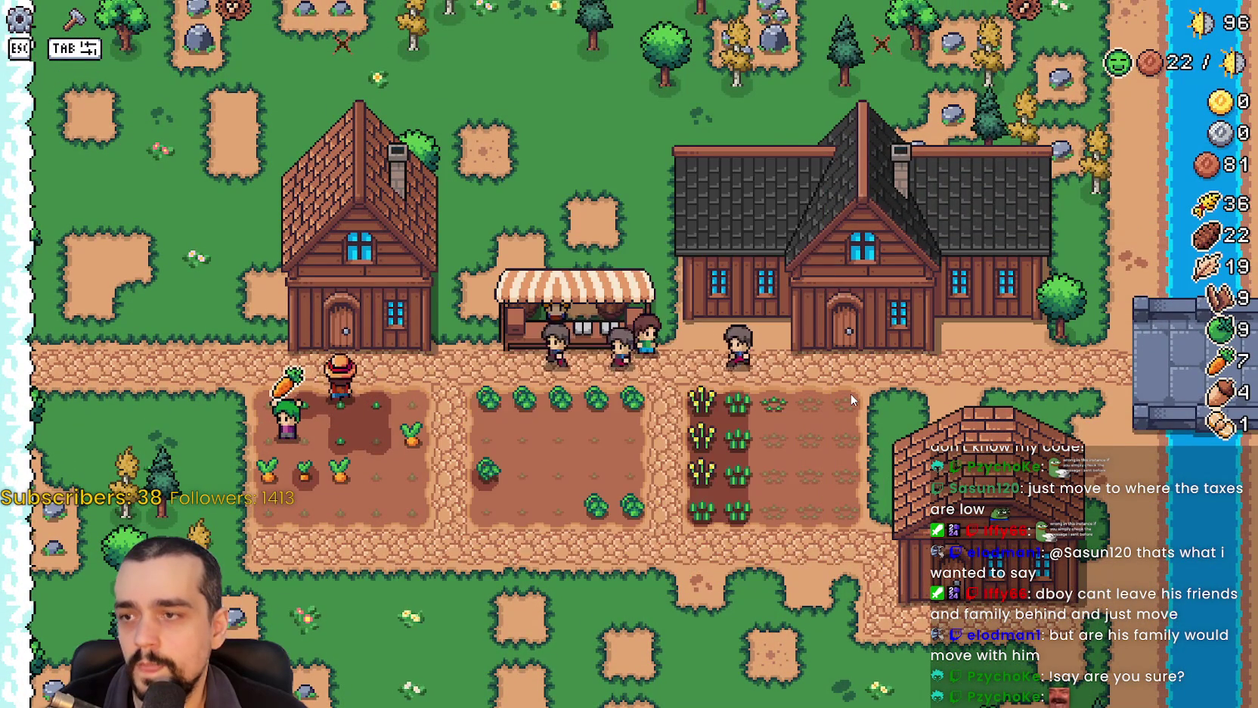
Walk across the crop field, check the upkeep info box, then switch back to Godot.
{"action": "key", "text": "s"}
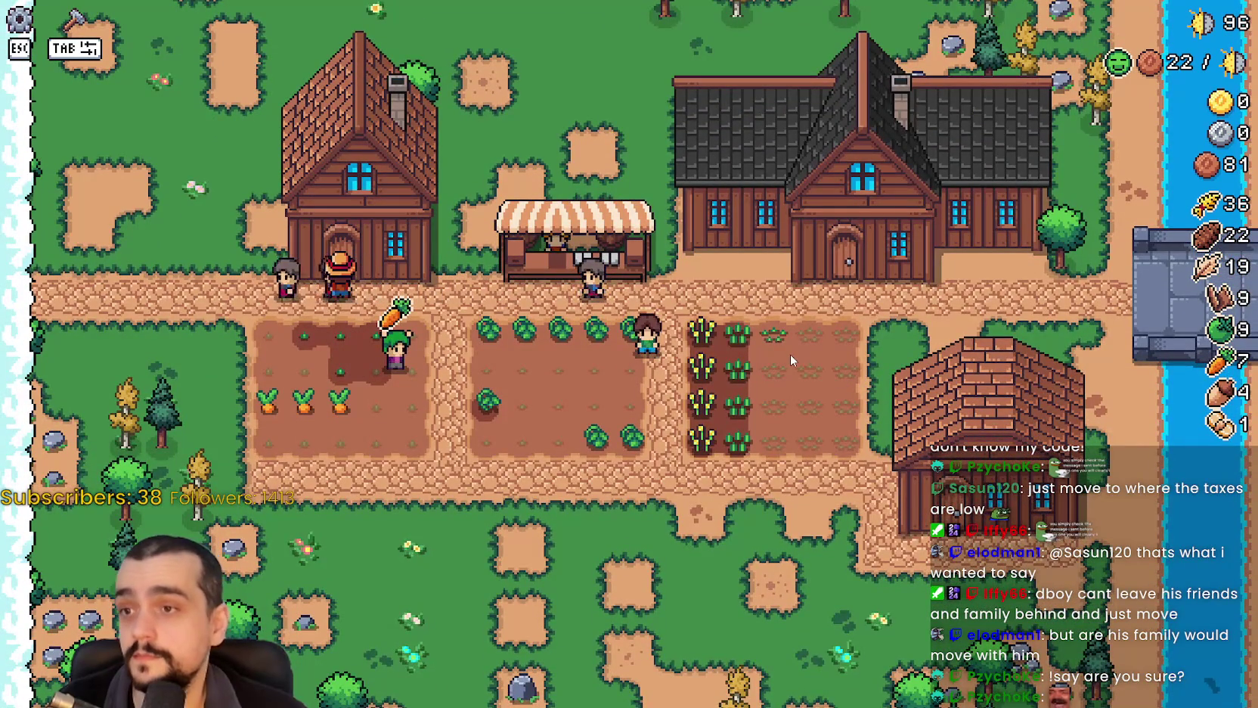
{"action": "key", "text": "a"}
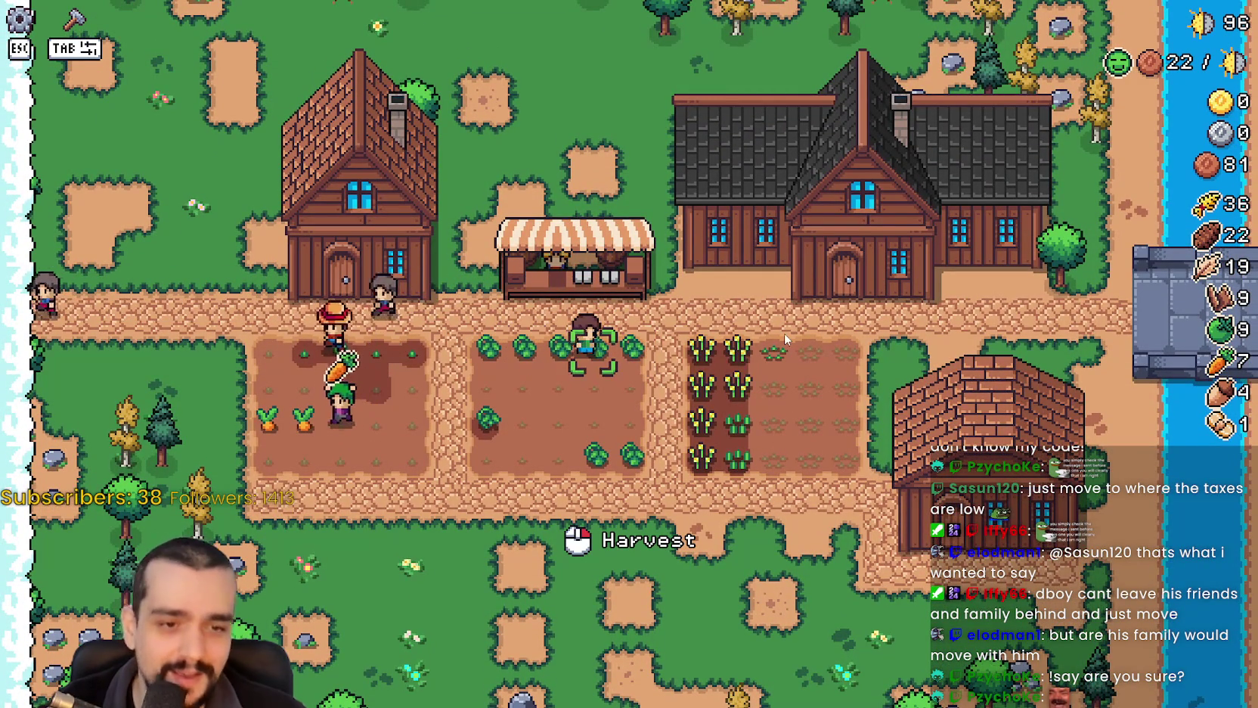
{"action": "key", "text": "a"}
{"action": "mouse_move", "coordinate": [1150, 70]}
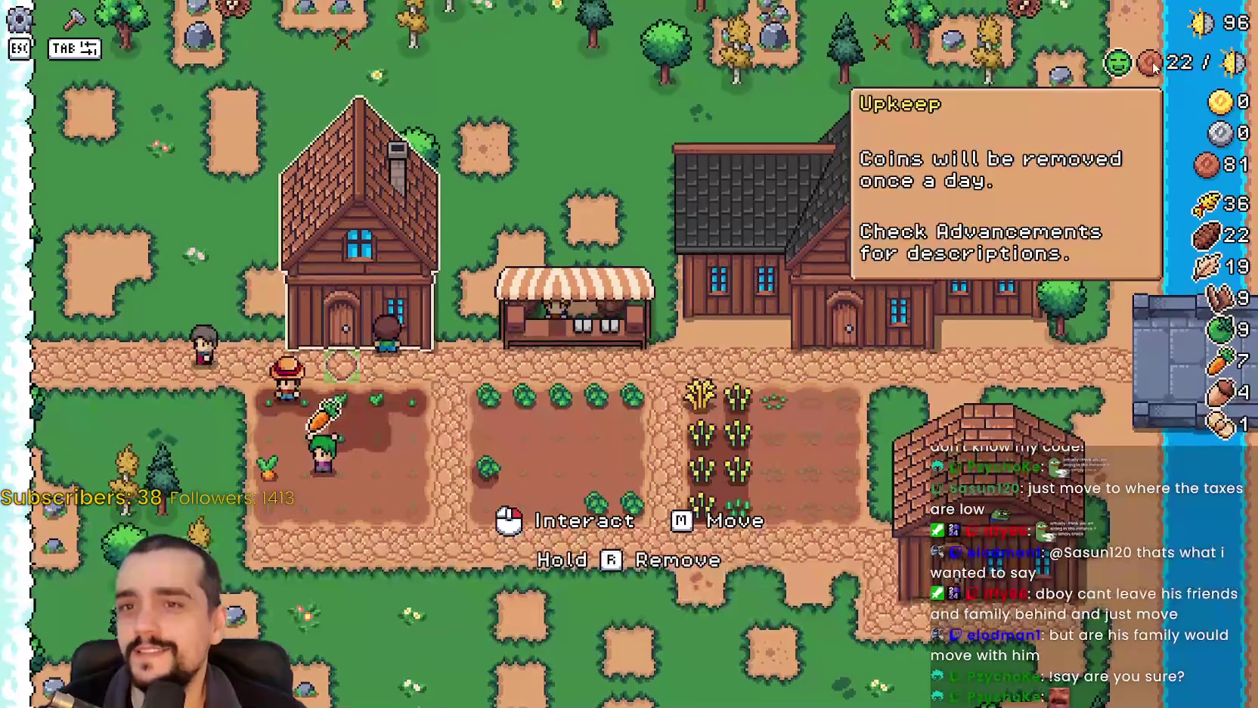
{"action": "left_click", "coordinate": [796, 476]}
{"action": "key", "text": "Escape"}
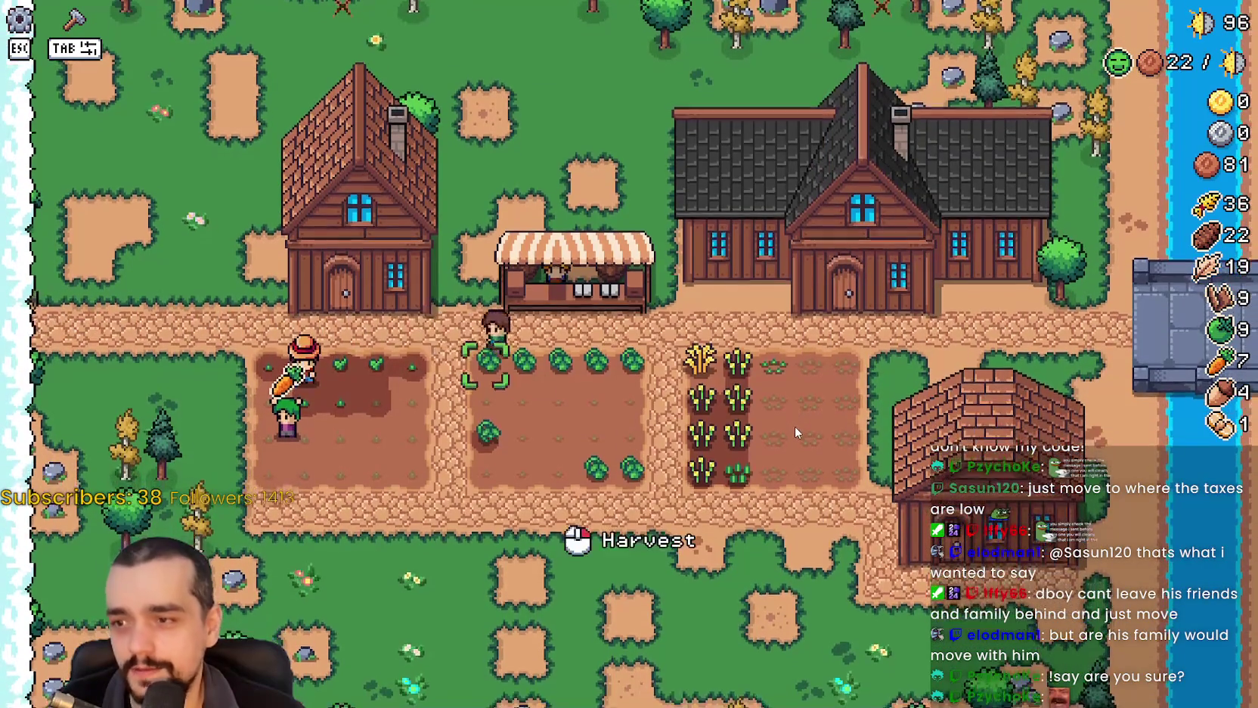
{"action": "key", "text": "s"}
{"action": "key", "text": "d"}
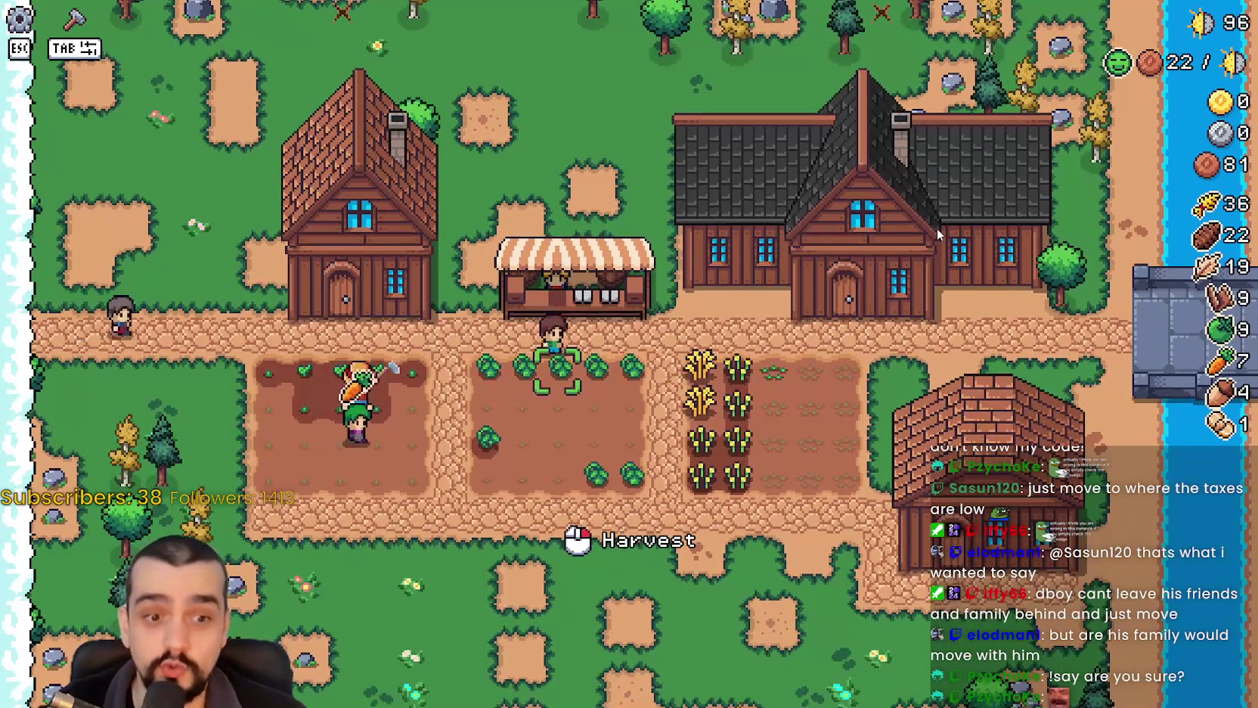
{"action": "key", "text": "d"}
{"action": "key", "text": "d"}
{"action": "key", "text": "d"}
{"action": "key", "text": "alt+Tab"}
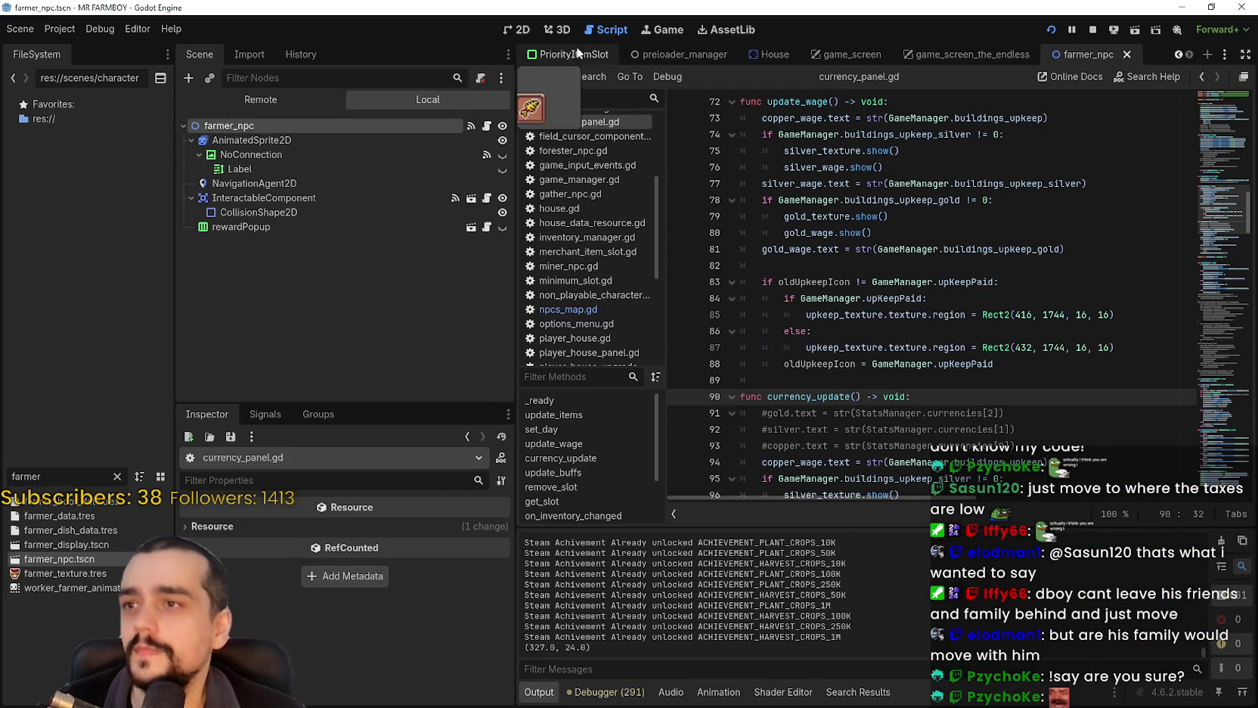
Switch to the Game view and leave the game speed at 2.0x.
{"action": "left_click", "coordinate": [518, 30]}
{"action": "left_click", "coordinate": [662, 29]}
{"action": "left_click", "coordinate": [579, 77]}
{"action": "left_click", "coordinate": [605, 240]}
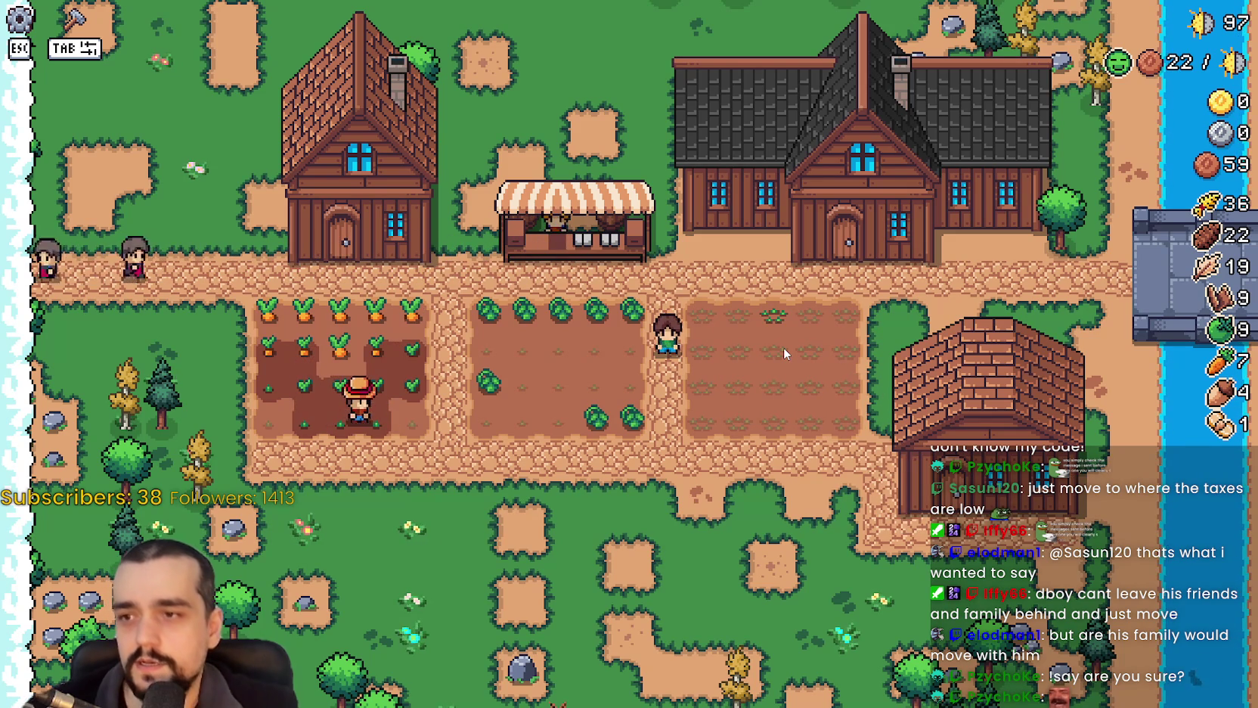
Walk the farmer past the cabbage row to the left house's door and let the days pass.
{"action": "key", "text": "w"}
{"action": "key", "text": "a"}
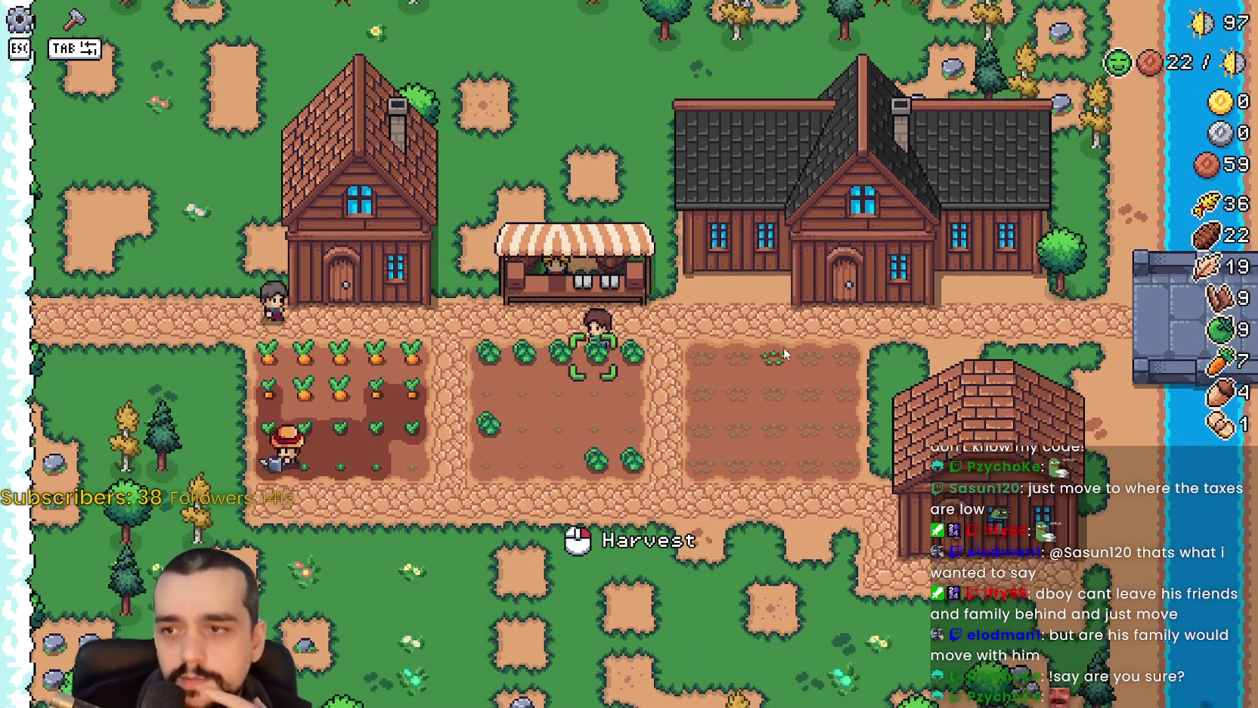
{"action": "key", "text": "a"}
{"action": "key", "text": "w"}
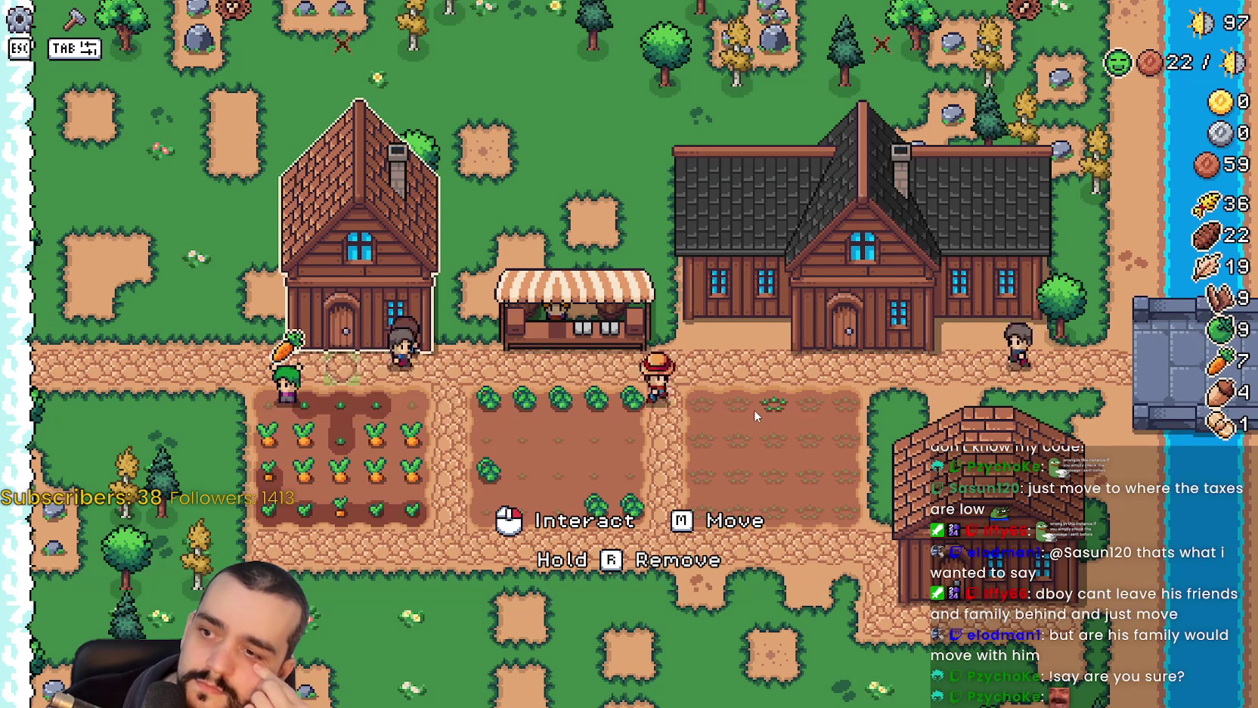
{"action": "key", "text": "a"}
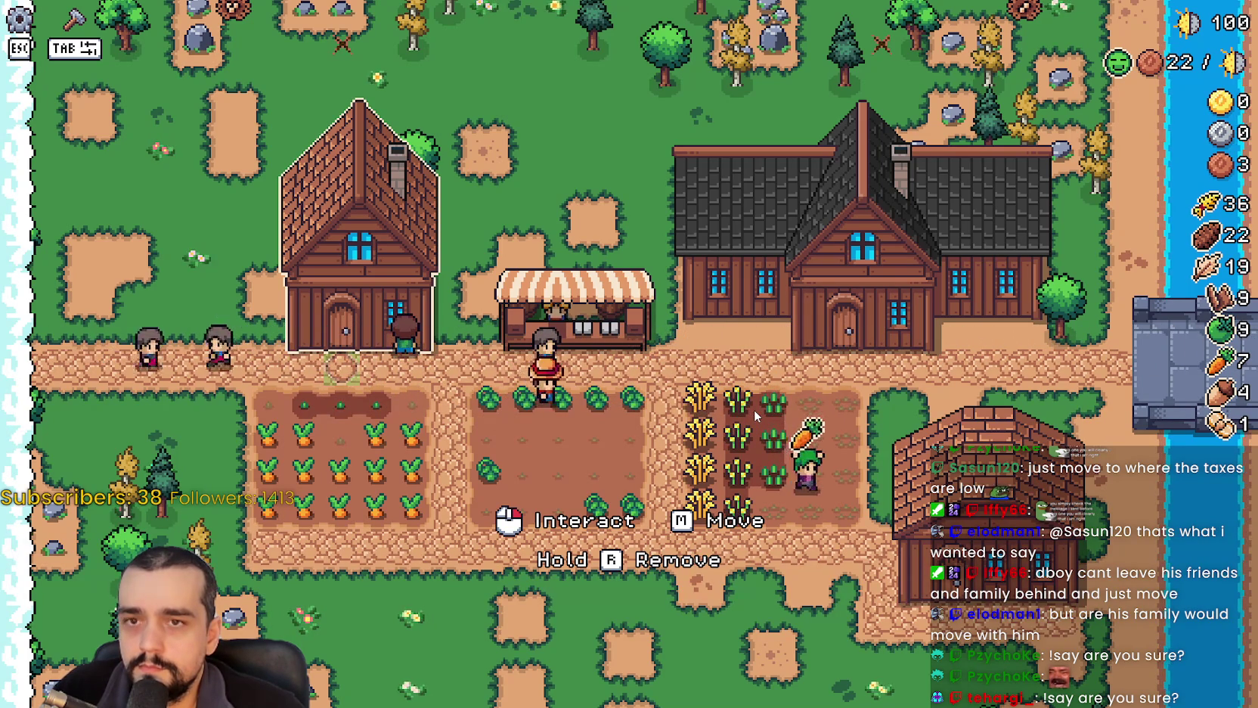
Check the market inventory and the left house's workers and beds window, then return to Godot.
{"action": "key", "text": "w"}
{"action": "key", "text": "e"}
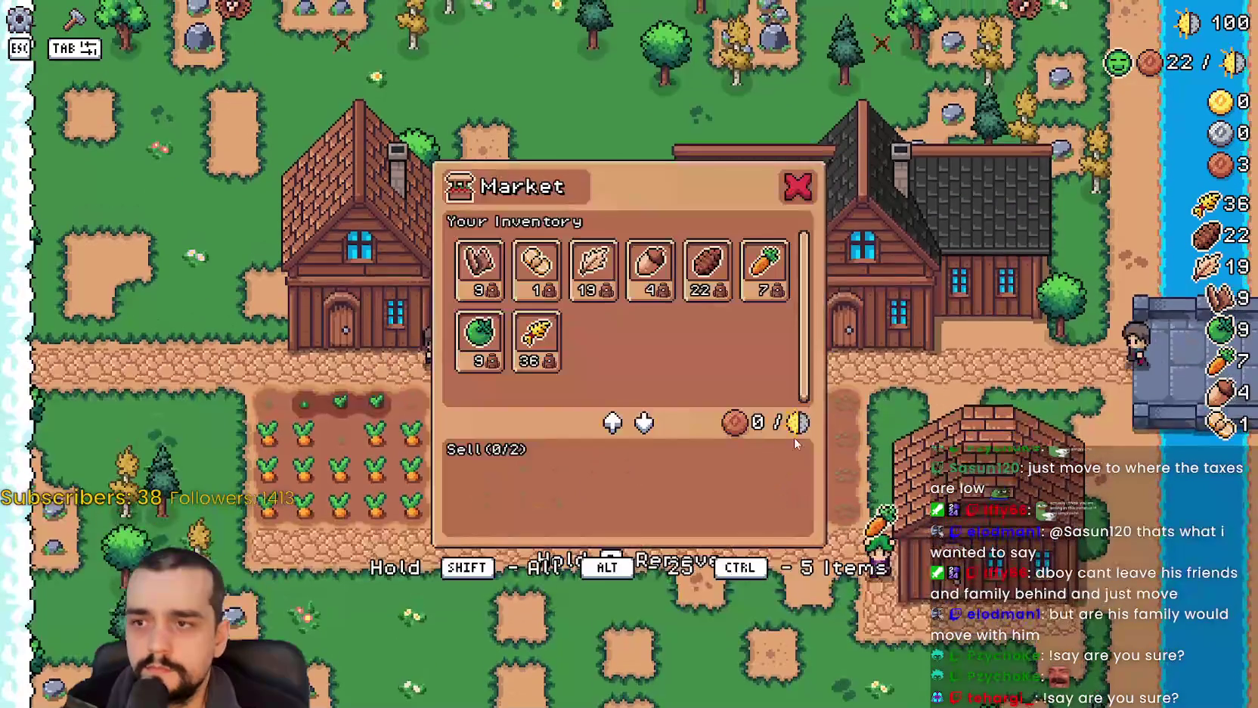
{"action": "key", "text": "Escape"}
{"action": "key", "text": "d"}
{"action": "left_click", "coordinate": [785, 472]}
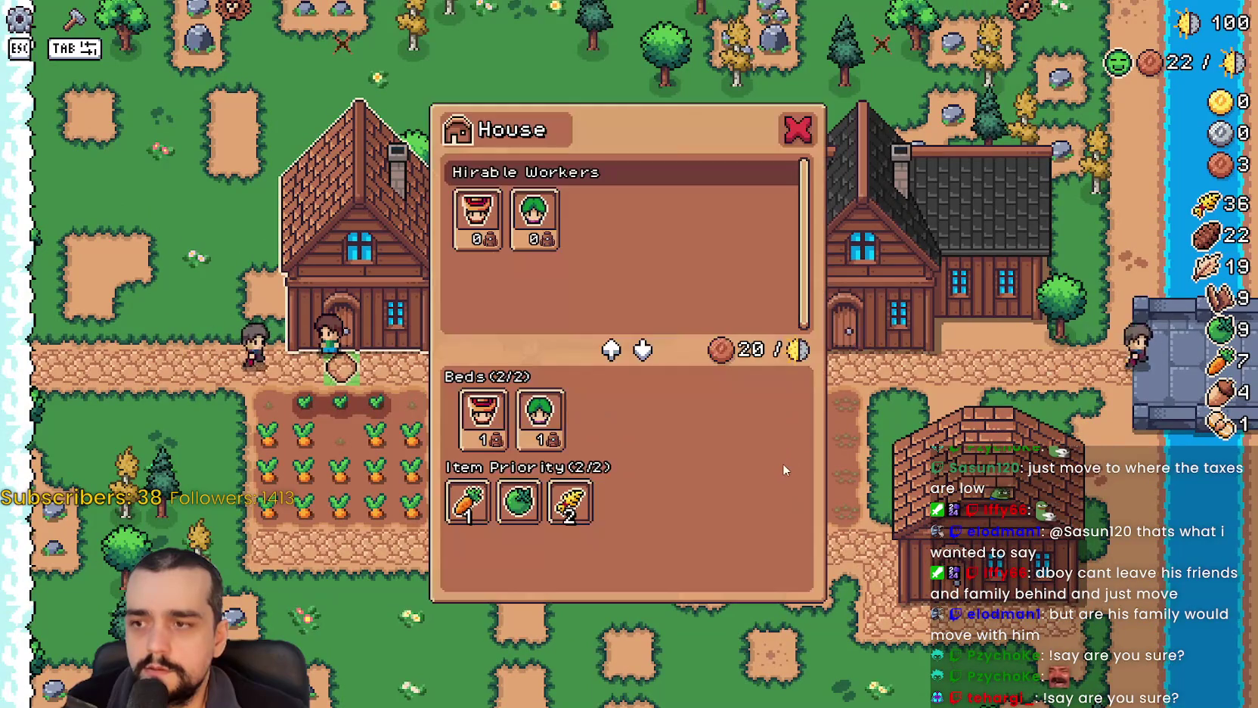
{"action": "key", "text": "Escape"}
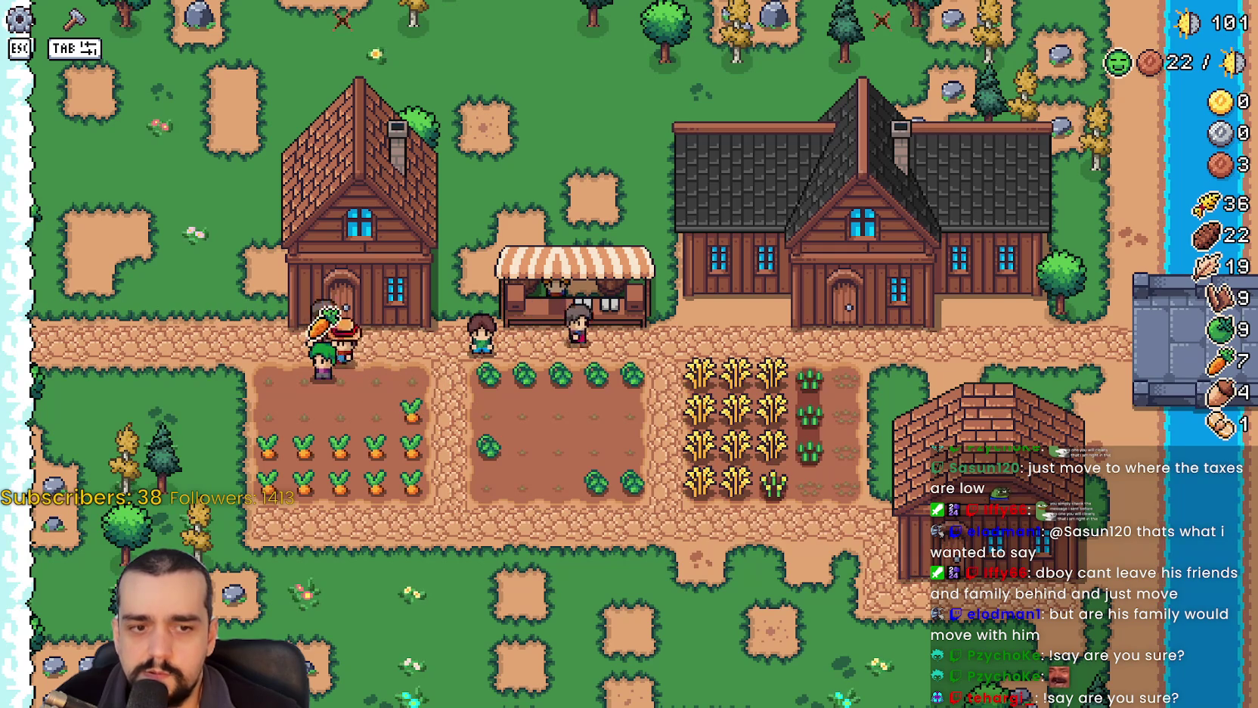
{"action": "key", "text": "alt+Tab"}
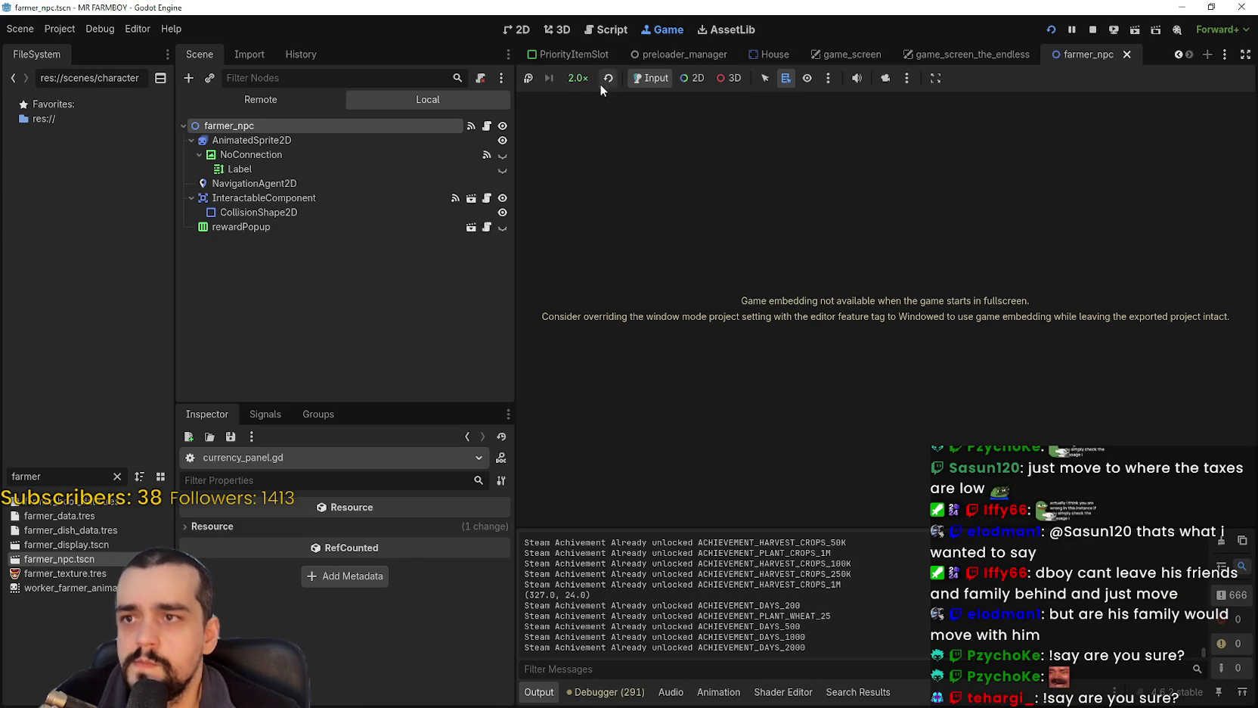
Set the running game's speed to 1.0× and go back to the game window.
{"action": "left_click", "coordinate": [577, 78]}
{"action": "left_click", "coordinate": [597, 173]}
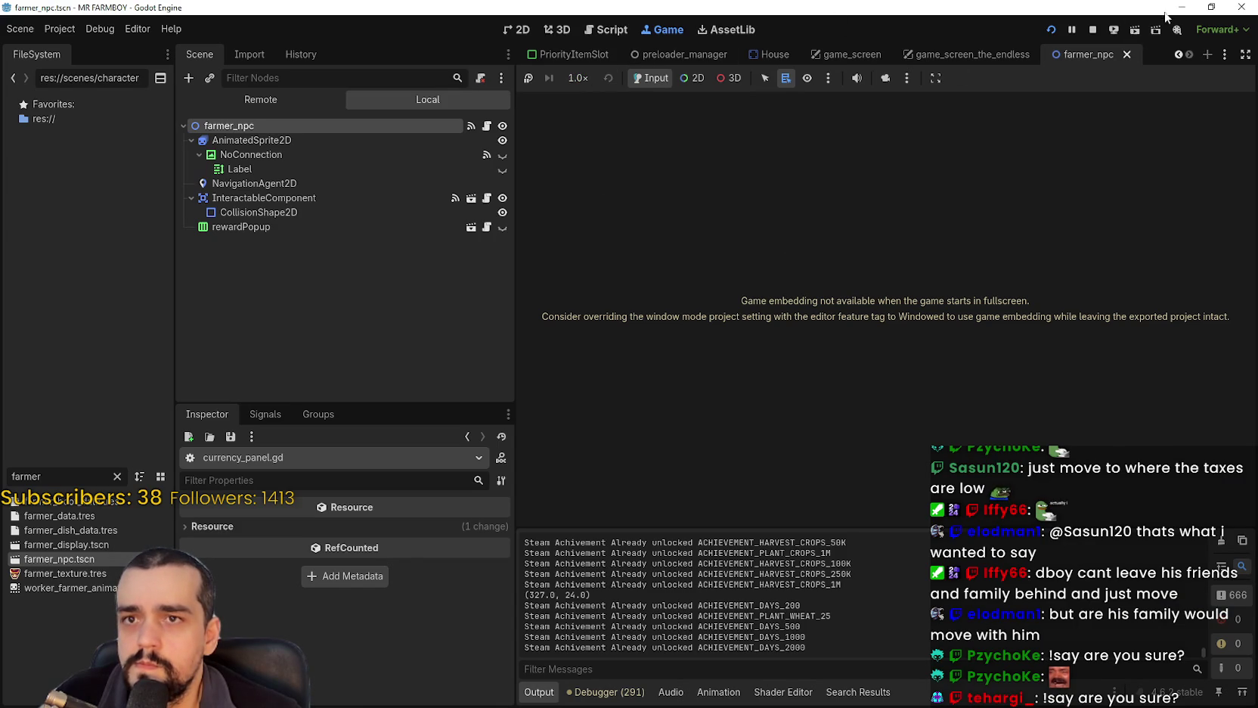
{"action": "left_click", "coordinate": [1182, 7]}
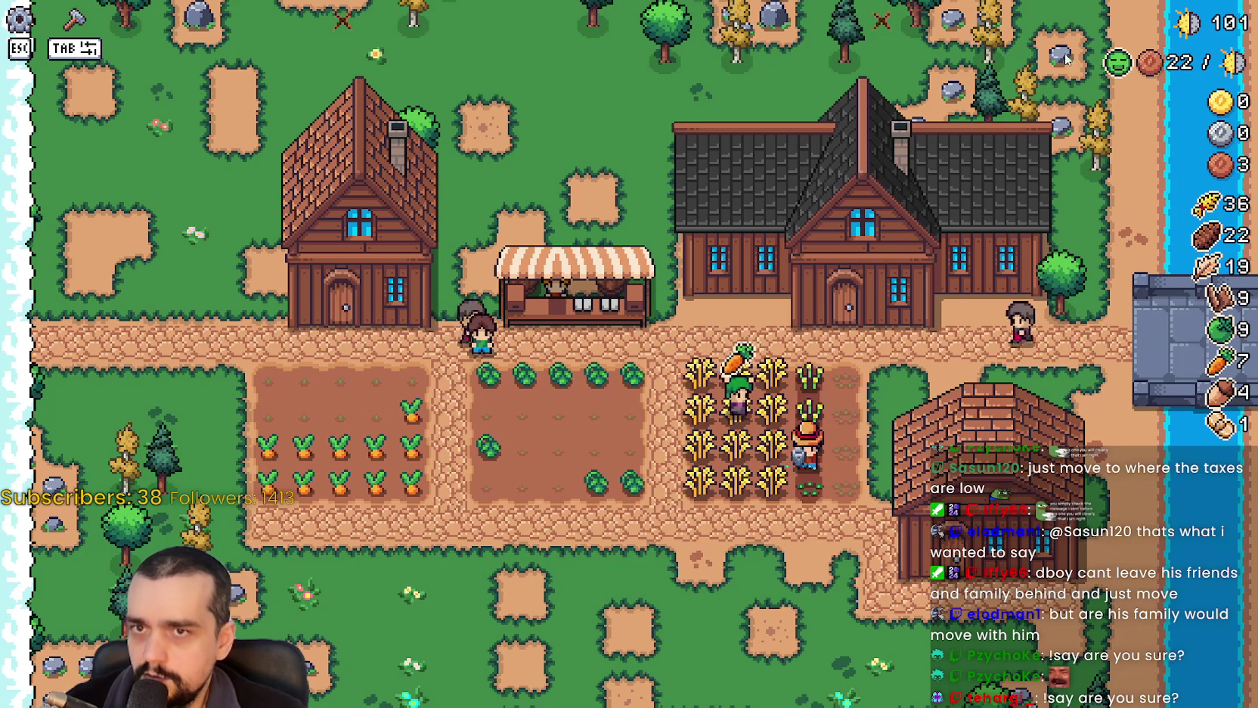
Check the upkeep icon in game, quit with Alt+F4, and show currency_panel.gd.
{"action": "mouse_move", "coordinate": [1120, 65]}
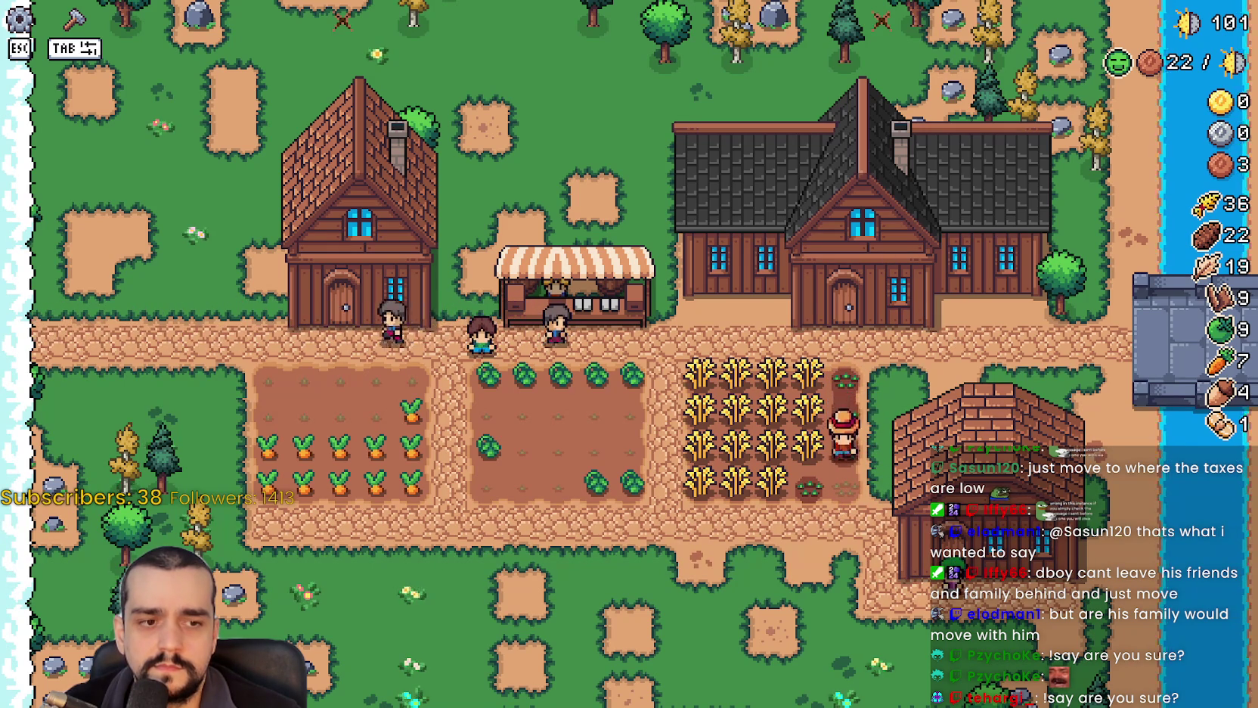
{"action": "key", "text": "alt+F4"}
{"action": "left_click", "coordinate": [594, 34]}
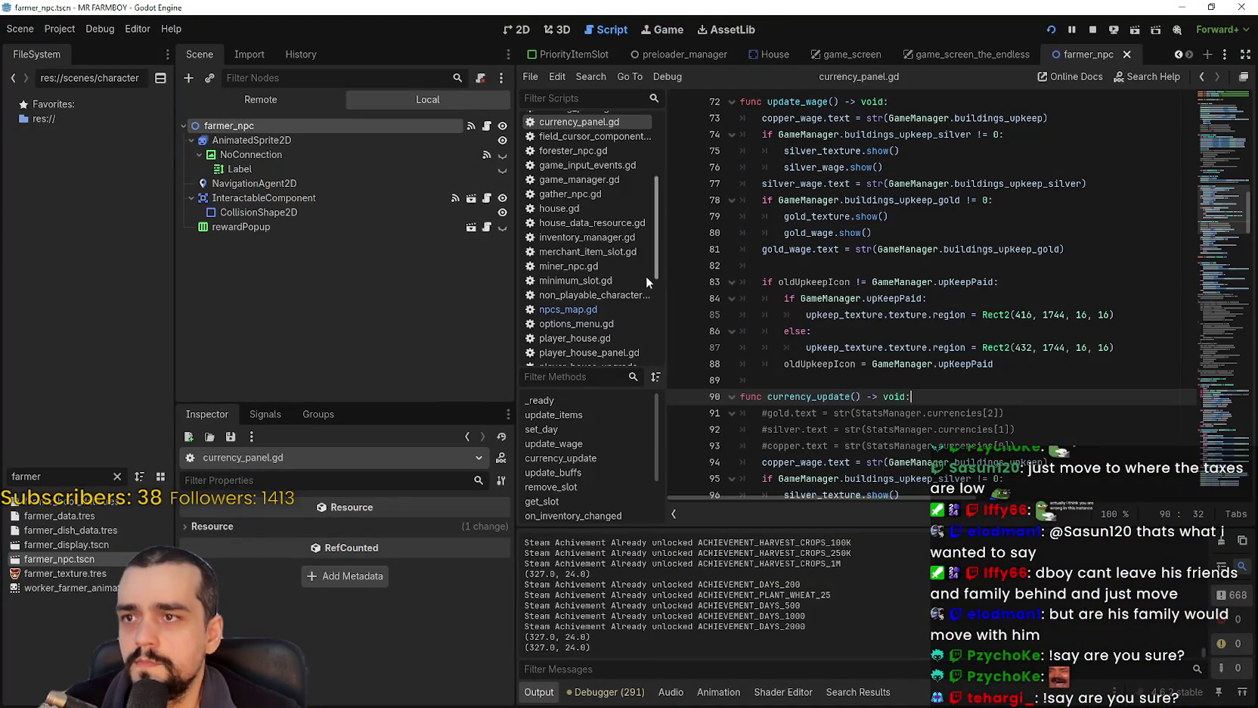
Inspect oldUpkeepIcon on line 83 and upKeepPaid on line 84 in update_wage() of currency_panel.gd.
{"action": "mouse_move", "coordinate": [915, 396]}
{"action": "left_mouse_down"}
{"action": "mouse_move", "coordinate": [945, 364]}
{"action": "mouse_move", "coordinate": [756, 226]}
{"action": "mouse_move", "coordinate": [745, 250]}
{"action": "left_mouse_up"}
{"action": "scroll", "coordinate": [943, 326], "scroll_direction": "up", "scroll_amount": 3}
{"action": "scroll", "coordinate": [943, 326], "scroll_direction": "down", "scroll_amount": 2}
{"action": "left_click", "coordinate": [953, 340]}
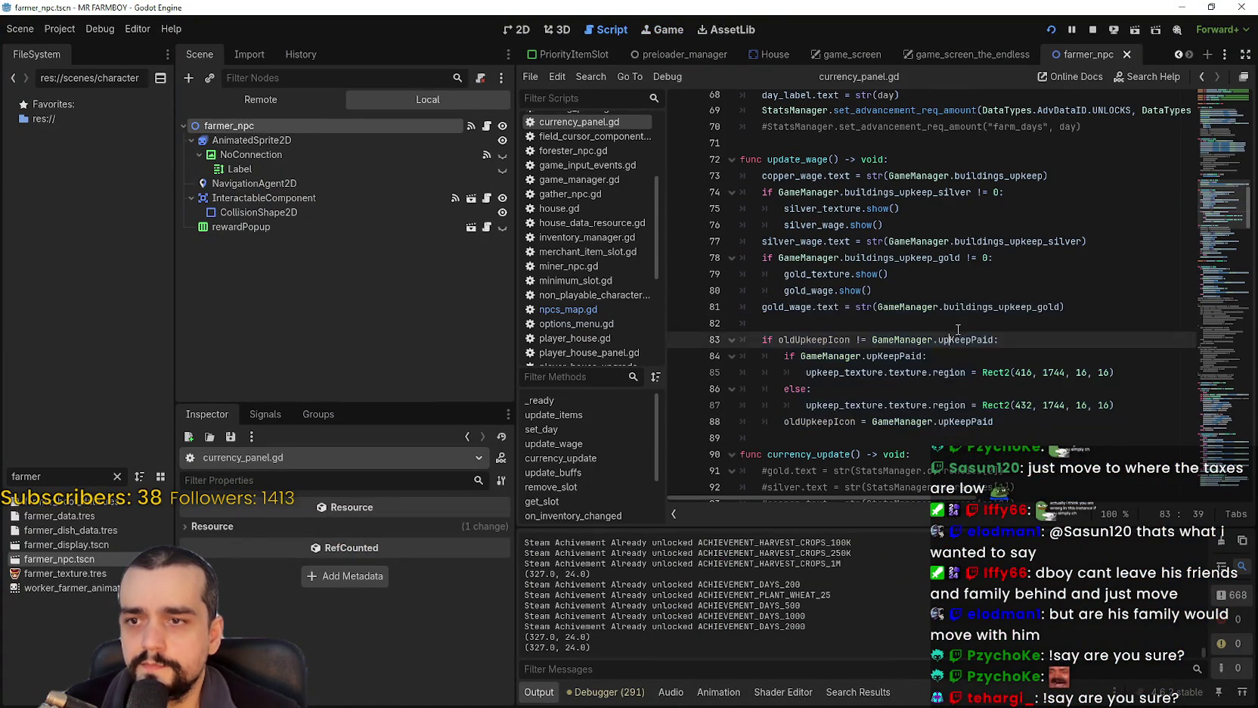
{"action": "double_click", "coordinate": [954, 340]}
{"action": "left_click_drag", "start_coordinate": [954, 340], "coordinate": [809, 340]}
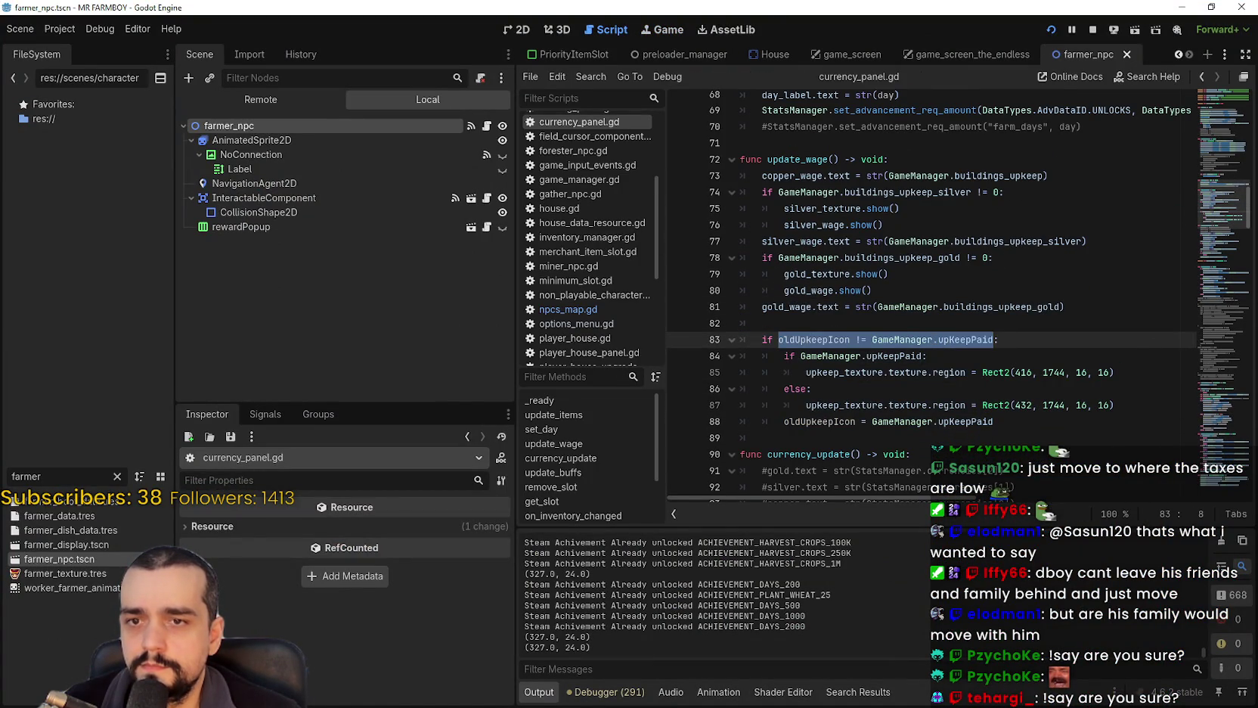
{"action": "mouse_move", "coordinate": [1227, 192]}
{"action": "left_mouse_down"}
{"action": "mouse_move", "coordinate": [1196, 118]}
{"action": "mouse_move", "coordinate": [1192, 192]}
{"action": "left_mouse_up"}
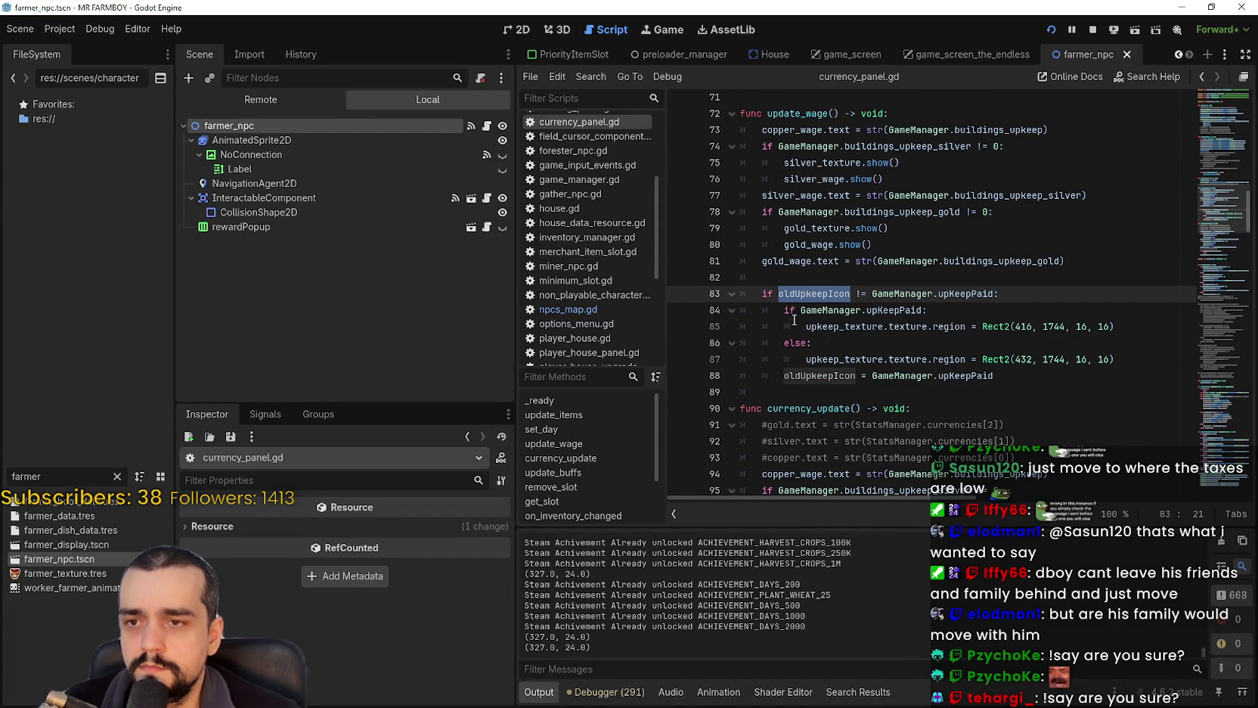
{"action": "double_click", "coordinate": [911, 310]}
{"action": "left_click", "coordinate": [822, 376]}
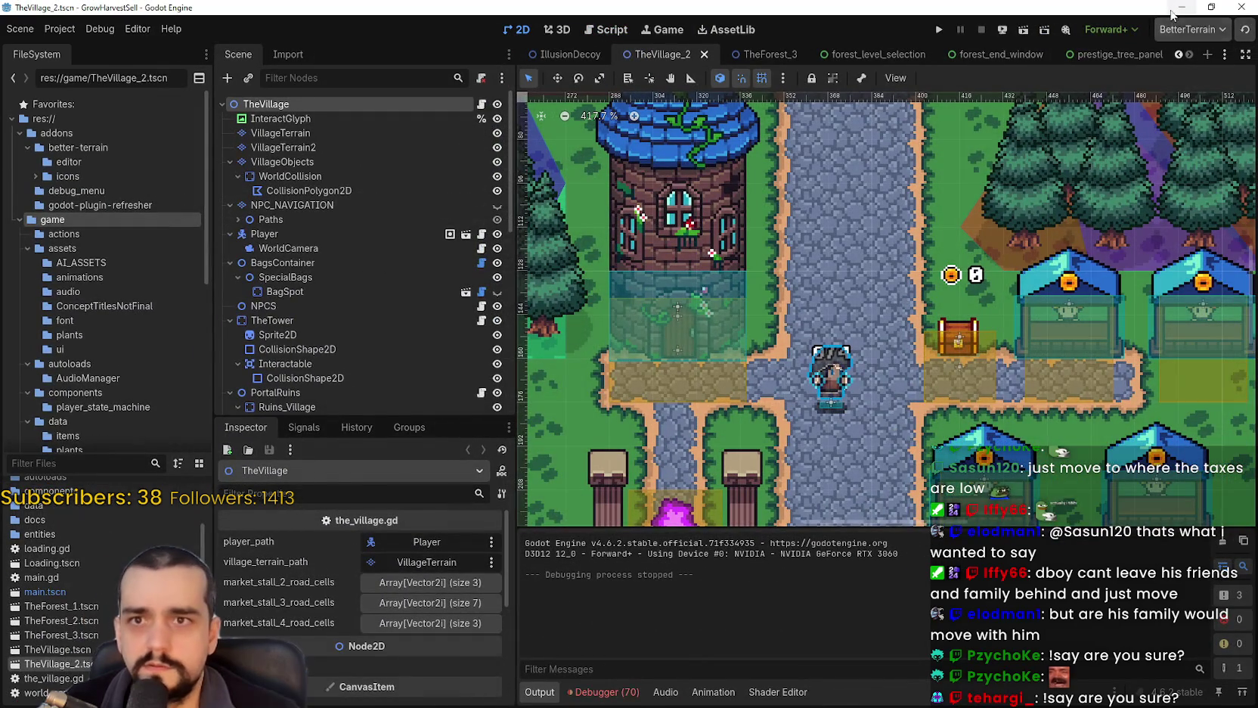
Minimize the GrowHarvestSell window and check the running game before returning to currency_panel.gd.
{"action": "left_click", "coordinate": [1176, 9]}
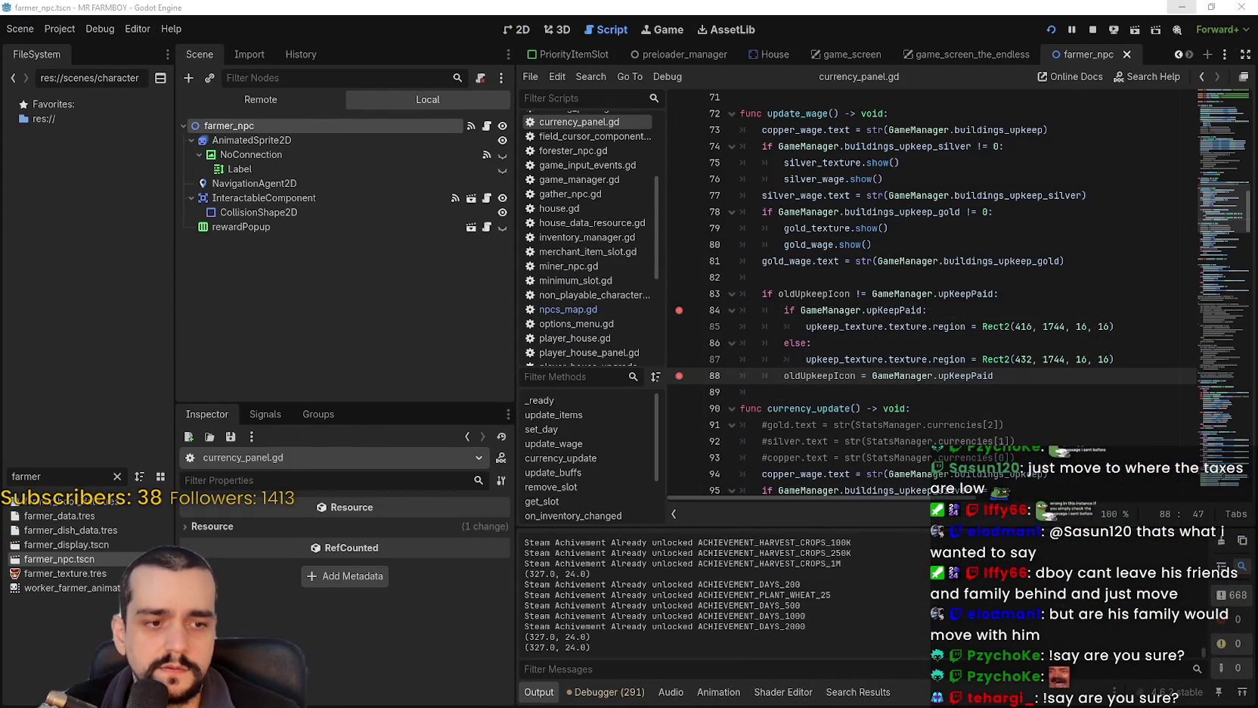
{"action": "key", "text": "alt+Tab"}
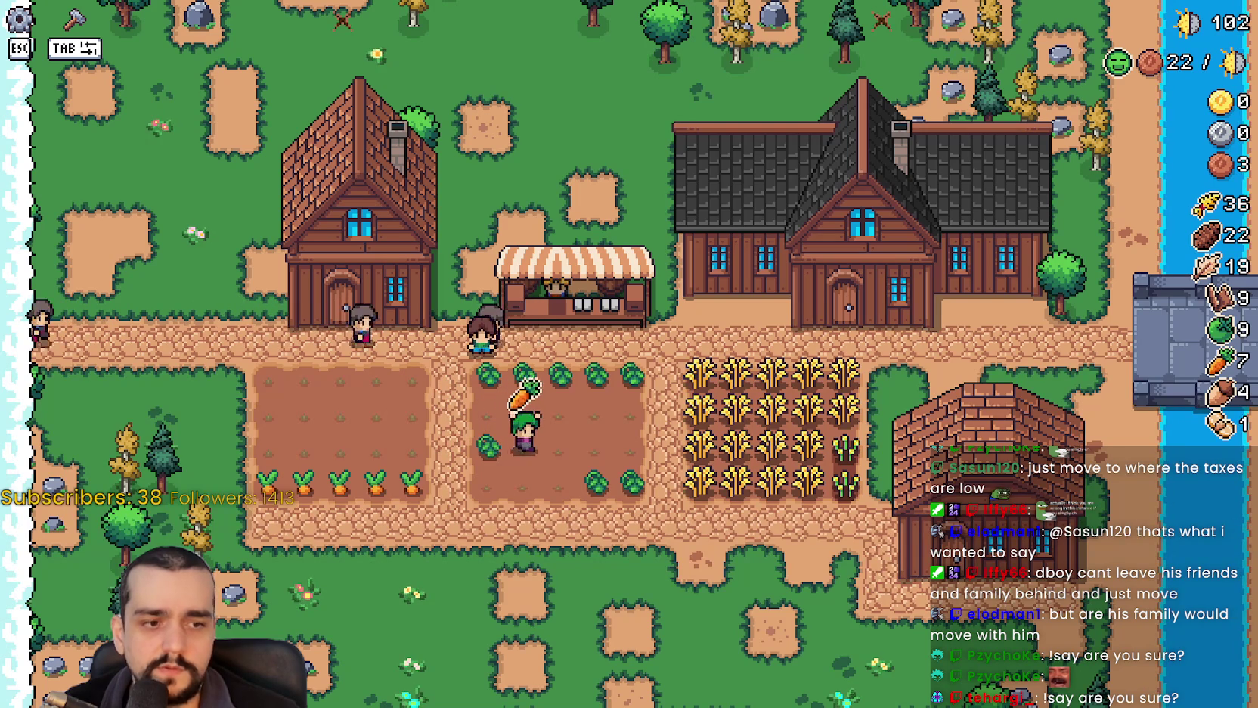
{"action": "key", "text": "alt+Tab"}
Review the line 83 upkeep condition and the icon-swap lines 84–87.
{"action": "left_click", "coordinate": [878, 385]}
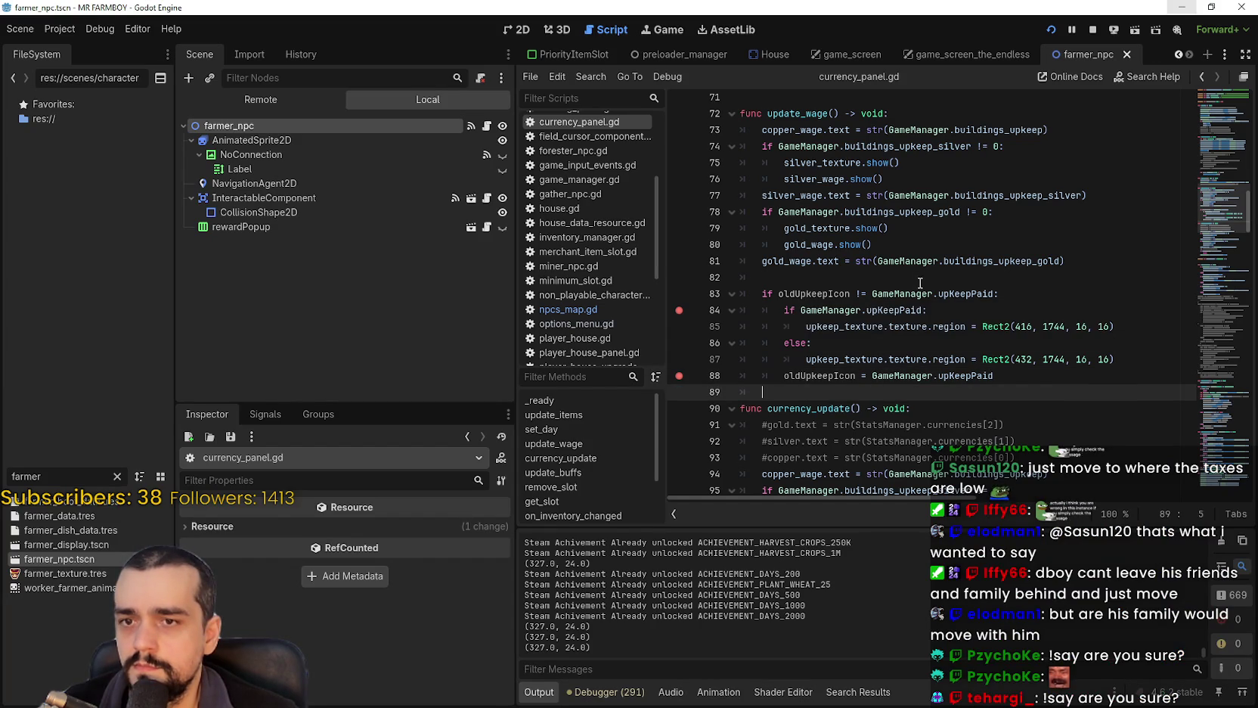
{"action": "mouse_move", "coordinate": [968, 293]}
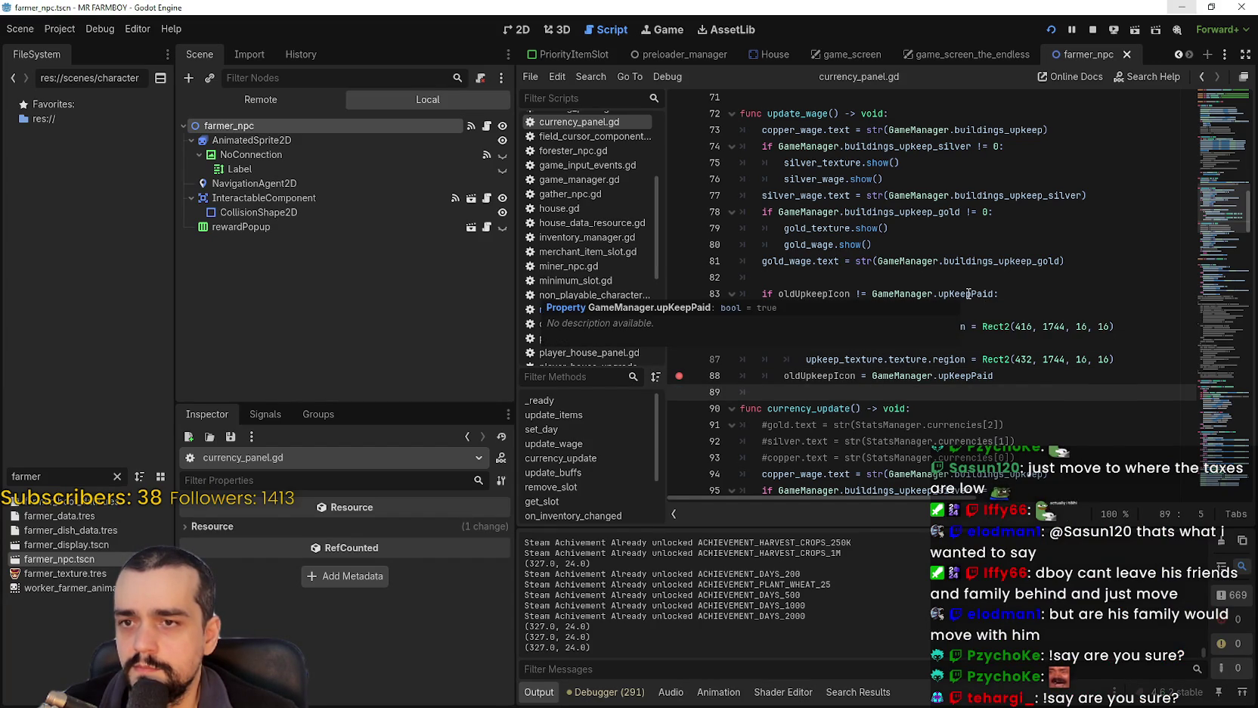
{"action": "left_click_drag", "start_coordinate": [762, 294], "coordinate": [1006, 298]}
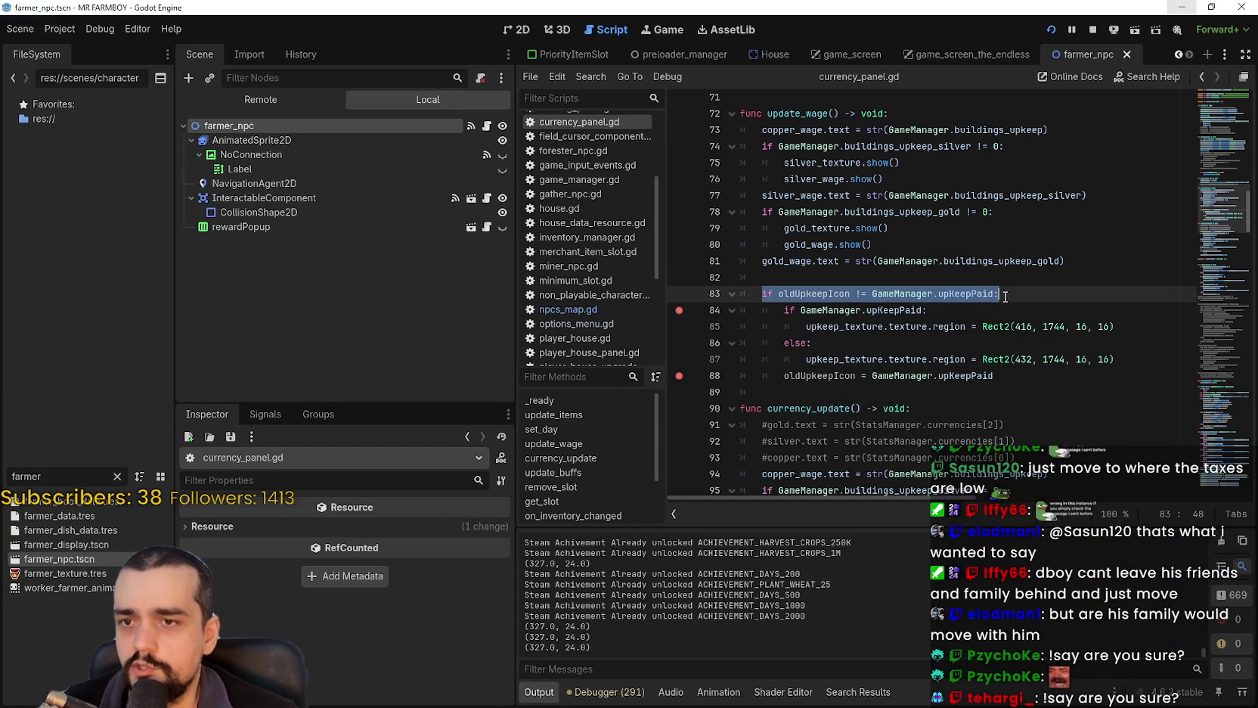
{"action": "left_click_drag", "start_coordinate": [768, 310], "coordinate": [900, 359]}
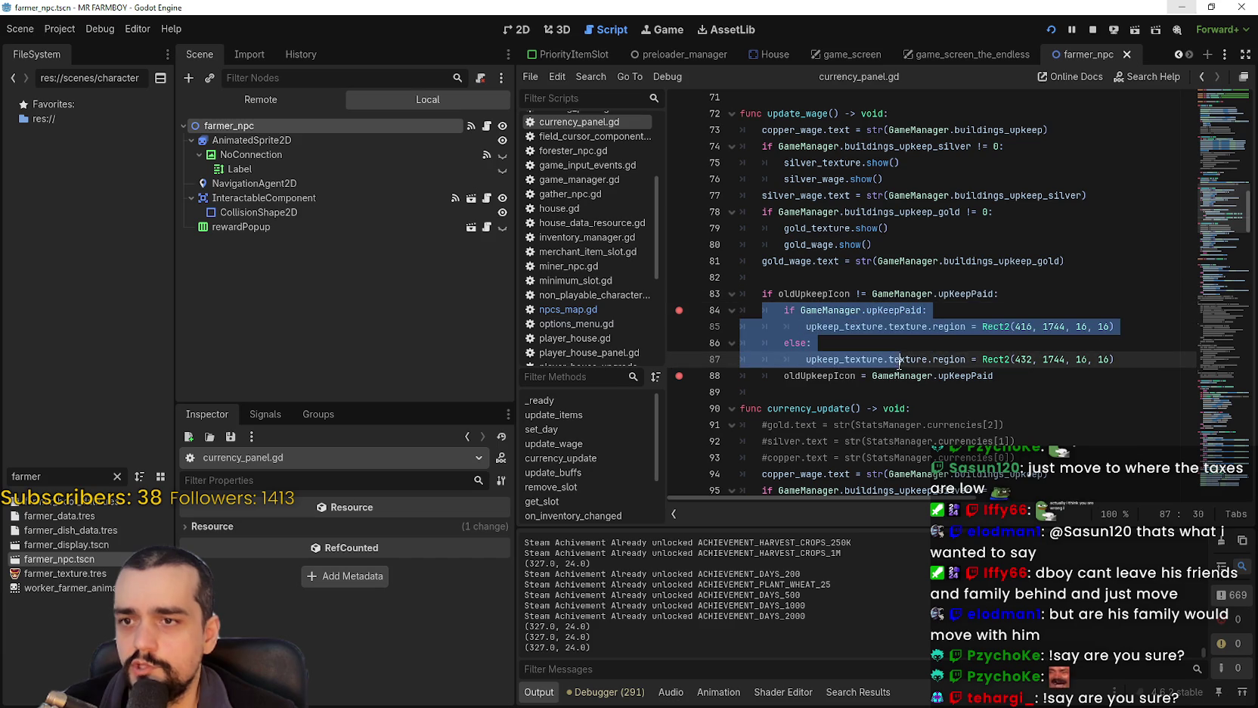
{"action": "left_click", "coordinate": [1139, 352]}
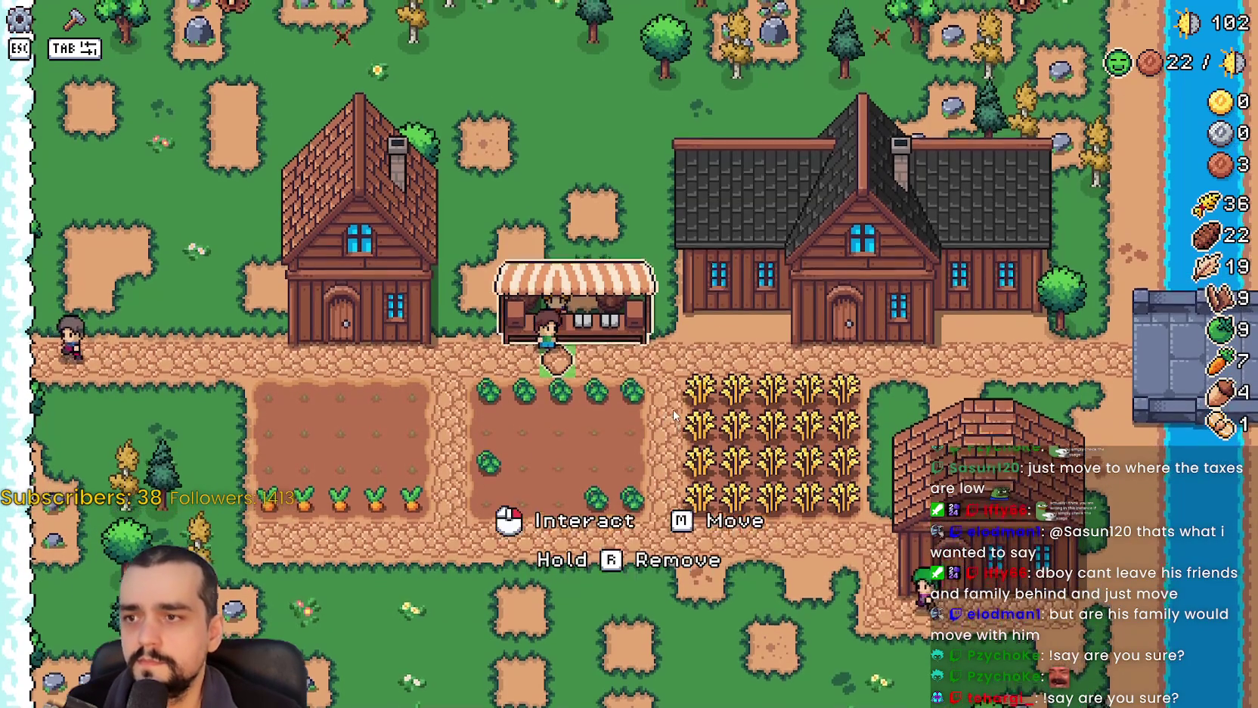
Open the Market in game and continue past the line 84 and line 88 breakpoints.
{"action": "key", "text": "e"}
{"action": "left_click", "coordinate": [487, 354]}
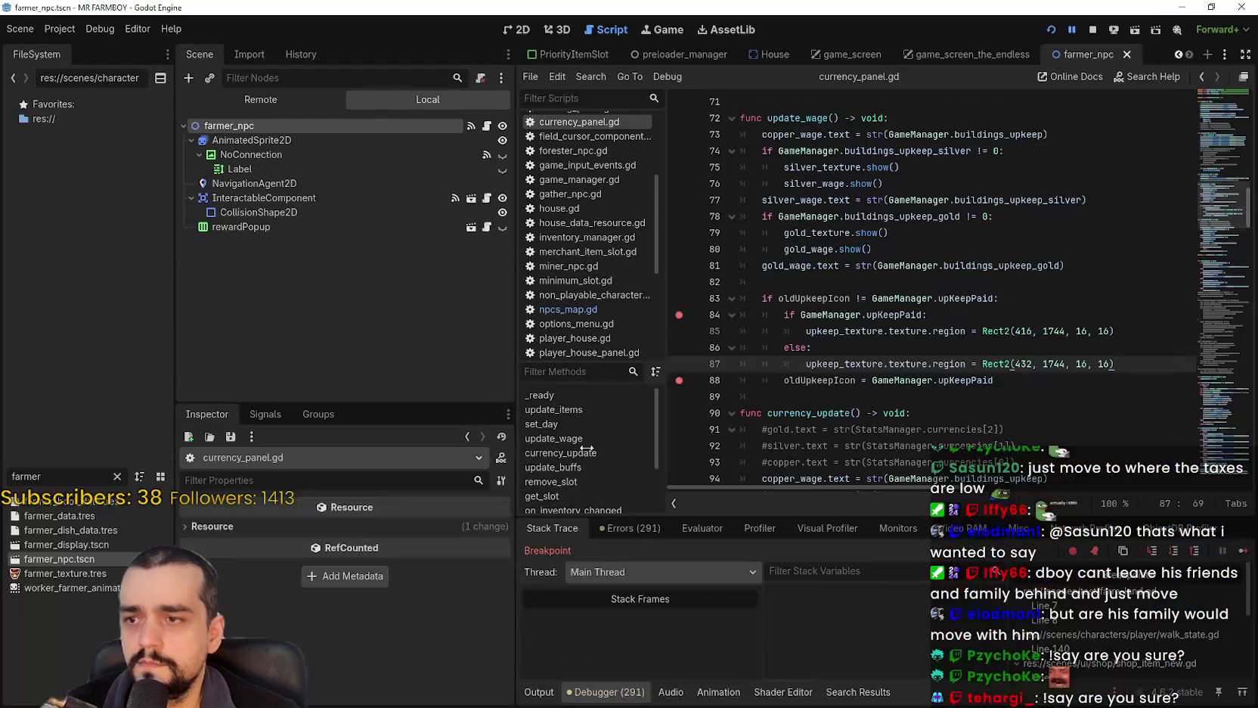
{"action": "left_click", "coordinate": [1241, 555]}
{"action": "left_click", "coordinate": [1241, 555]}
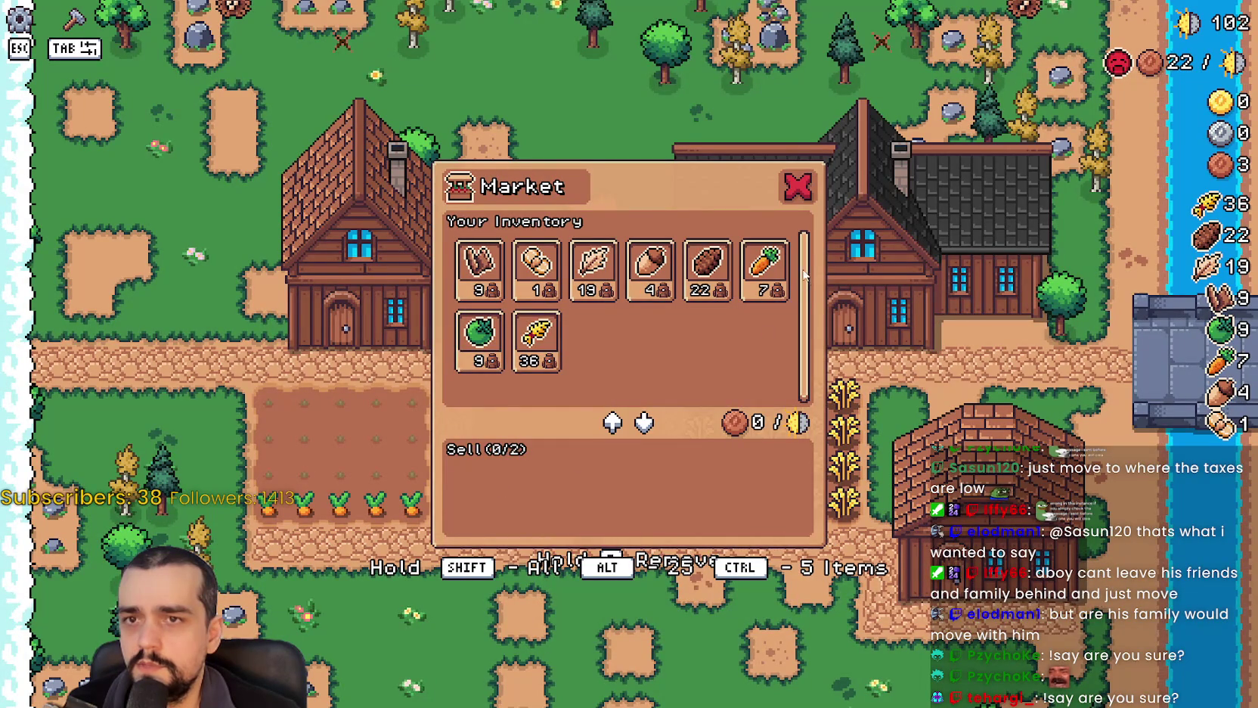
Close the market, quit the game from its pause menu, and run it again.
{"action": "key", "text": "Escape"}
{"action": "key", "text": "a"}
{"action": "key", "text": "w"}
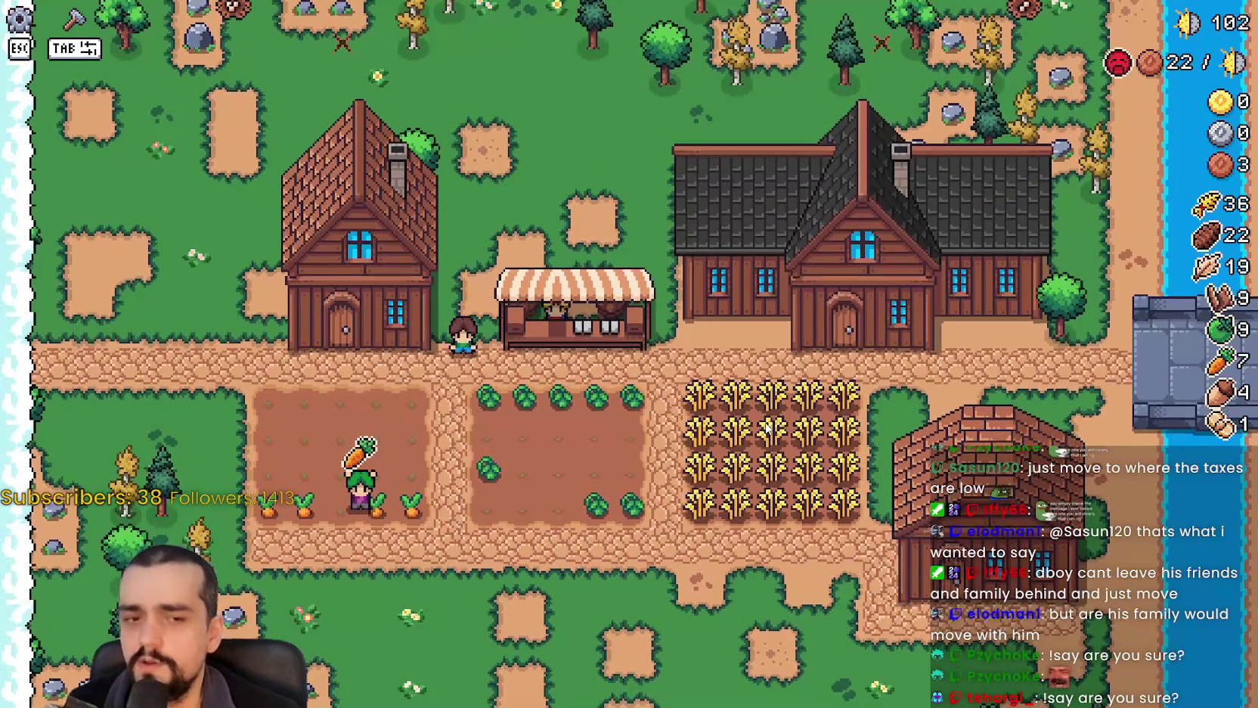
{"action": "key", "text": "Escape"}
{"action": "left_click", "coordinate": [623, 508]}
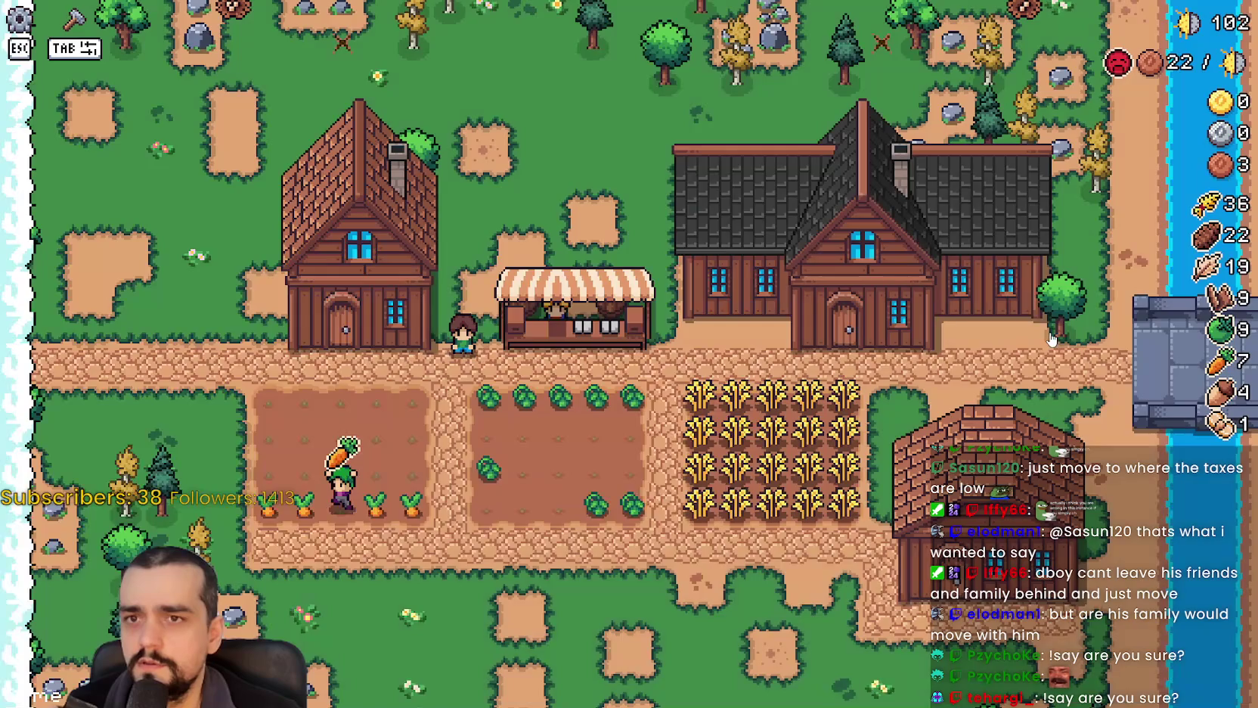
{"action": "left_click", "coordinate": [894, 297]}
{"action": "left_click", "coordinate": [1050, 29]}
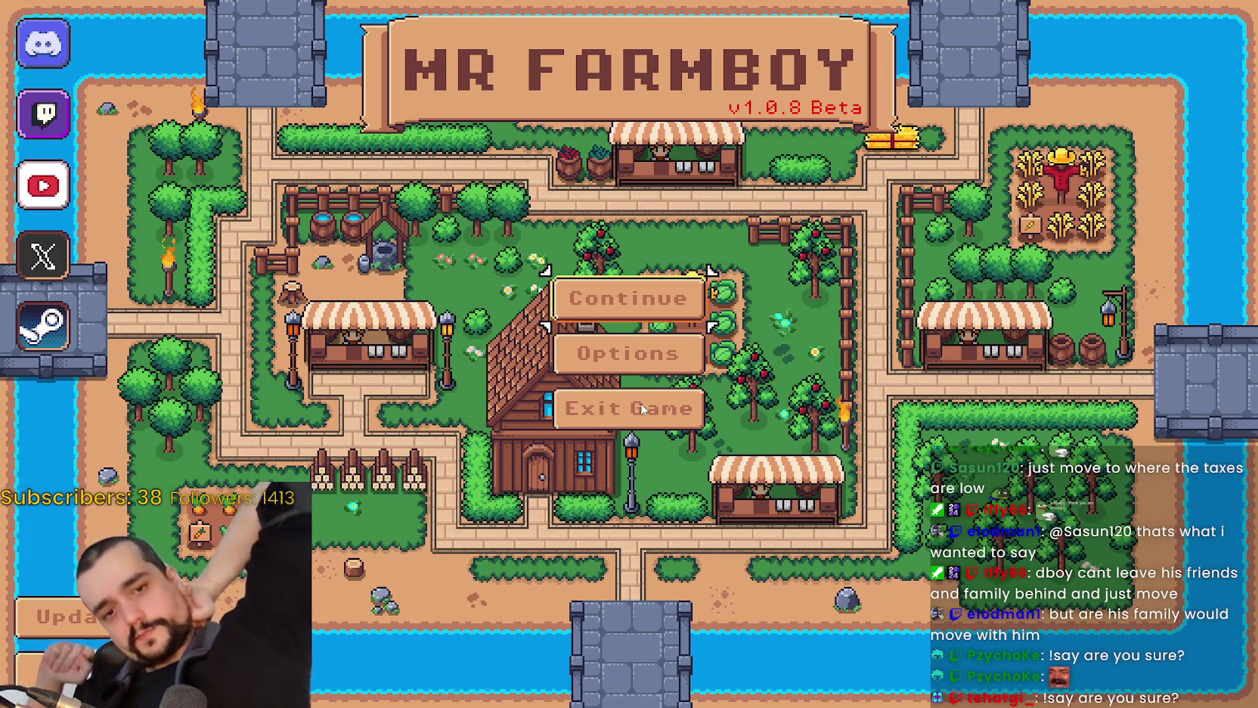
{"action": "left_click", "coordinate": [618, 324]}
{"action": "scroll", "coordinate": [673, 351], "scroll_direction": "down", "scroll_amount": 4}
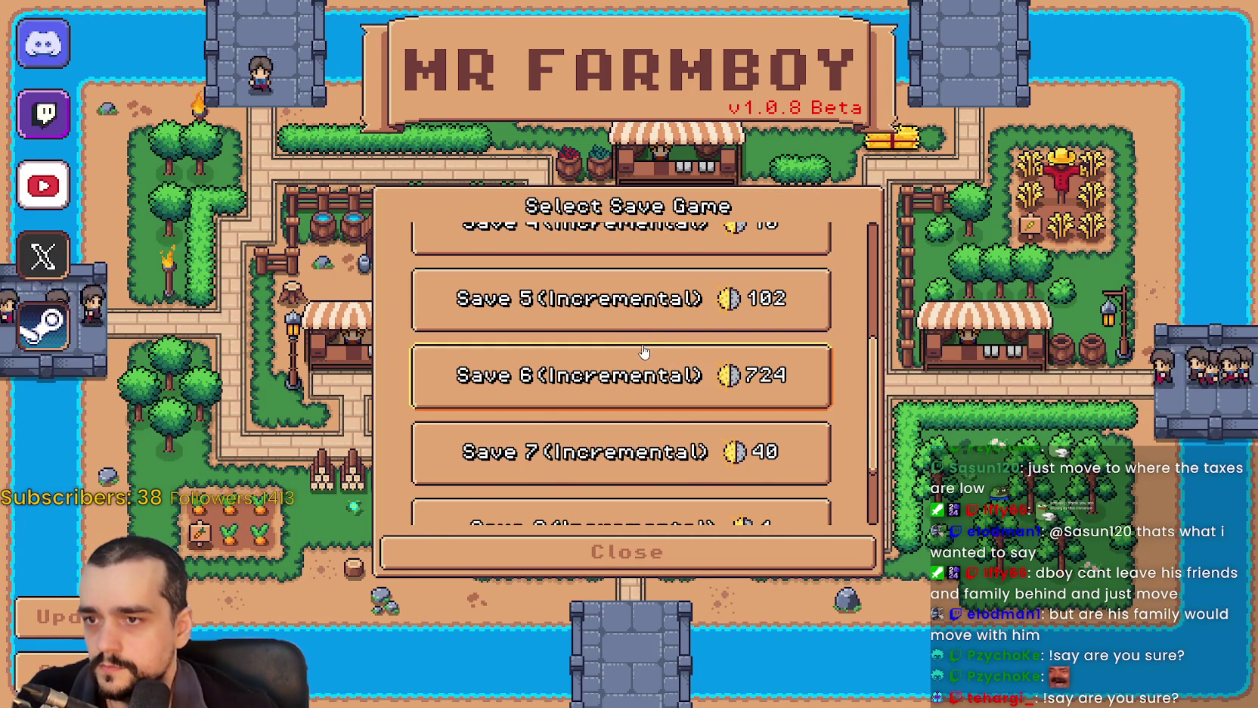
{"action": "scroll", "coordinate": [652, 355], "scroll_direction": "down", "scroll_amount": 1}
{"action": "left_click", "coordinate": [574, 257]}
{"action": "left_click", "coordinate": [556, 282]}
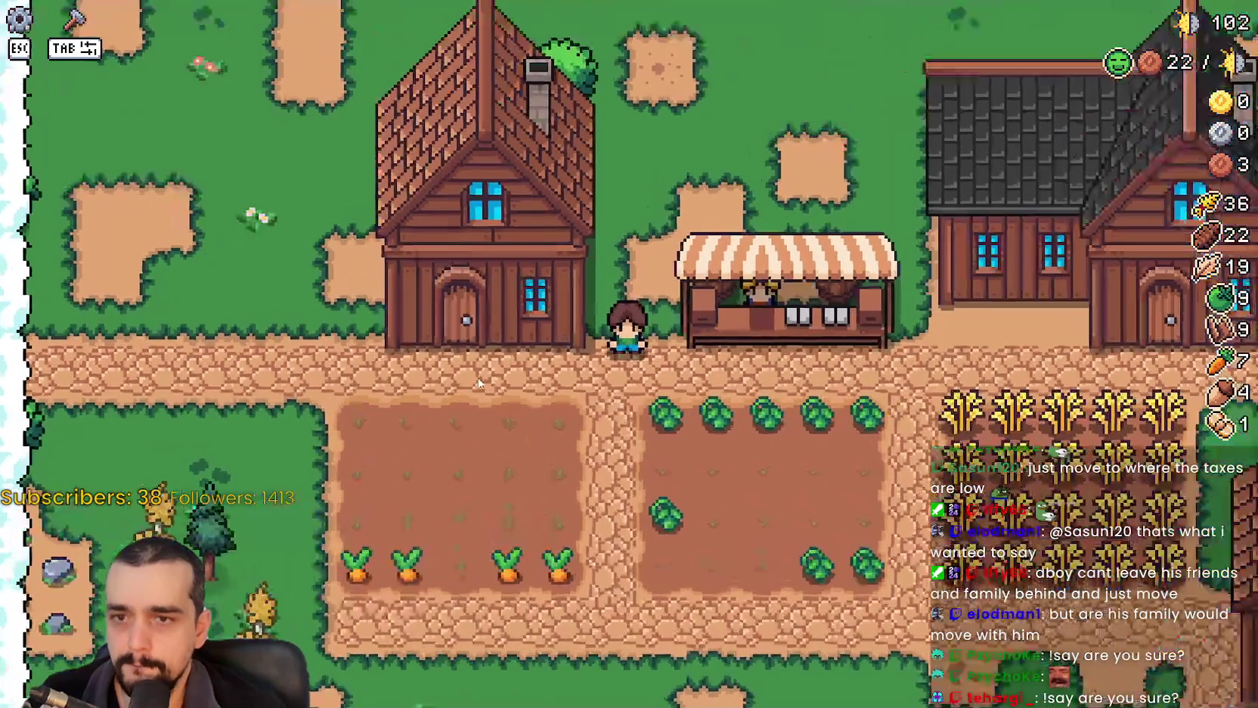
{"action": "key", "text": "a"}
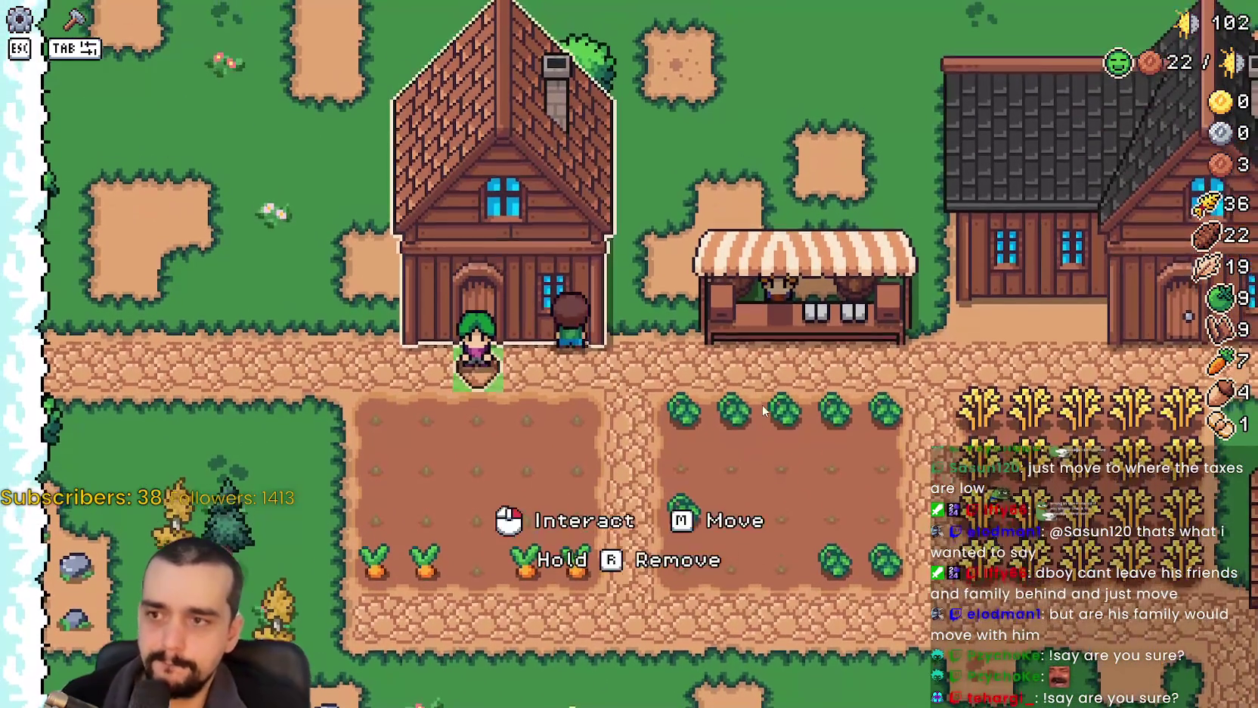
{"action": "left_click", "coordinate": [764, 391]}
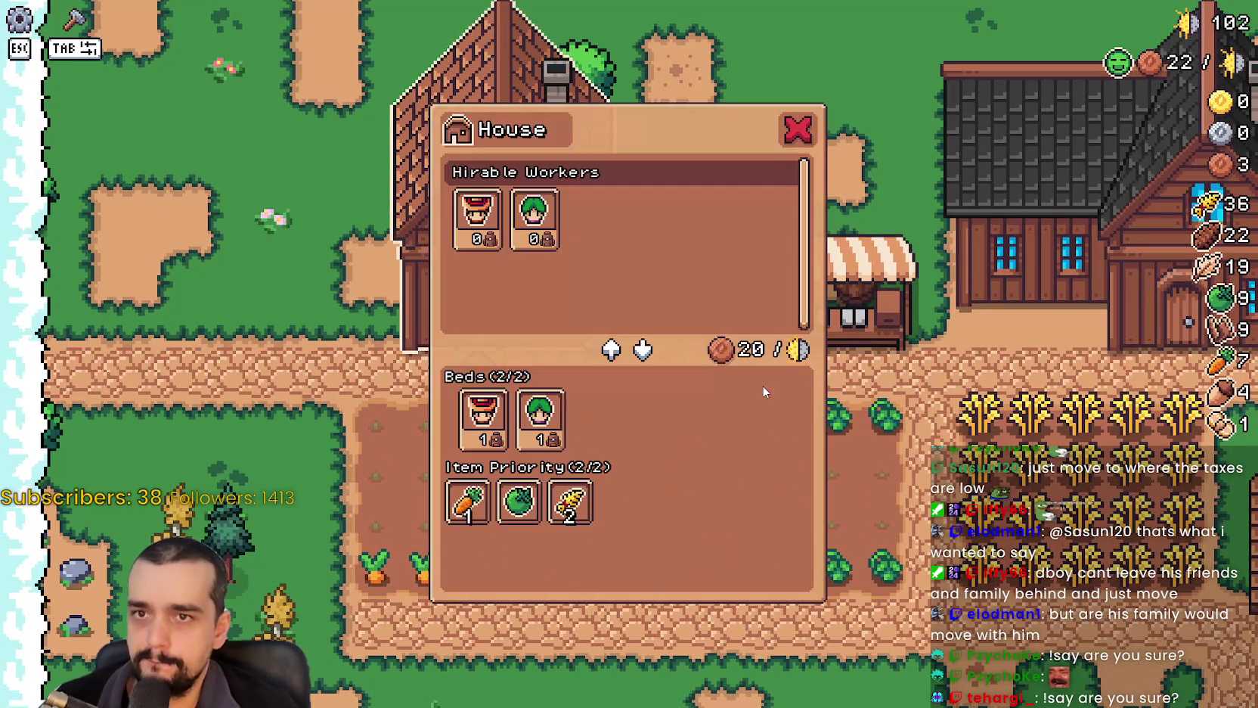
{"action": "key", "text": "Escape"}
{"action": "scroll", "coordinate": [864, 388], "scroll_direction": "down", "scroll_amount": 3}
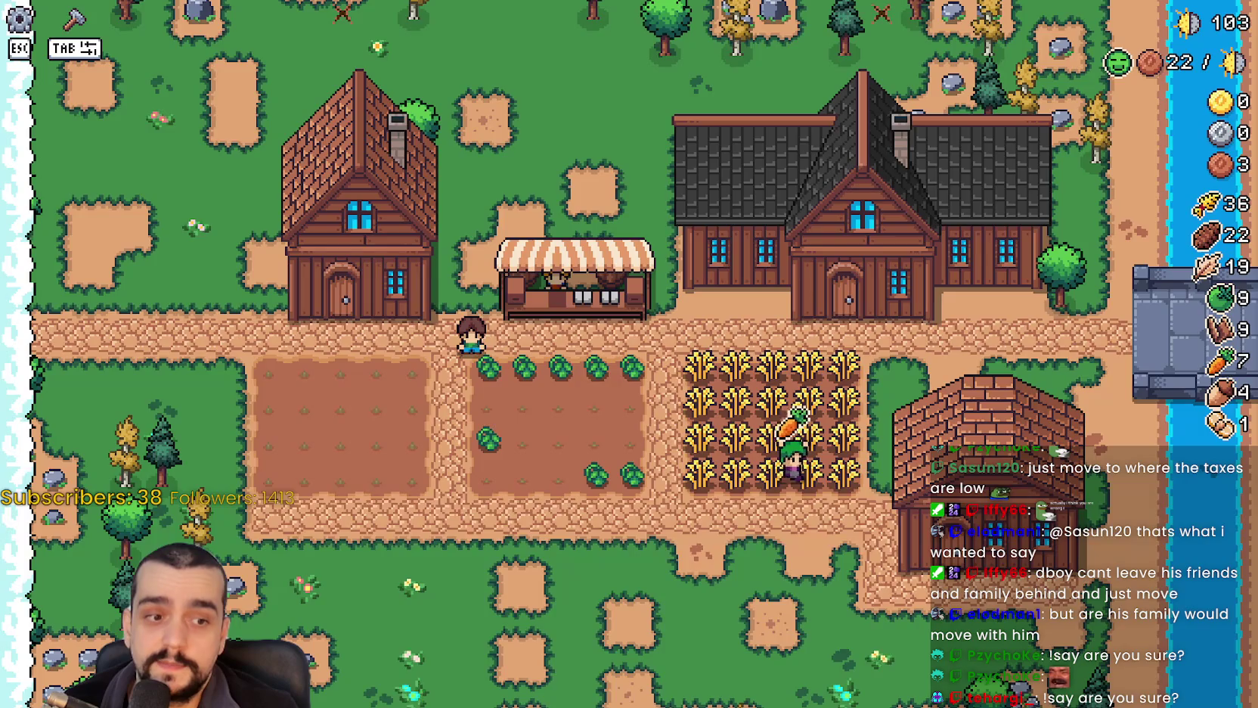
Review the wage display lines 73–81 and the update_wage function name.
{"action": "scroll", "coordinate": [718, 350], "scroll_direction": "up", "scroll_amount": 3}
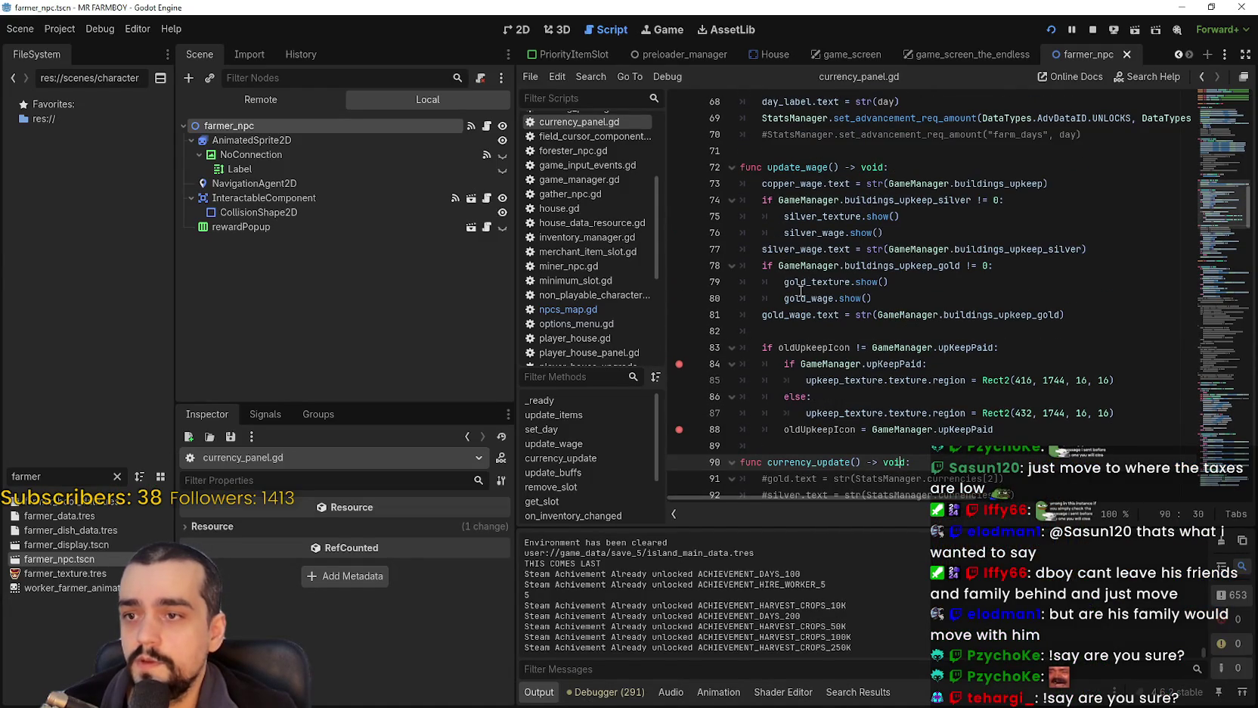
{"action": "left_click_drag", "start_coordinate": [842, 183], "coordinate": [954, 313]}
{"action": "left_click", "coordinate": [955, 315]}
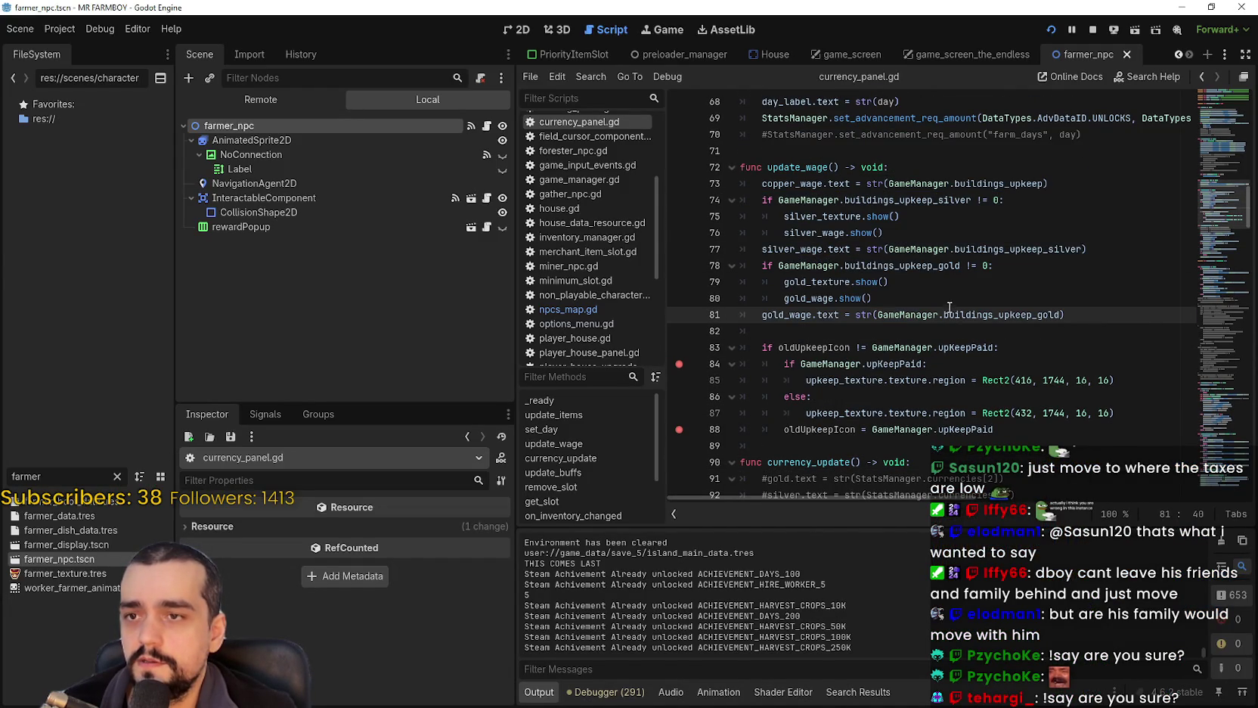
{"action": "left_click_drag", "start_coordinate": [768, 167], "coordinate": [839, 167]}
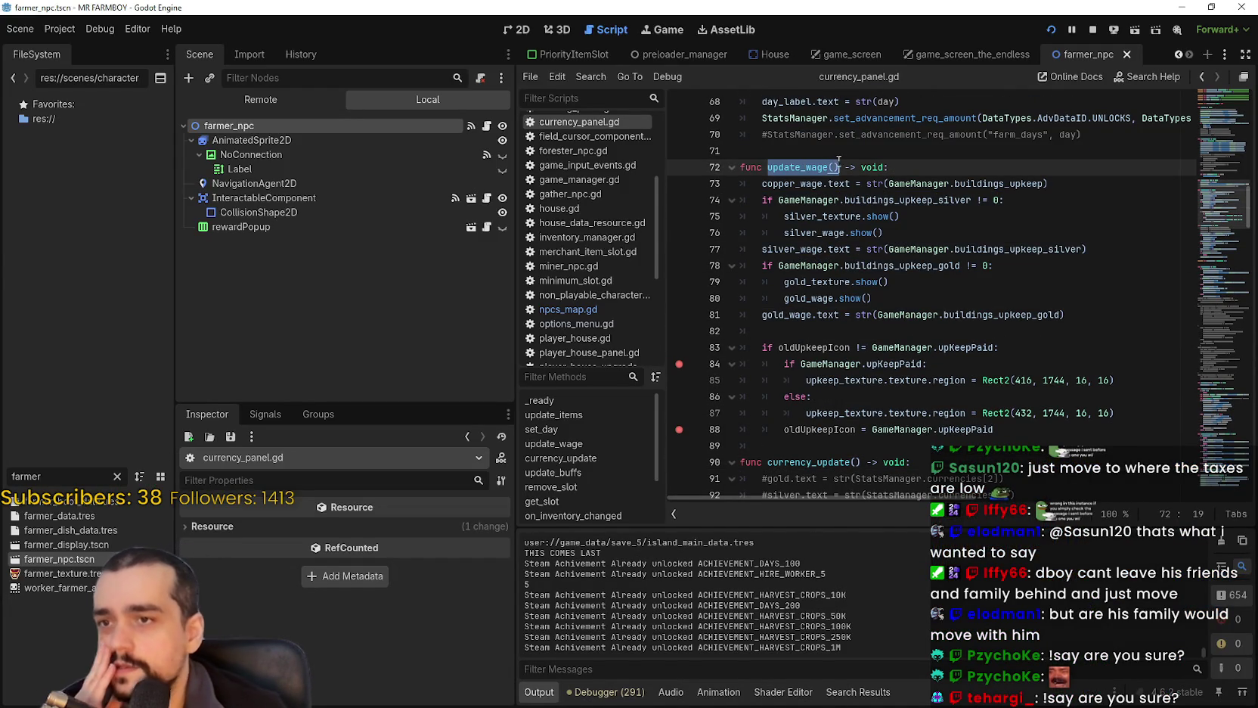
{"action": "left_click", "coordinate": [941, 331]}
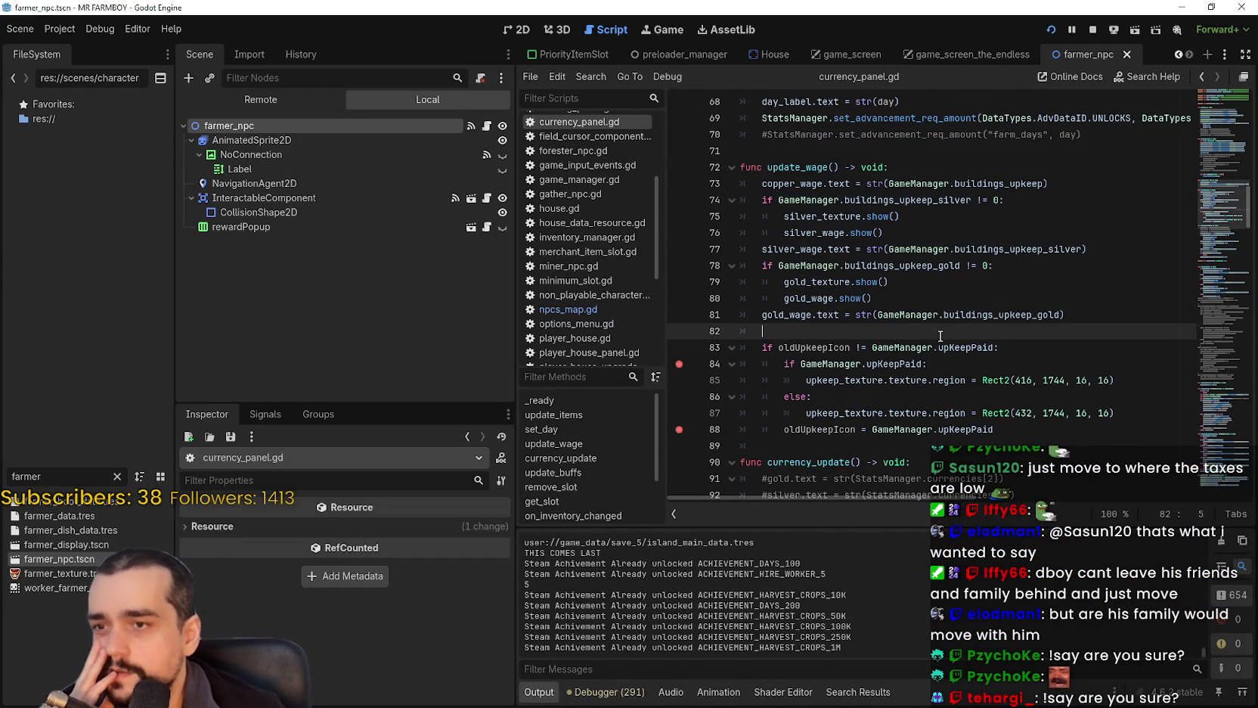
Select the upkeep icon-swap block on lines 83–88, leaving the caret on empty line 89.
{"action": "left_click", "coordinate": [983, 233]}
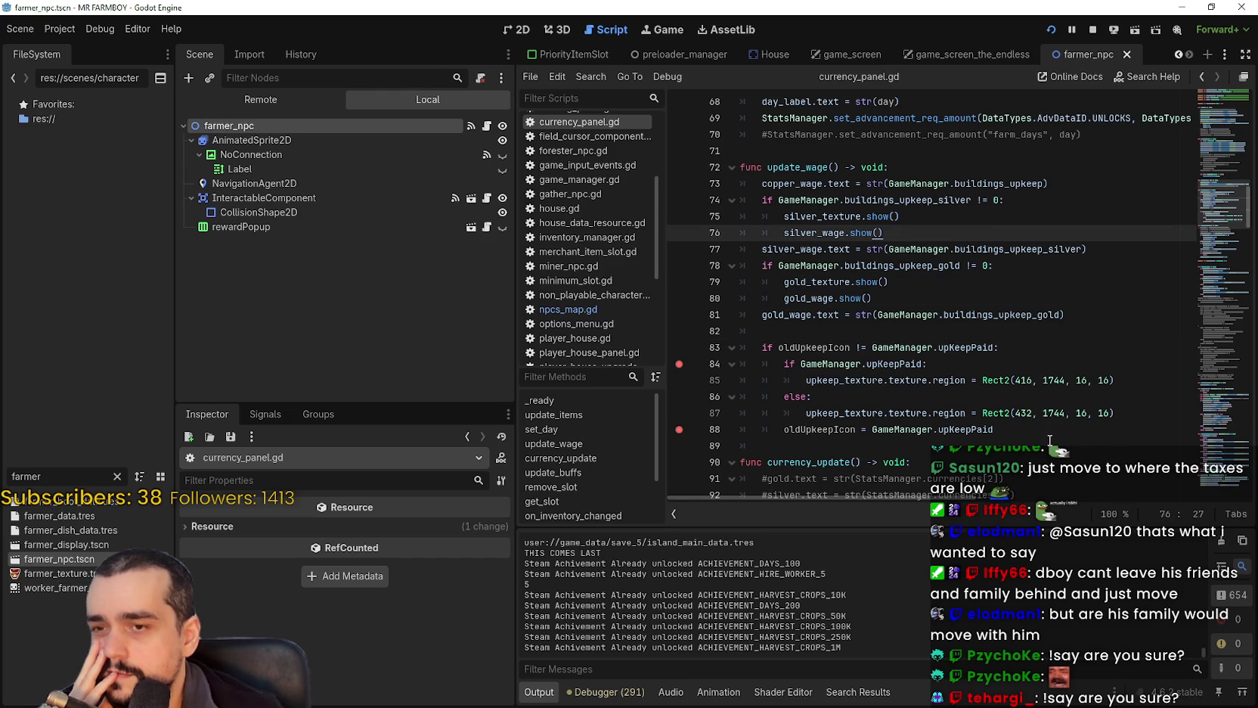
{"action": "left_click_drag", "start_coordinate": [1000, 430], "coordinate": [744, 363]}
{"action": "triple_click", "coordinate": [752, 345]}
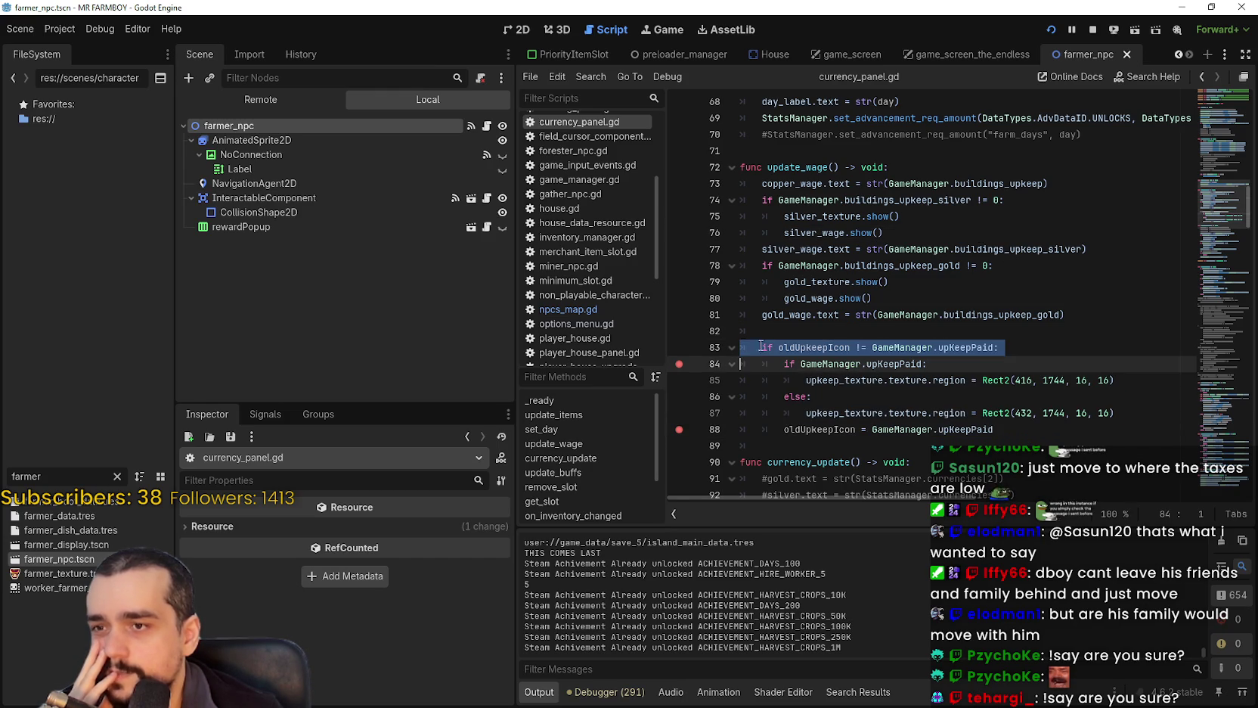
{"action": "mouse_move", "coordinate": [1048, 435]}
{"action": "left_mouse_down"}
{"action": "mouse_move", "coordinate": [756, 364]}
{"action": "mouse_move", "coordinate": [751, 349]}
{"action": "left_mouse_up"}
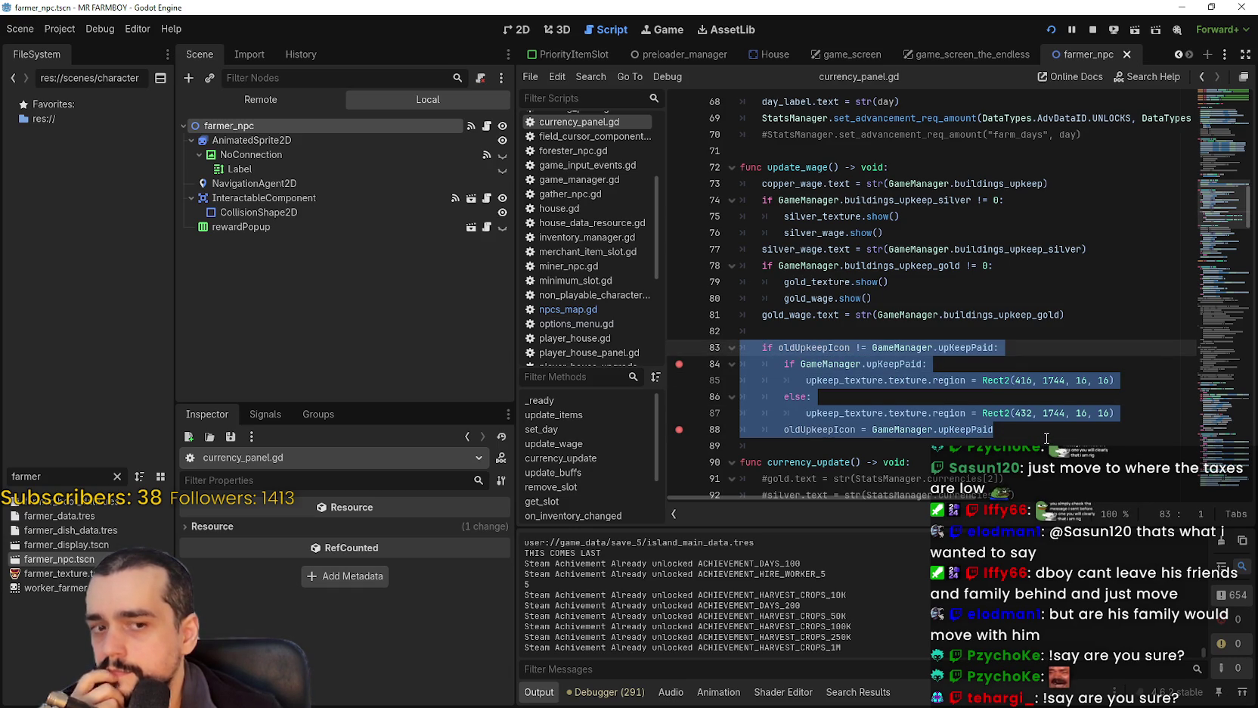
{"action": "scroll", "coordinate": [948, 353], "scroll_direction": "down", "scroll_amount": 3}
{"action": "left_click", "coordinate": [830, 298]}
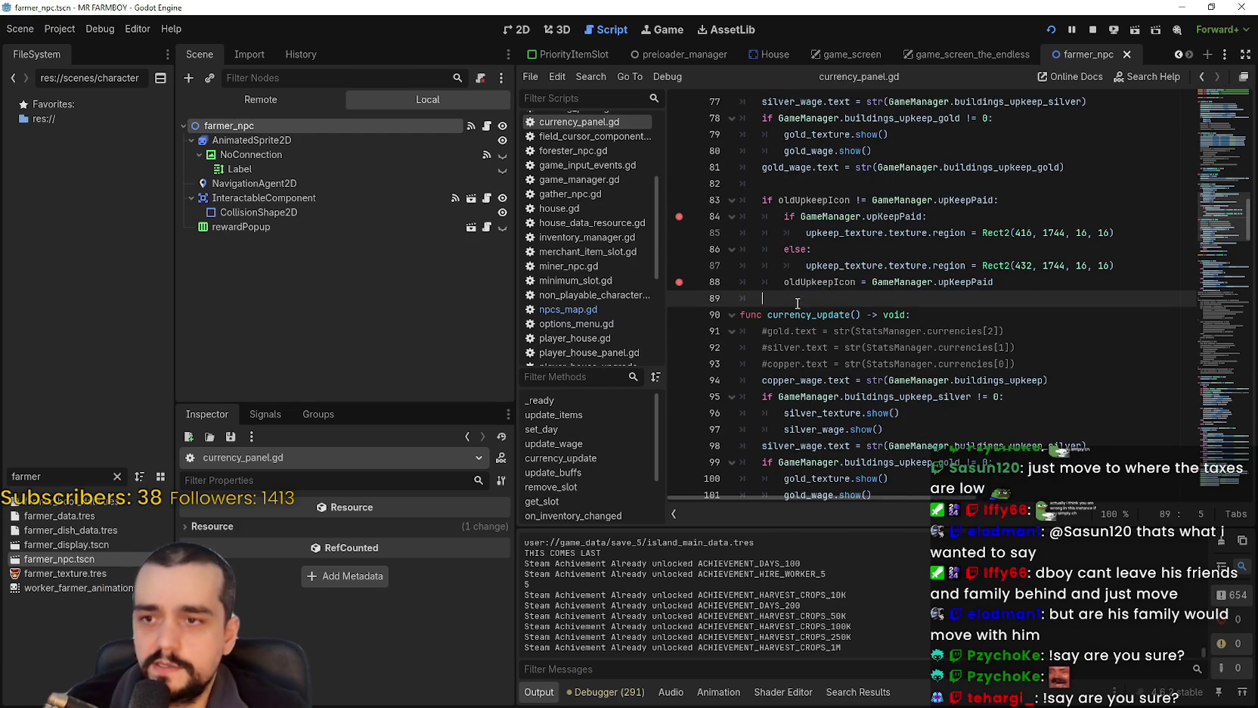
Declare func updateUpkeepIcon() -> void: above currency_update with an empty body line.
{"action": "key", "text": "BackSpace"}
{"action": "key", "text": "Return"}
{"action": "type", "text": "fu"}
{"action": "type", "text": "updateUp"}
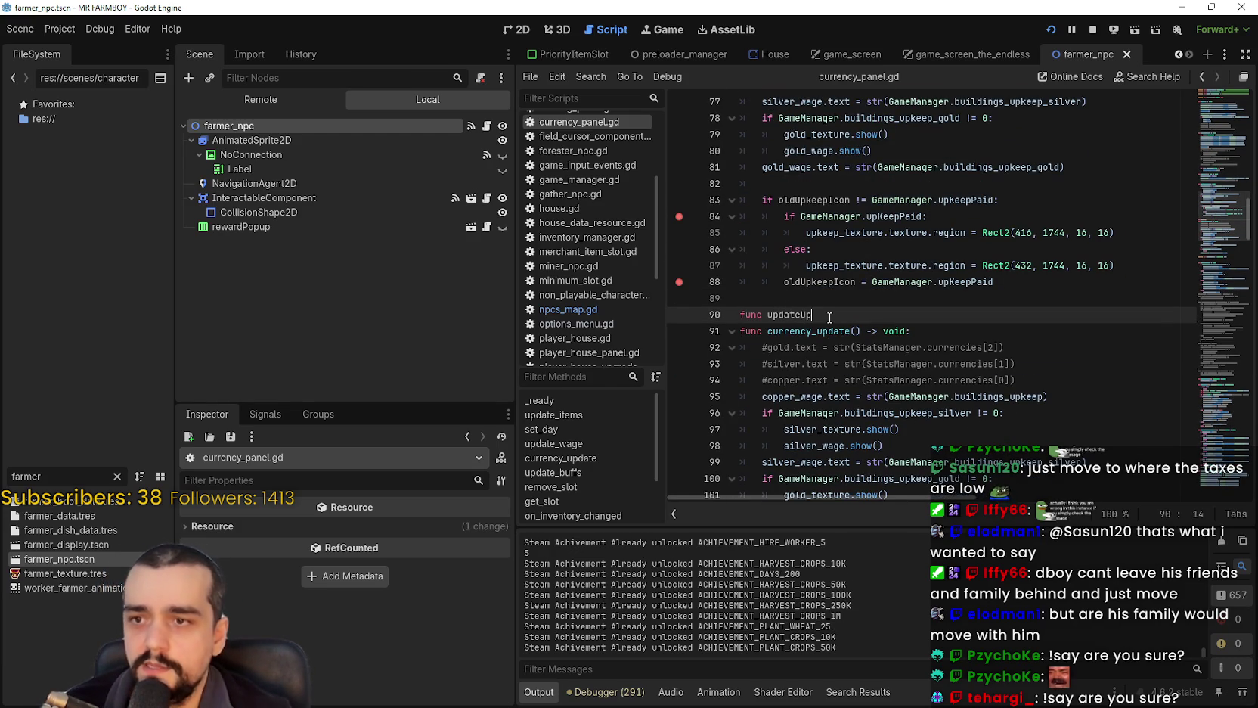
{"action": "type", "text": "keepIcon("}
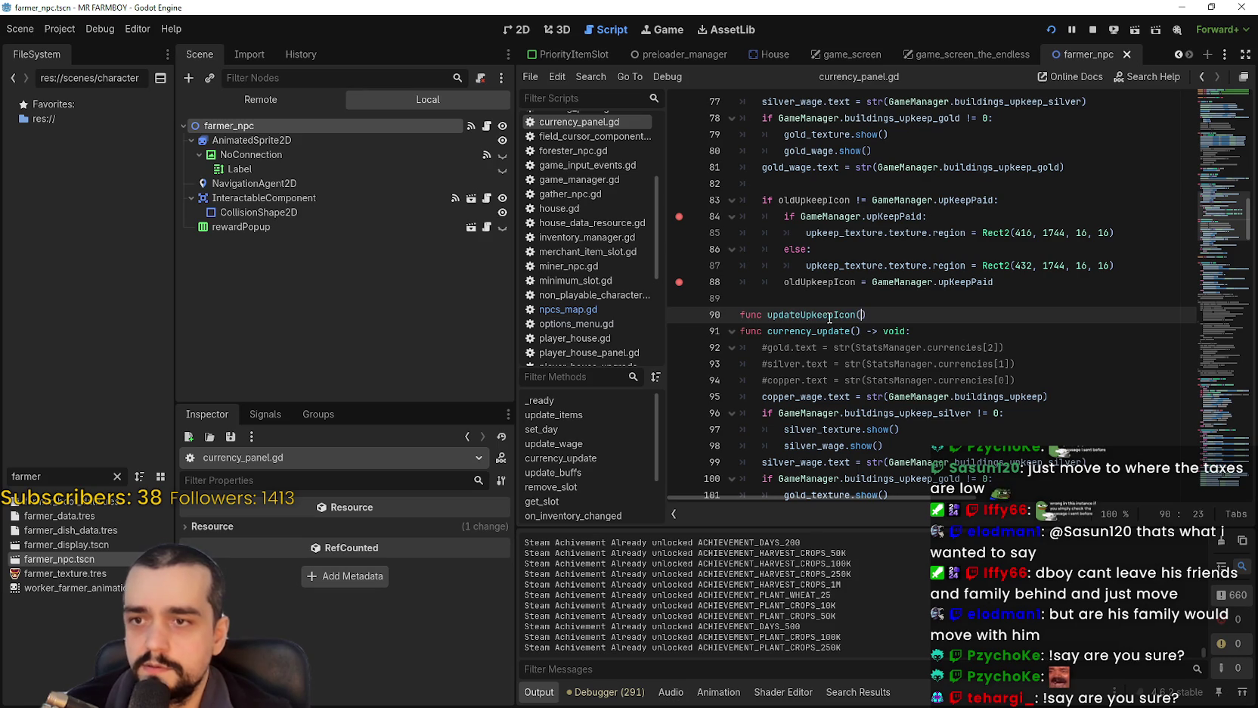
{"action": "type", "text": ")"}
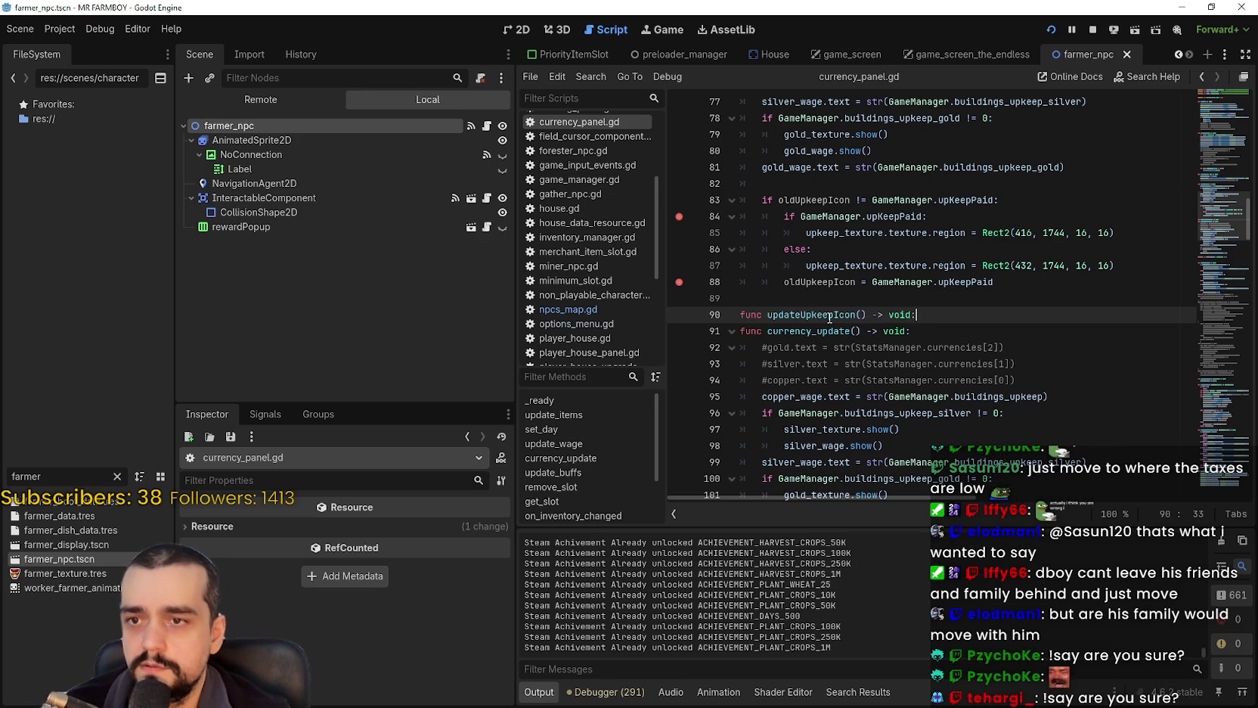
{"action": "key", "text": "Return"}
Paste the icon-swap lines 83–88 into updateUpkeepIcon's body and save the script.
{"action": "mouse_move", "coordinate": [1006, 281]}
{"action": "left_mouse_down"}
{"action": "mouse_move", "coordinate": [794, 264]}
{"action": "mouse_move", "coordinate": [670, 195]}
{"action": "left_mouse_up"}
{"action": "key", "text": "ctrl+c"}
{"action": "left_click_drag", "start_coordinate": [804, 330], "coordinate": [737, 338]}
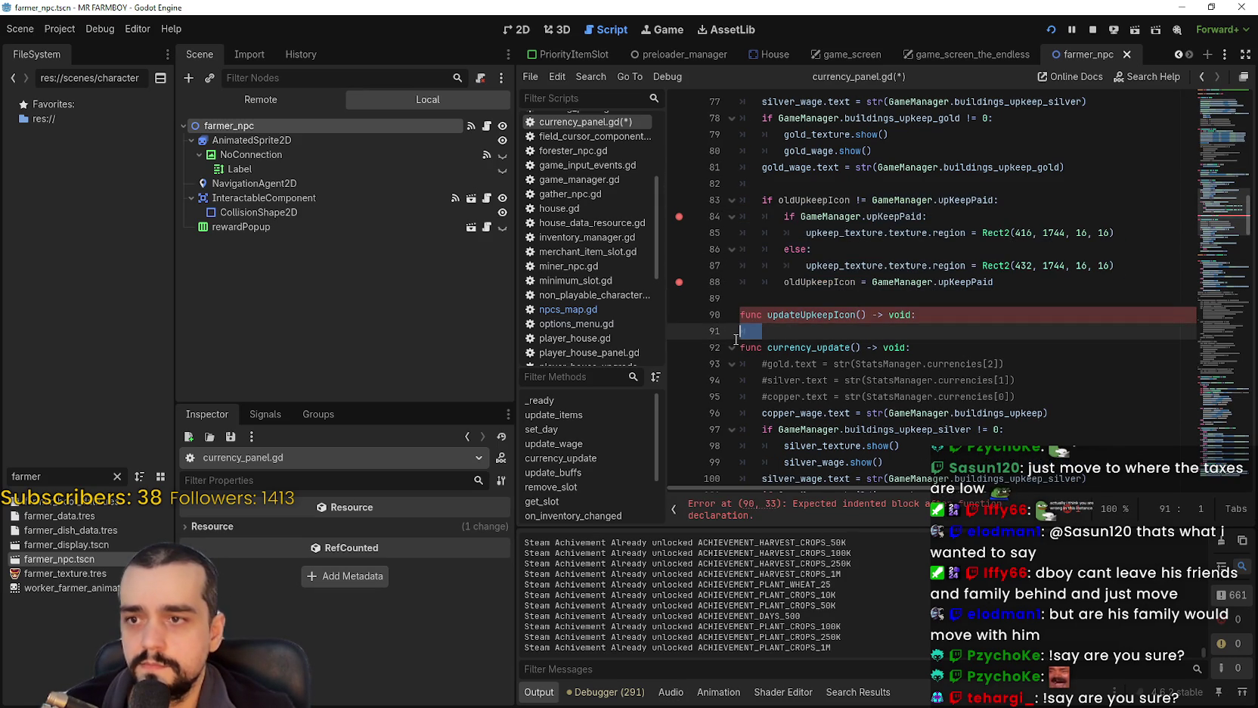
{"action": "key", "text": "ctrl+v"}
{"action": "key", "text": "Return"}
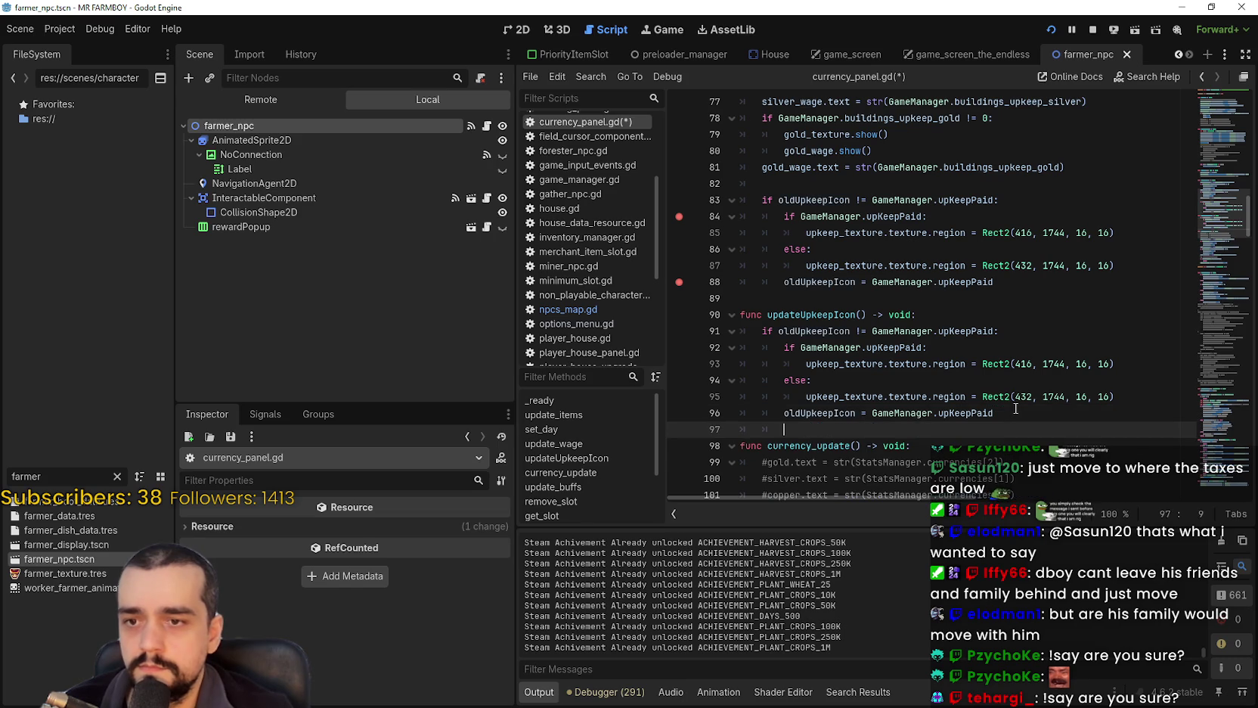
{"action": "key", "text": "Tab"}
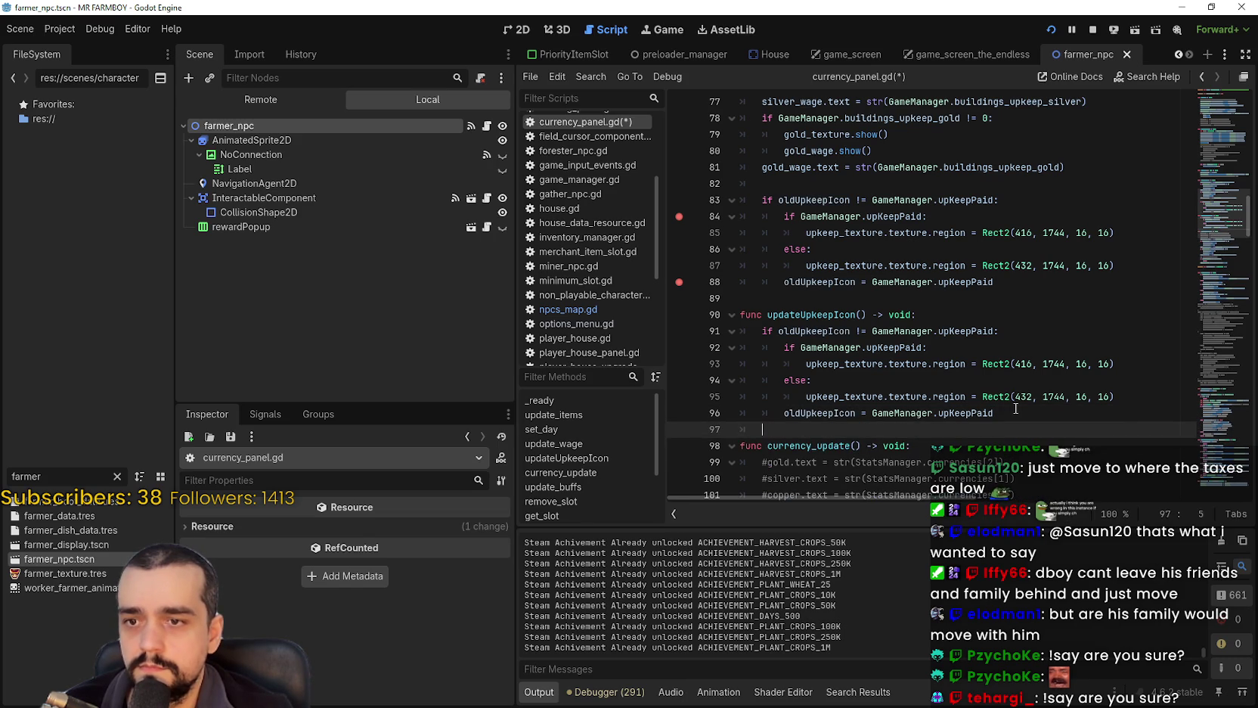
{"action": "key", "text": "ctrl+s"}
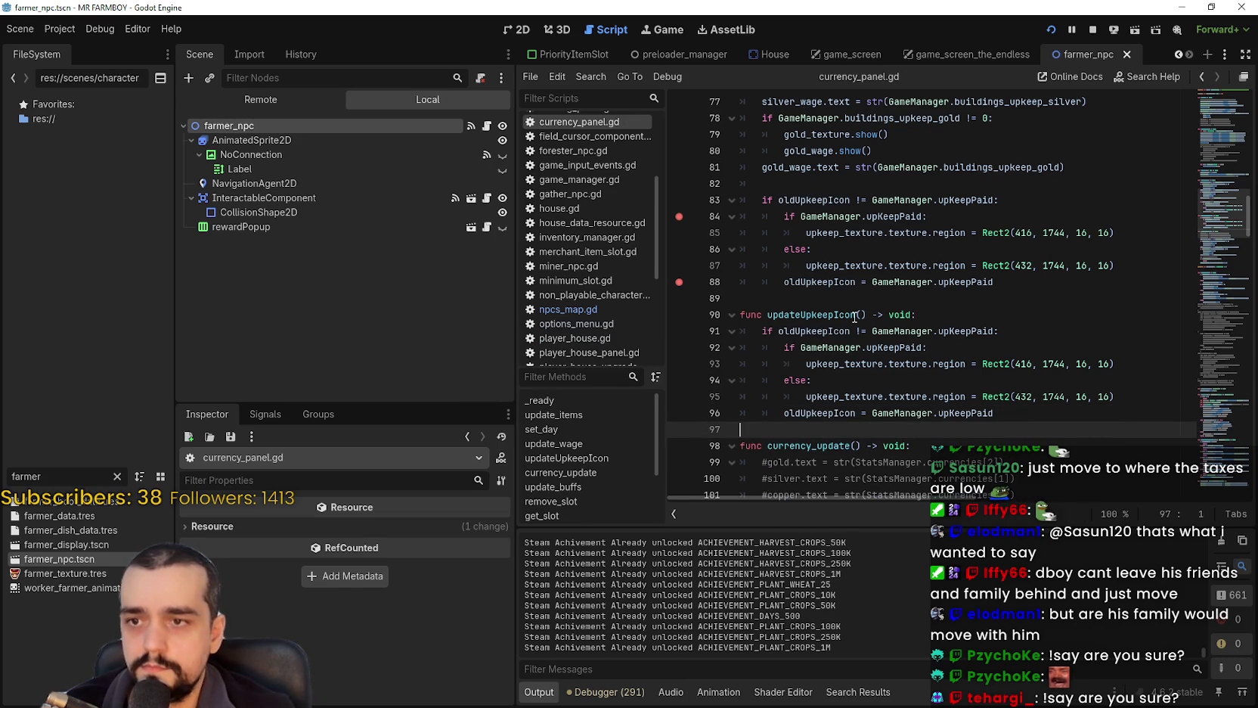
{"action": "double_click", "coordinate": [853, 314]}
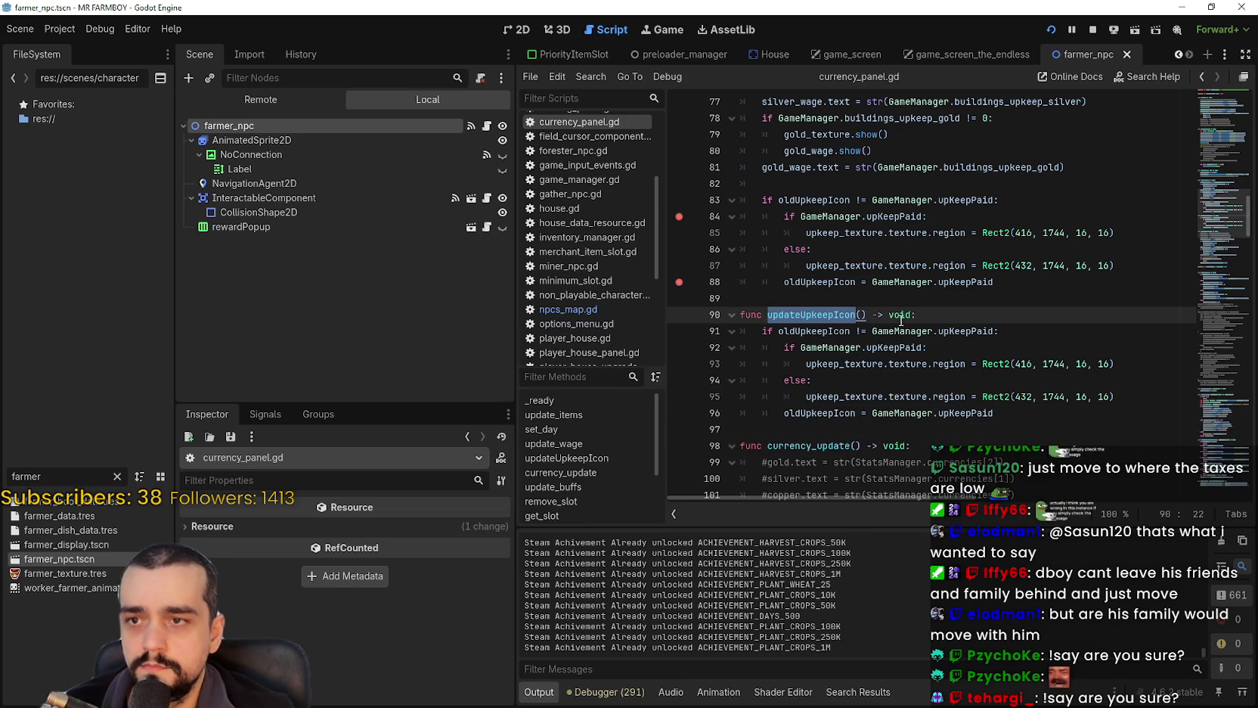
{"action": "scroll", "coordinate": [1079, 384], "scroll_direction": "up", "scroll_amount": 10}
Add line 38 in _ready after the update_worker_wages connection, typing SignalManager.update_upkeep_ico.
{"action": "left_click_drag", "start_coordinate": [1213, 155], "coordinate": [1213, 122]}
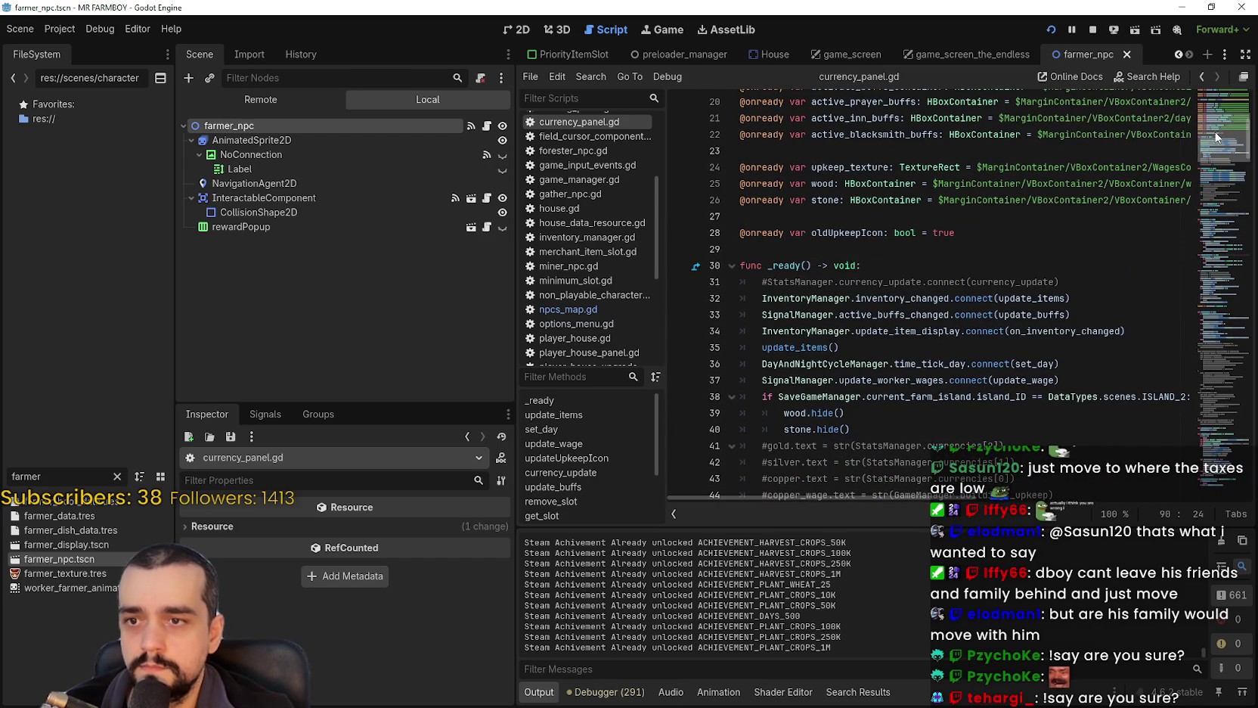
{"action": "left_click", "coordinate": [1076, 382]}
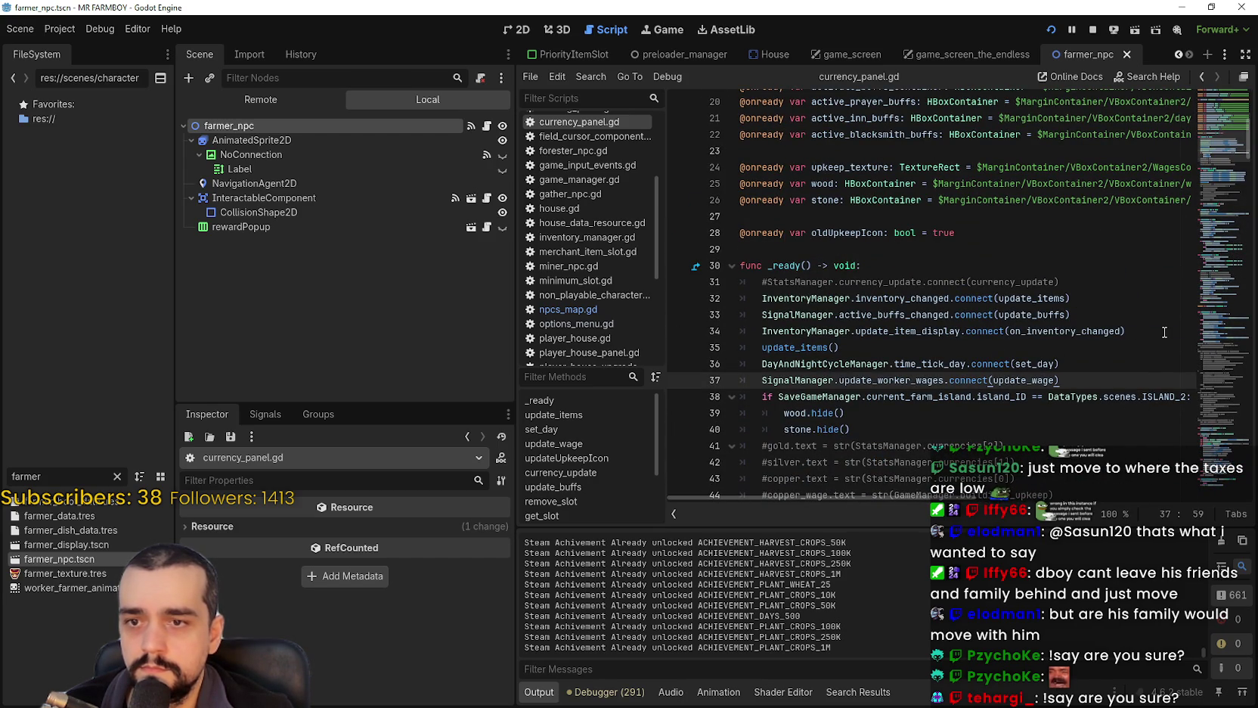
{"action": "key", "text": "Return"}
{"action": "type", "text": "Sign"}
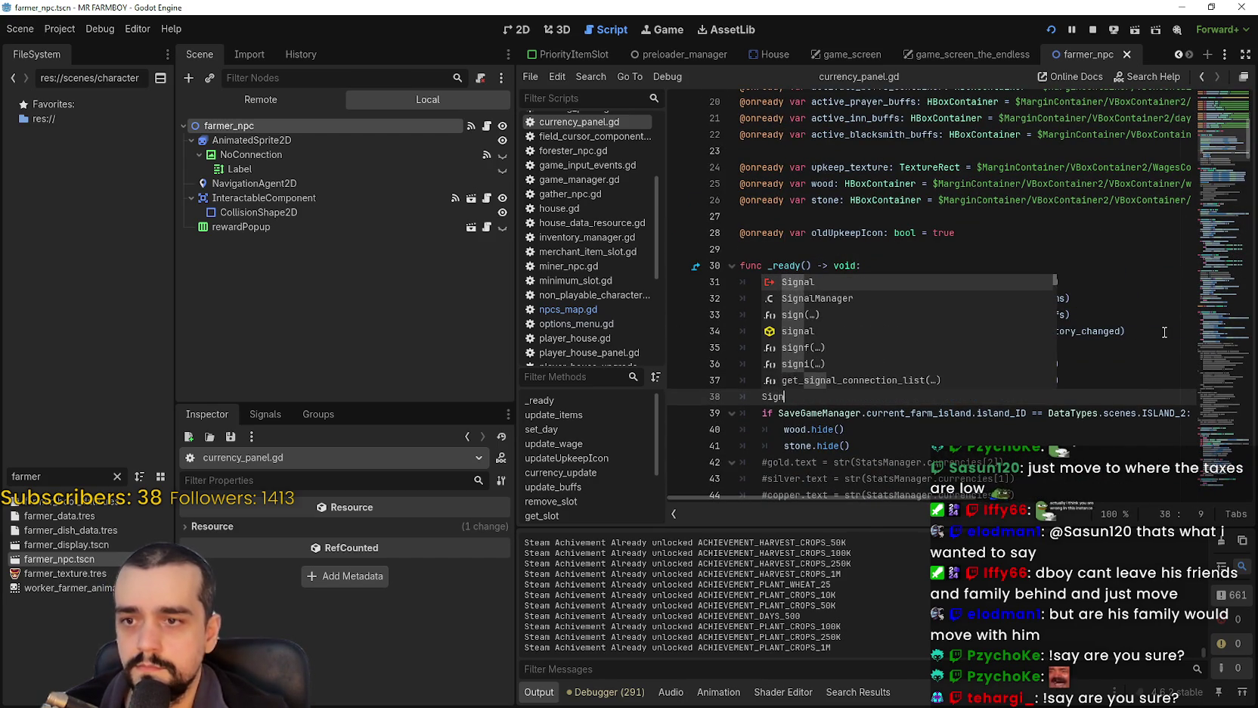
{"action": "type", "text": "al"}
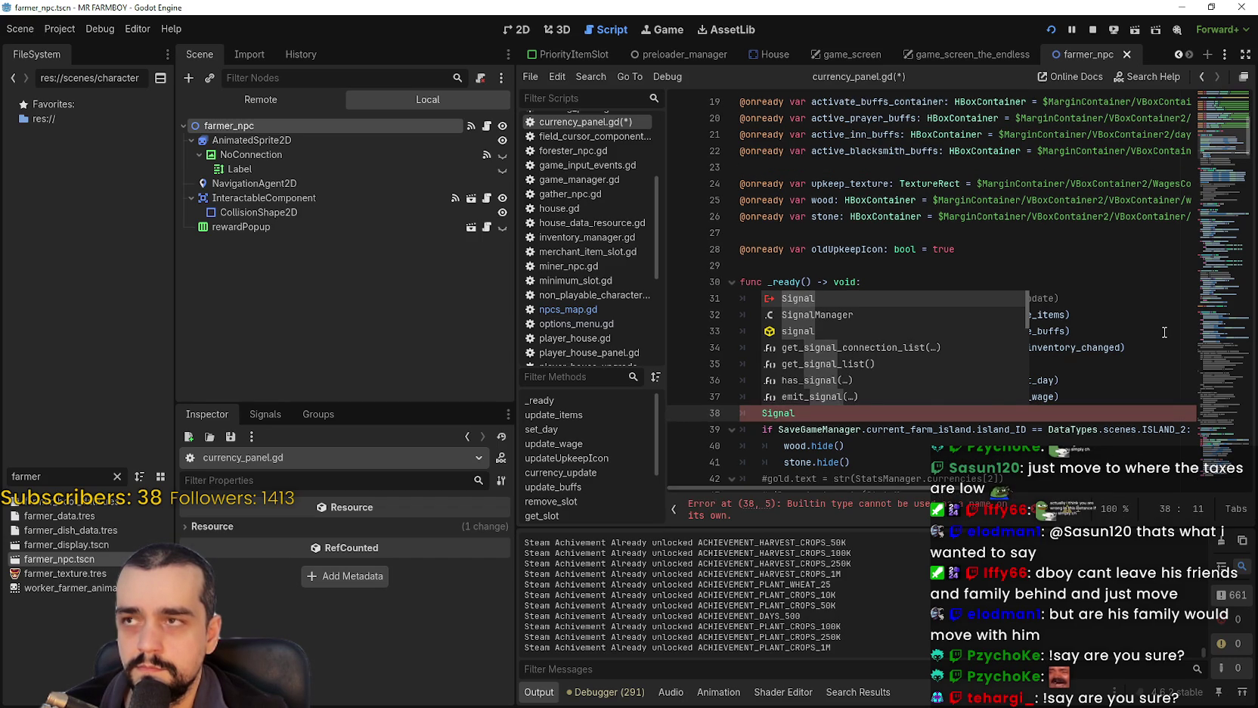
{"action": "type", "text": "Manager."}
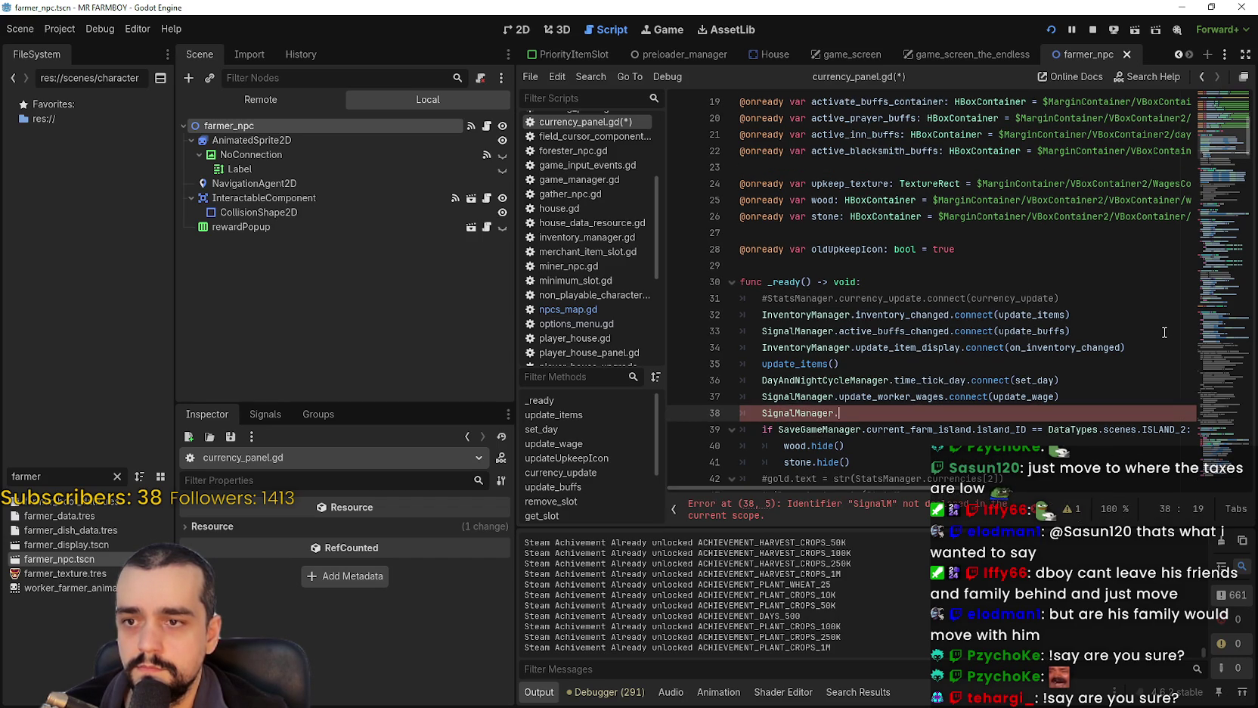
{"action": "type", "text": "update"}
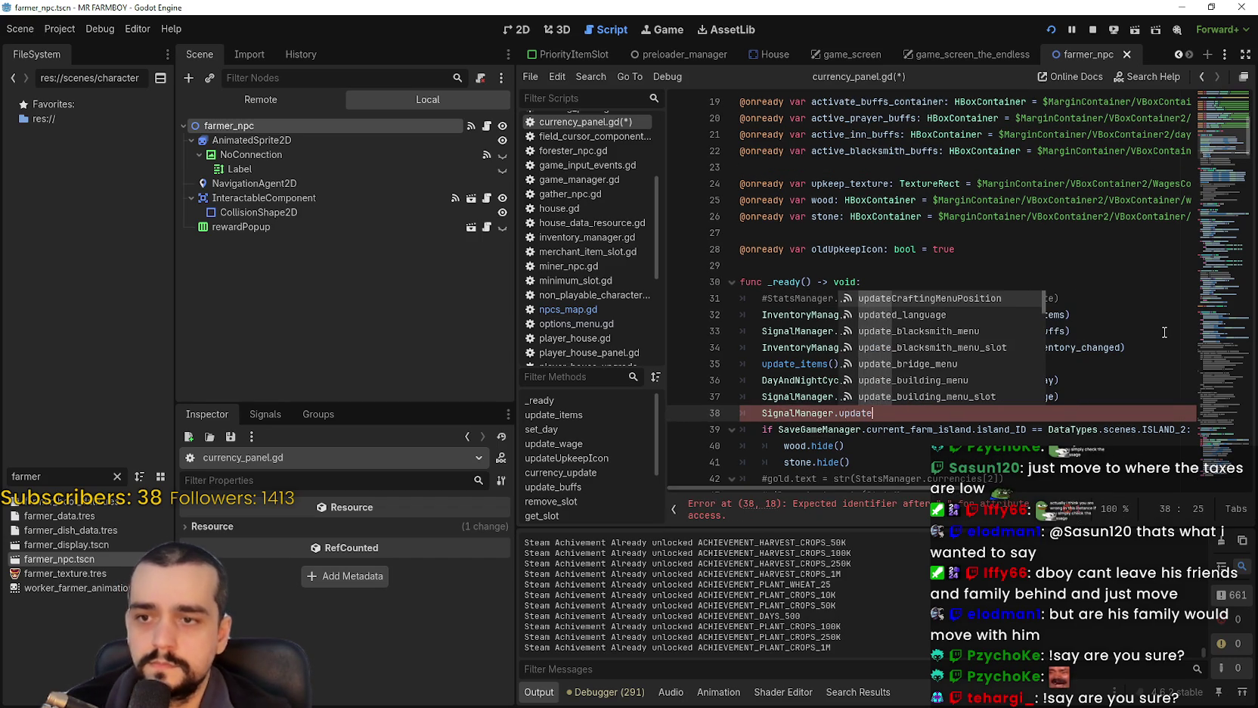
{"action": "type", "text": "_upkeep"}
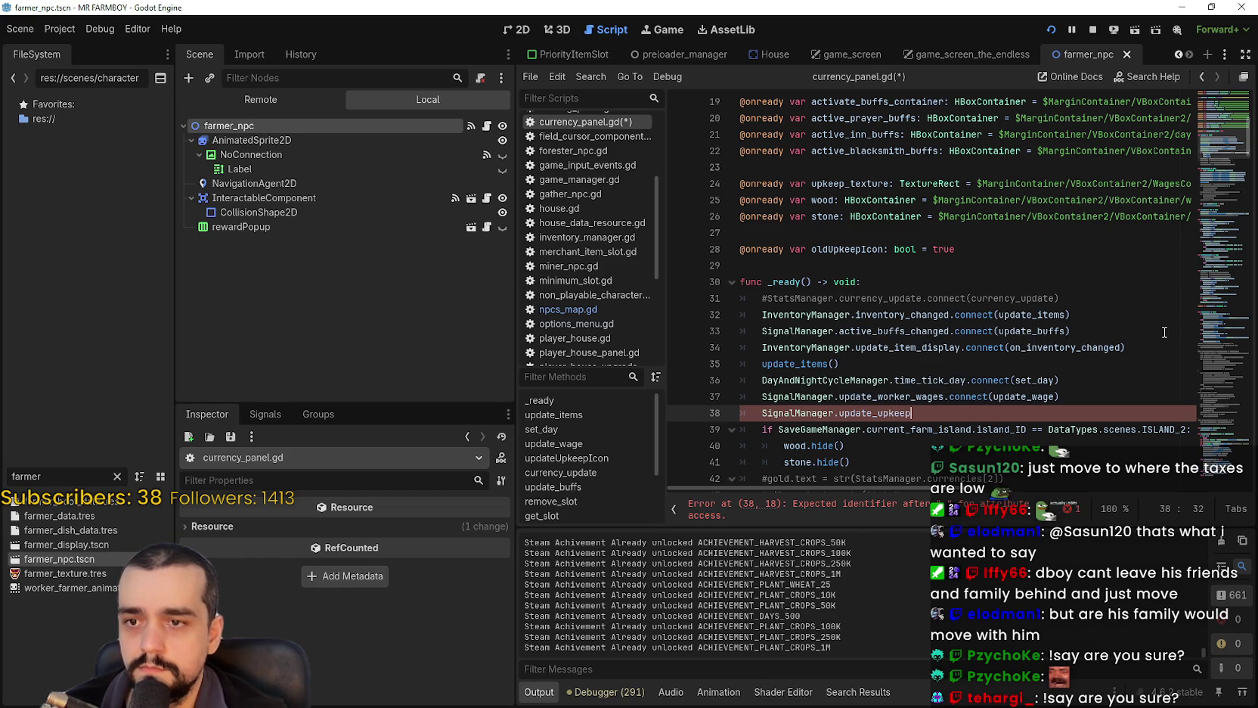
{"action": "type", "text": "_icon.connec"}
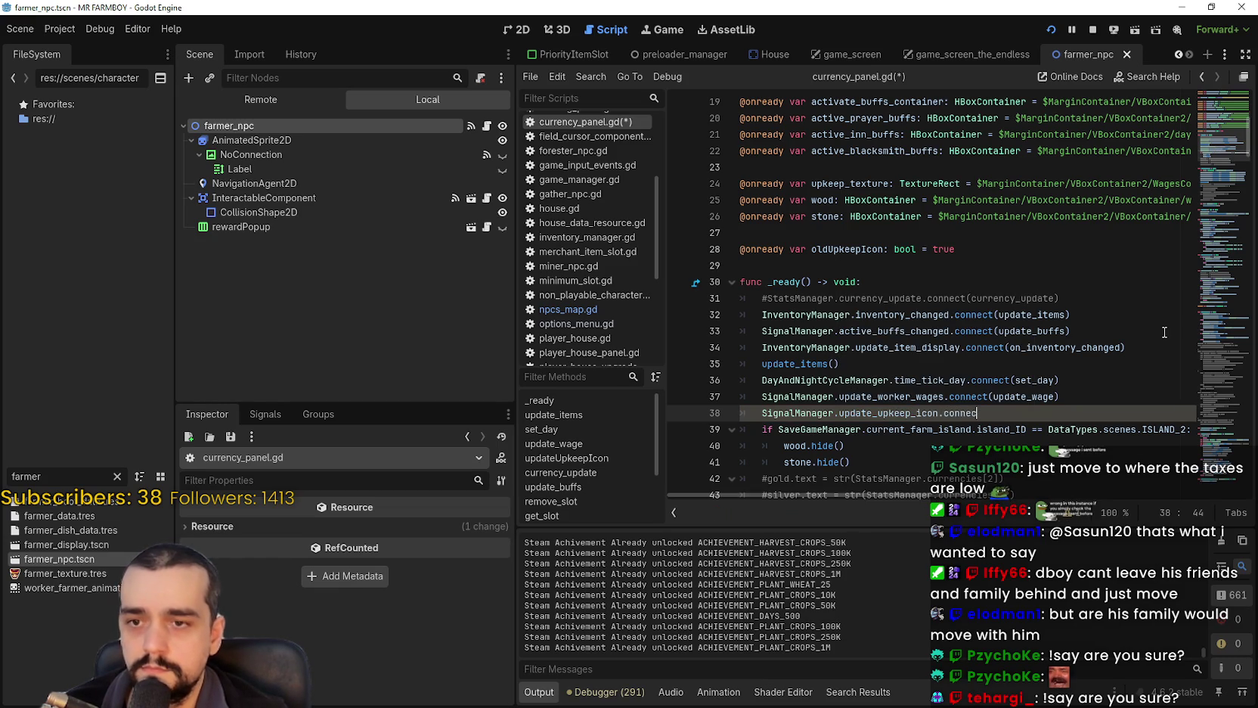